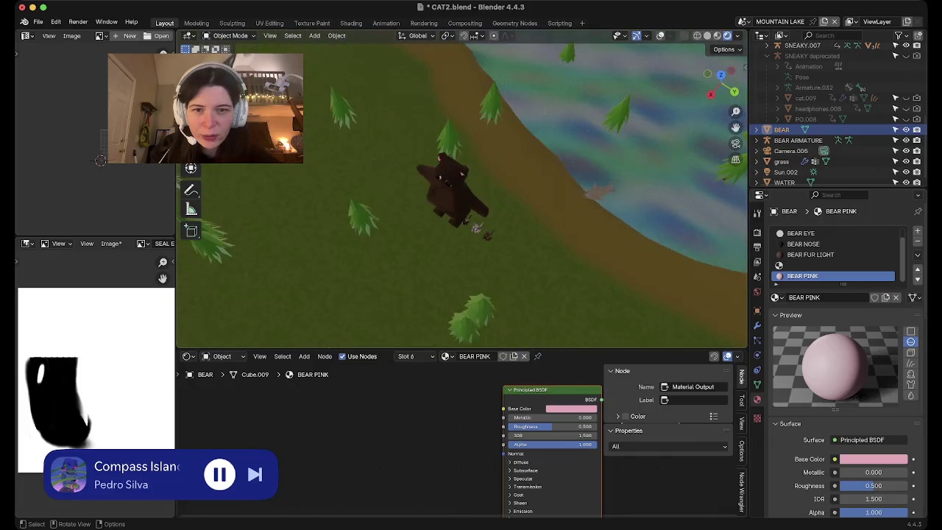
Frame the selected bear close up in the viewport with numpad period and zoom.
{"action": "scroll", "coordinate": [461, 190], "scroll_direction": "down", "scroll_amount": 5}
{"action": "key", "text": "KP_Decimal"}
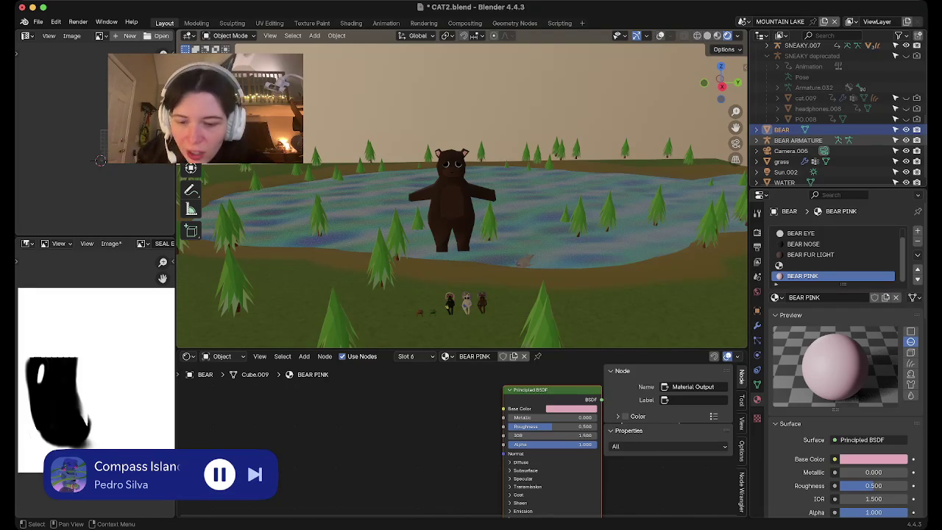
{"action": "scroll", "coordinate": [462, 195], "scroll_direction": "up", "scroll_amount": 3}
{"action": "scroll", "coordinate": [462, 195], "scroll_direction": "up", "scroll_amount": 3}
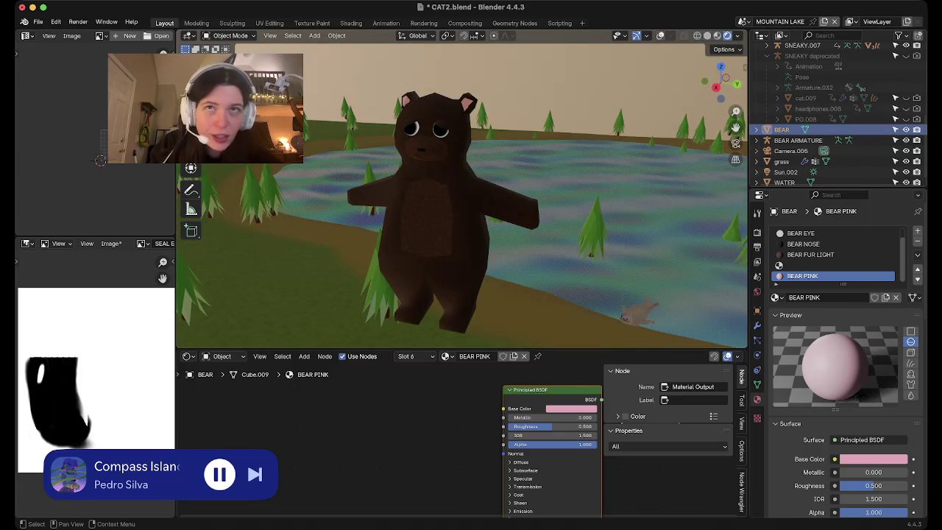
{"action": "scroll", "coordinate": [838, 114], "scroll_direction": "down", "scroll_amount": 1}
{"action": "middle_click_drag", "start_coordinate": [442, 220], "coordinate": [485, 221]}
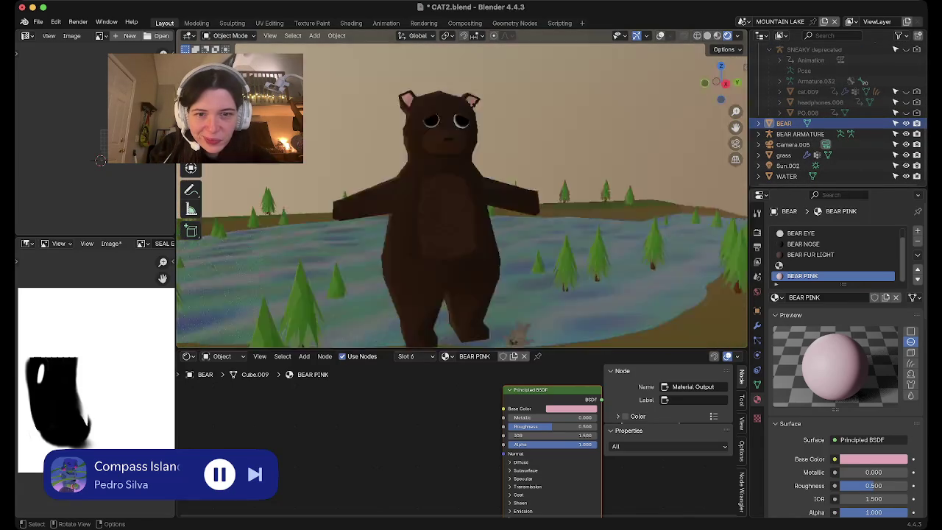
Orbit to look down at the bear and select the BEAR FUR LIGHT material slot.
{"action": "right_click", "coordinate": [397, 177]}
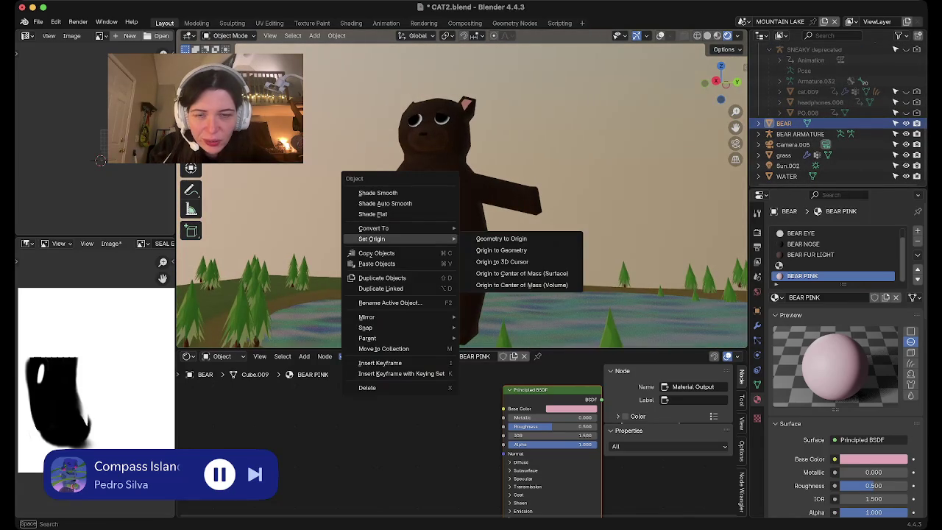
{"action": "left_click", "coordinate": [500, 250]}
{"action": "mouse_move", "coordinate": [500, 250]}
{"action": "middle_mouse_down"}
{"action": "mouse_move", "coordinate": [581, 331]}
{"action": "mouse_move", "coordinate": [465, 112]}
{"action": "mouse_move", "coordinate": [589, 118]}
{"action": "middle_mouse_up"}
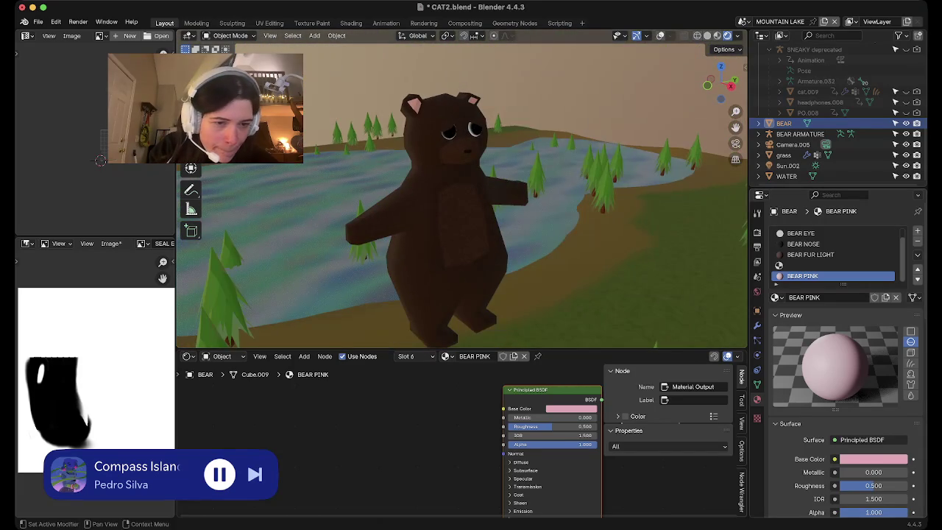
{"action": "scroll", "coordinate": [835, 360], "scroll_direction": "down", "scroll_amount": 2}
{"action": "scroll", "coordinate": [835, 361], "scroll_direction": "up", "scroll_amount": 1}
{"action": "scroll", "coordinate": [835, 331], "scroll_direction": "up", "scroll_amount": 1}
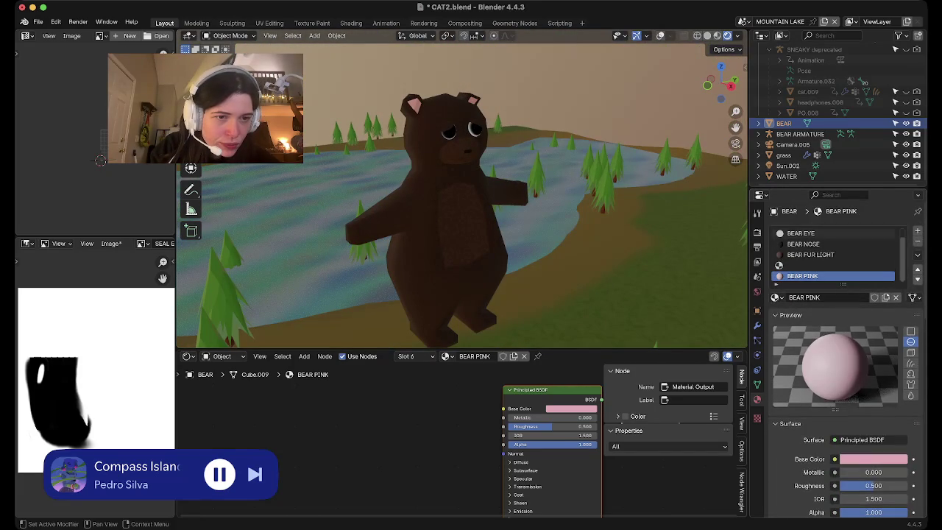
{"action": "left_click", "coordinate": [809, 255]}
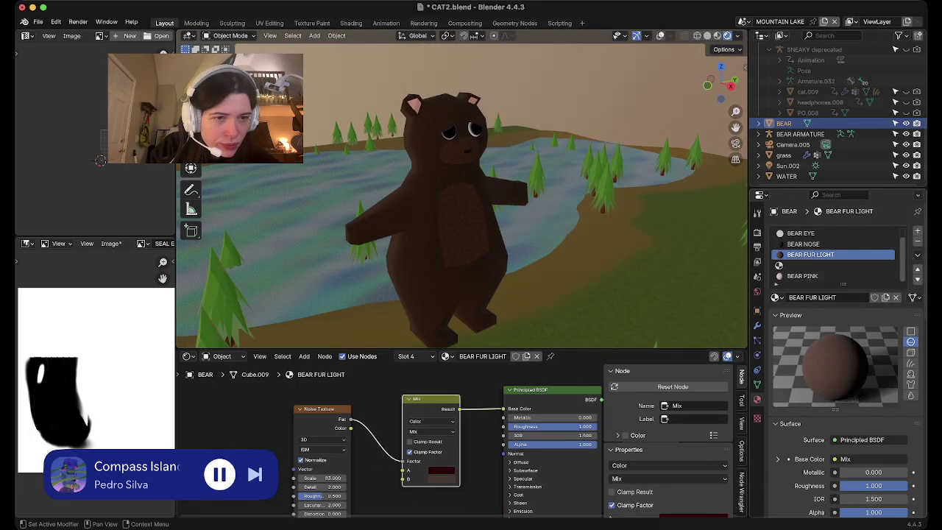
Try an IOR of 1.2 on the BEAR FUR material, then undo it.
{"action": "scroll", "coordinate": [832, 254], "scroll_direction": "up", "scroll_amount": 1}
{"action": "left_click", "coordinate": [810, 233]}
{"action": "scroll", "coordinate": [839, 346], "scroll_direction": "down", "scroll_amount": 1}
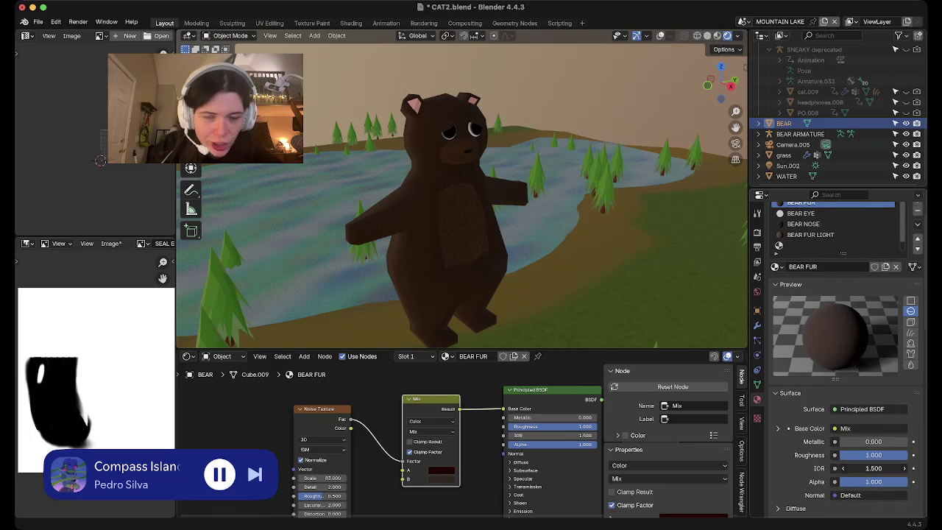
{"action": "left_click_drag", "start_coordinate": [873, 468], "coordinate": [882, 468]}
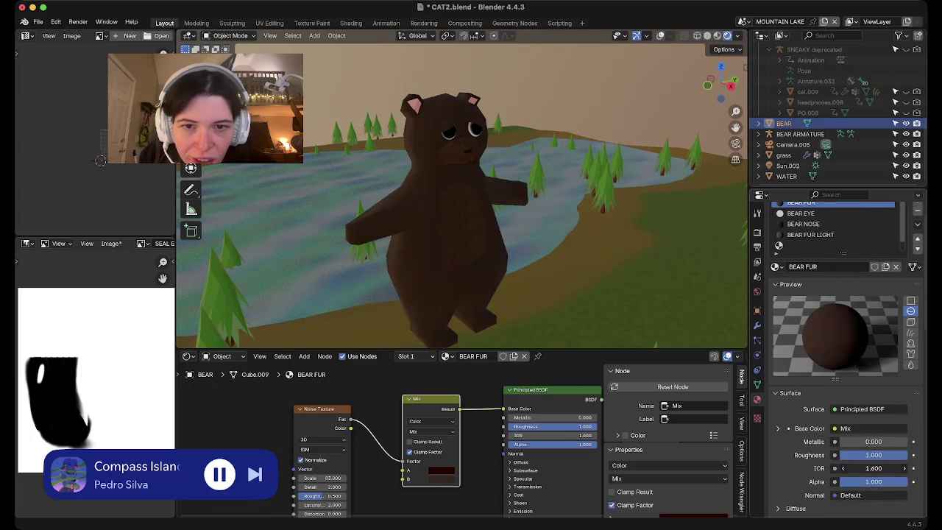
{"action": "key", "text": "ctrl+z"}
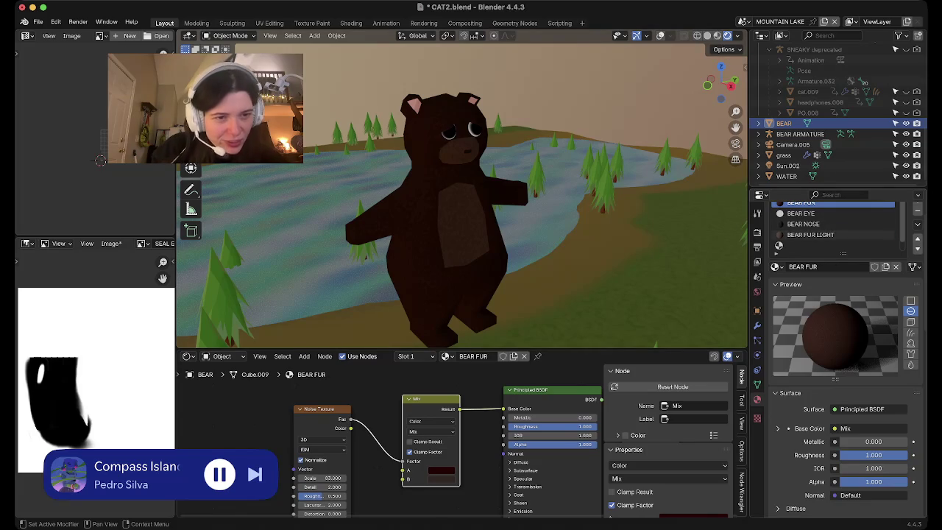
Set BEAR FUR LIGHT's IOR to 1.8 and save CAT2.blend.
{"action": "left_click", "coordinate": [810, 234]}
{"action": "mouse_move", "coordinate": [873, 468]}
{"action": "left_mouse_down"}
{"action": "mouse_move", "coordinate": [893, 468]}
{"action": "mouse_move", "coordinate": [857, 468]}
{"action": "left_mouse_up"}
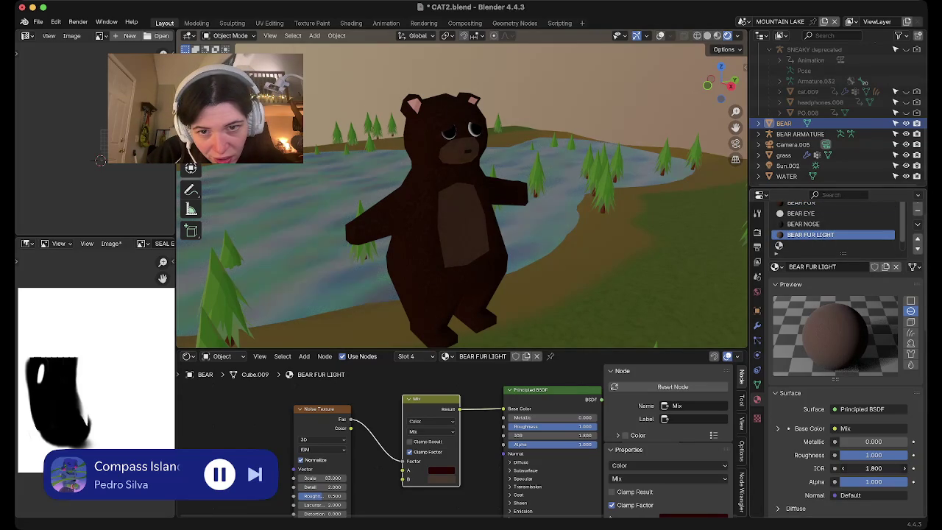
{"action": "left_click_drag", "start_coordinate": [874, 468], "coordinate": [882, 468]}
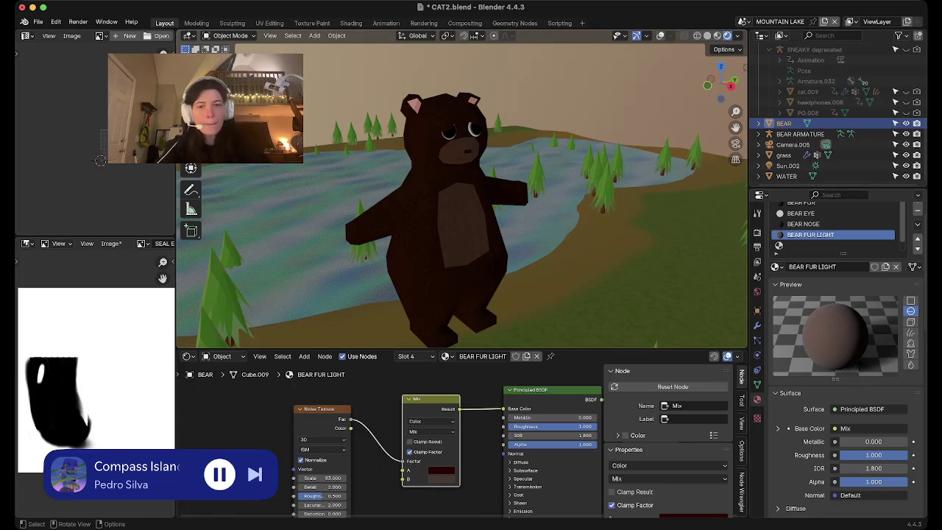
{"action": "middle_click_drag", "start_coordinate": [442, 221], "coordinate": [515, 206]}
{"action": "key", "text": "ctrl+s"}
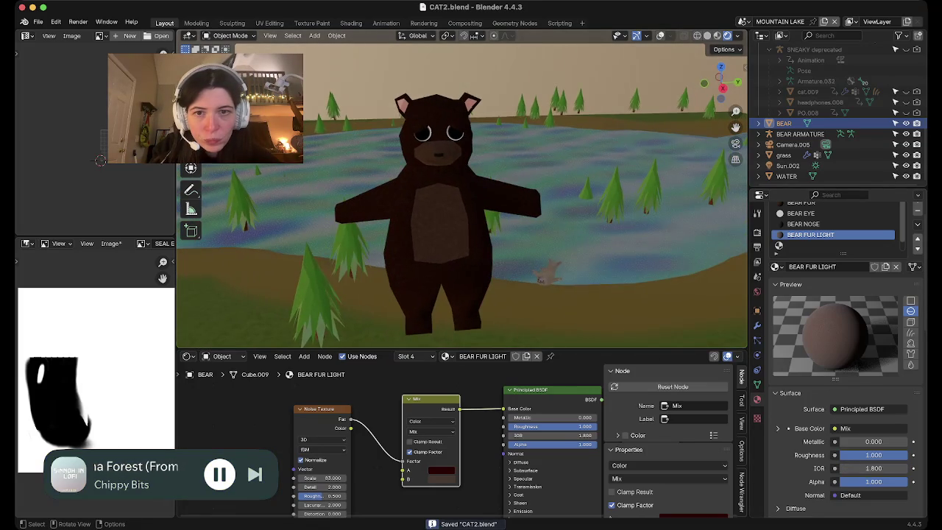
Select the BEAR ARMATURE in the Outliner and bring the lake and bear into view.
{"action": "left_click", "coordinate": [735, 142]}
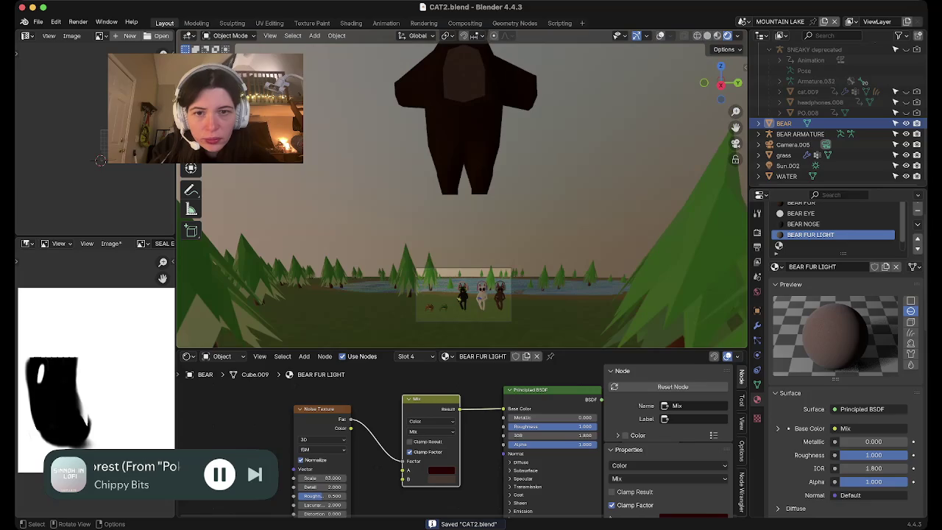
{"action": "left_click", "coordinate": [800, 134]}
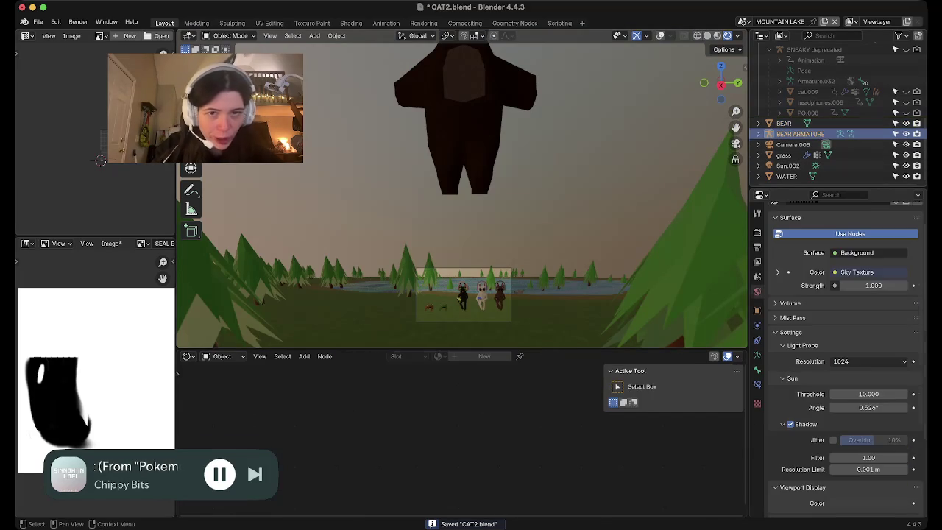
{"action": "middle_click_drag", "start_coordinate": [462, 220], "coordinate": [462, 169]}
Snap to front orthographic view, centre the bear, and show bone and grid overlays.
{"action": "left_click", "coordinate": [720, 88]}
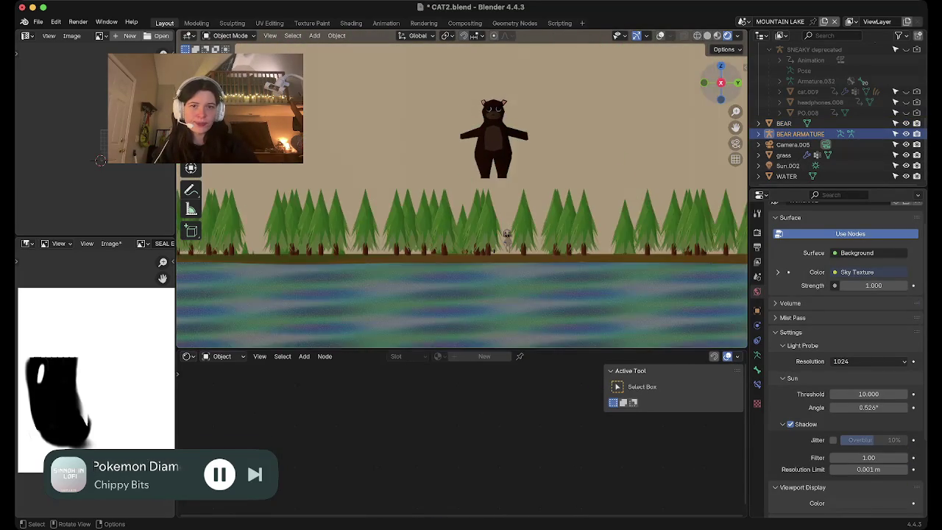
{"action": "scroll", "coordinate": [720, 89], "scroll_direction": "up", "scroll_amount": 2}
{"action": "scroll", "coordinate": [721, 88], "scroll_direction": "up", "scroll_amount": 3}
{"action": "scroll", "coordinate": [462, 195], "scroll_direction": "down", "scroll_amount": 3}
{"action": "scroll", "coordinate": [462, 195], "scroll_direction": "down", "scroll_amount": 3}
{"action": "scroll", "coordinate": [486, 184], "scroll_direction": "up", "scroll_amount": 3}
{"action": "scroll", "coordinate": [485, 184], "scroll_direction": "down", "scroll_amount": 2}
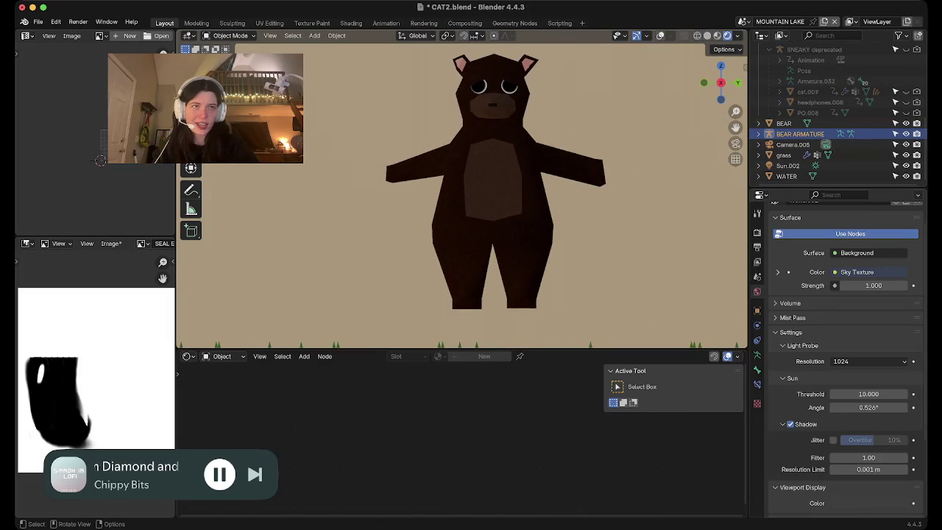
{"action": "middle_click_drag", "start_coordinate": [486, 184], "coordinate": [466, 196], "text": "shift"}
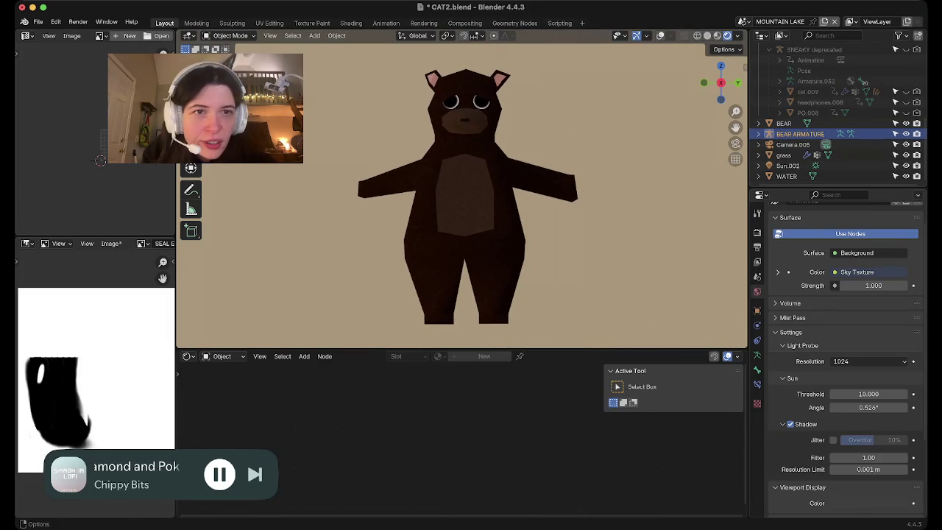
{"action": "key", "text": "shift+alt+z"}
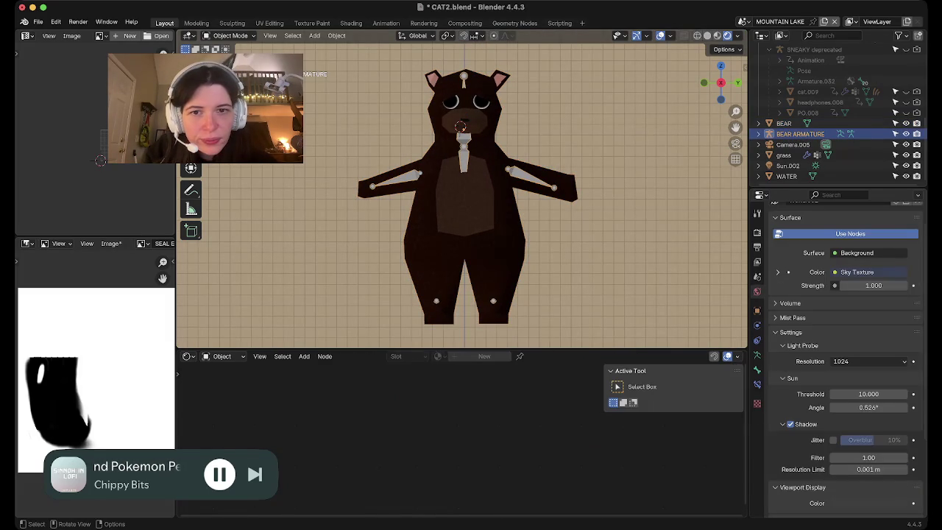
Put the armature in Pose Mode and select all of the bear's bones.
{"action": "left_click", "coordinate": [230, 35]}
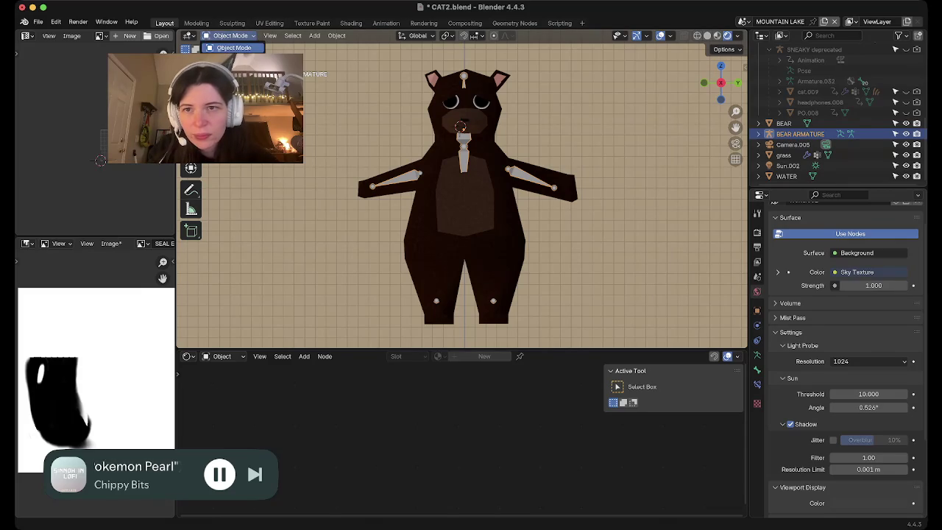
{"action": "left_click", "coordinate": [234, 67]}
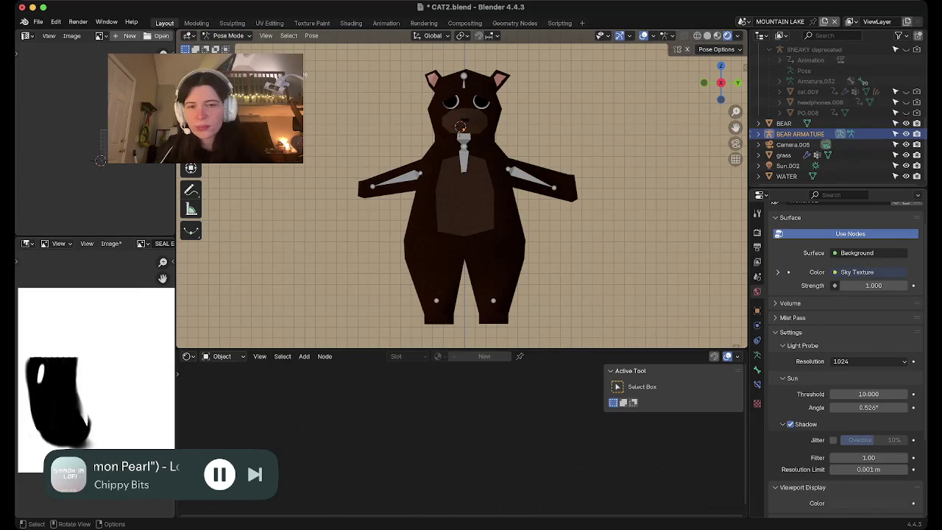
{"action": "key", "text": "a"}
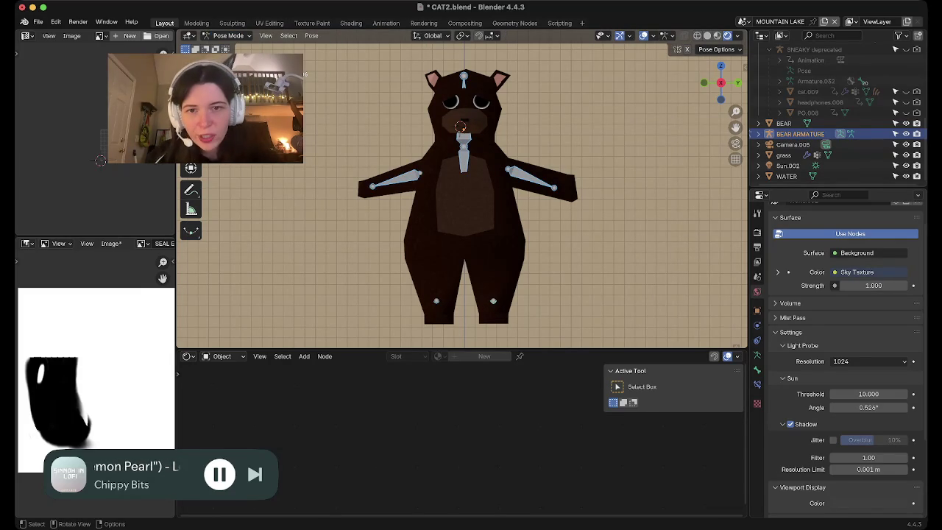
{"action": "key", "text": "KP_0"}
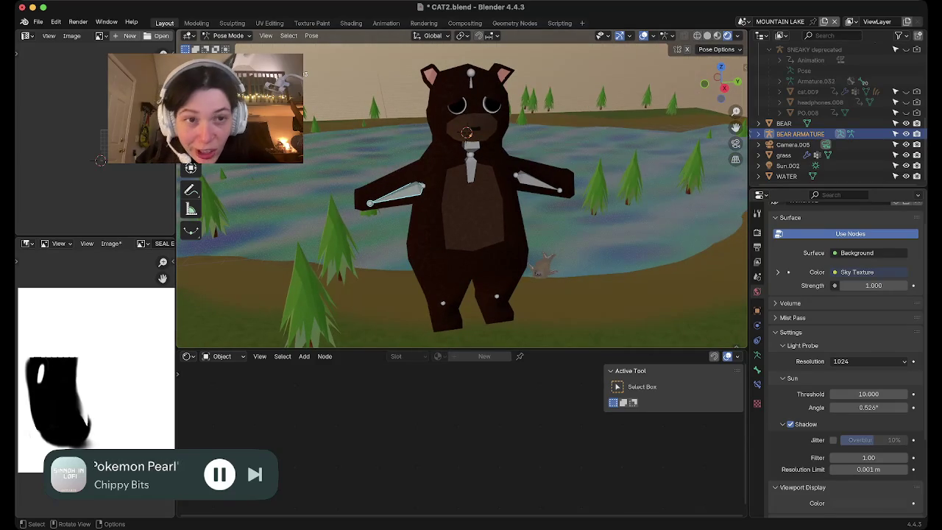
{"action": "key", "text": "KP_0"}
{"action": "scroll", "coordinate": [462, 195], "scroll_direction": "down", "scroll_amount": 1}
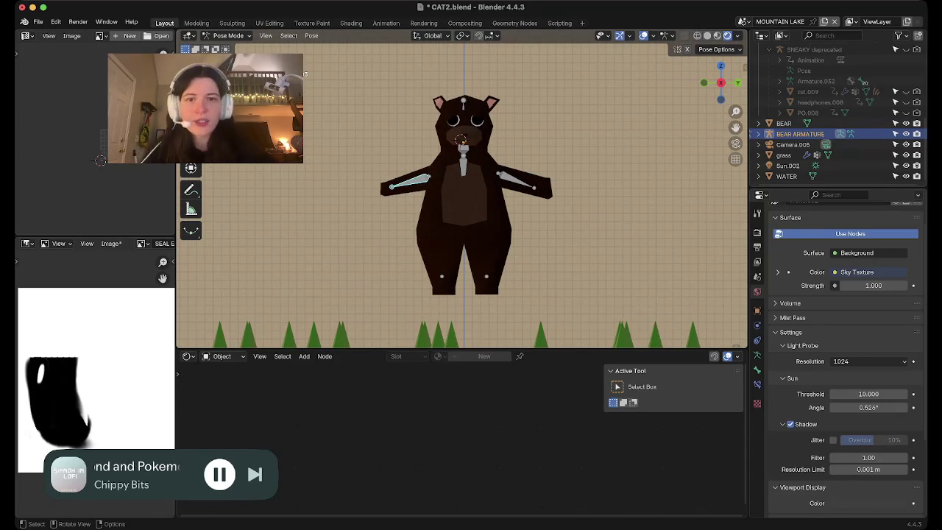
Cancel a test arm rotation, enter Edit Mode and select the head bone.
{"action": "key", "text": "r"}
{"action": "key", "text": "r"}
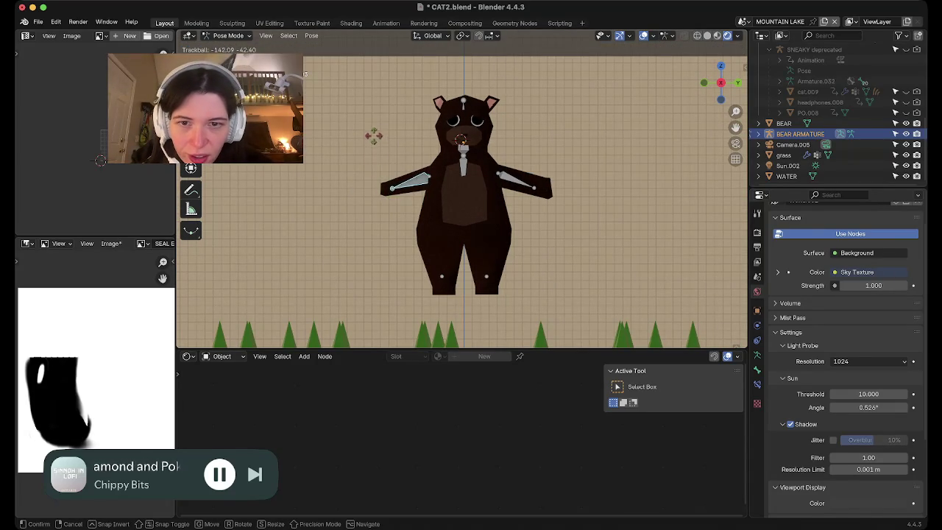
{"action": "key", "text": "Escape"}
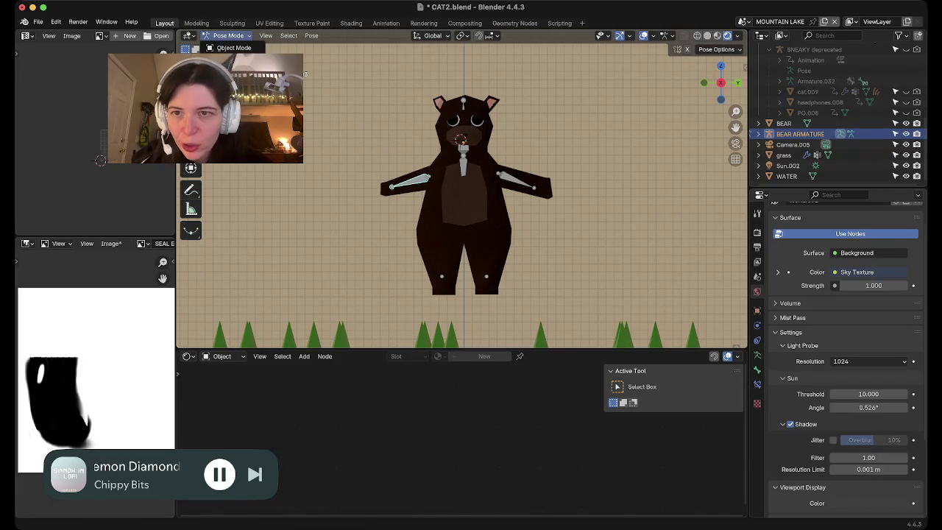
{"action": "key", "text": "Tab"}
{"action": "left_click", "coordinate": [463, 149]}
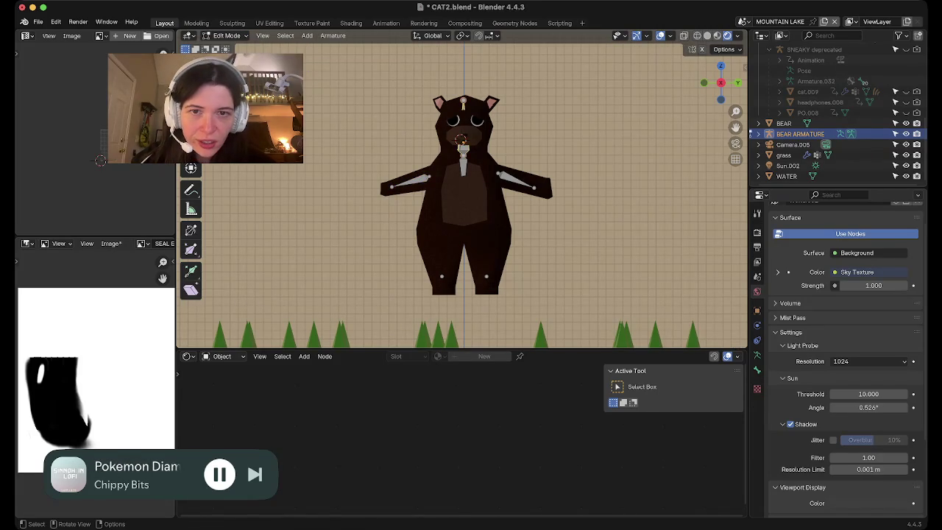
Name the head bone 'head' and the bone below it 'body top'.
{"action": "left_click", "coordinate": [757, 369]}
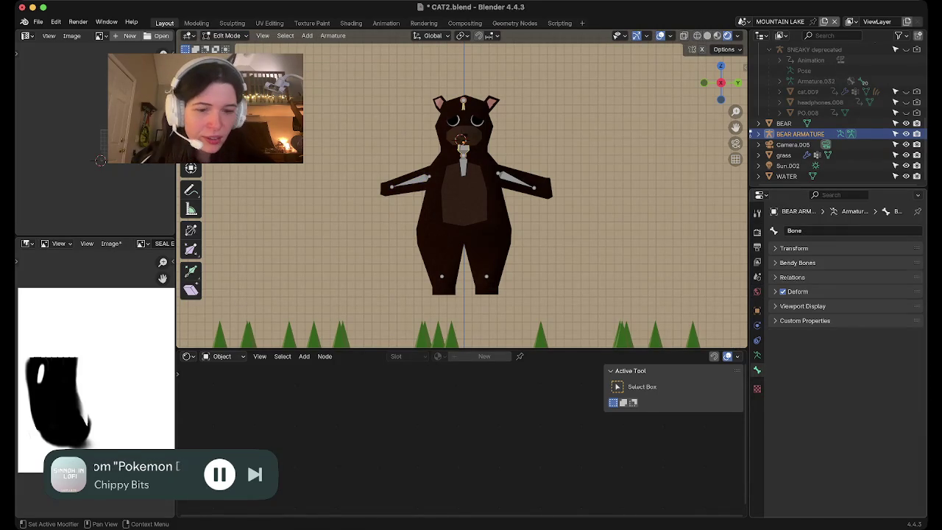
{"action": "double_click", "coordinate": [794, 230]}
{"action": "type", "text": "ead"}
{"action": "key", "text": "Return"}
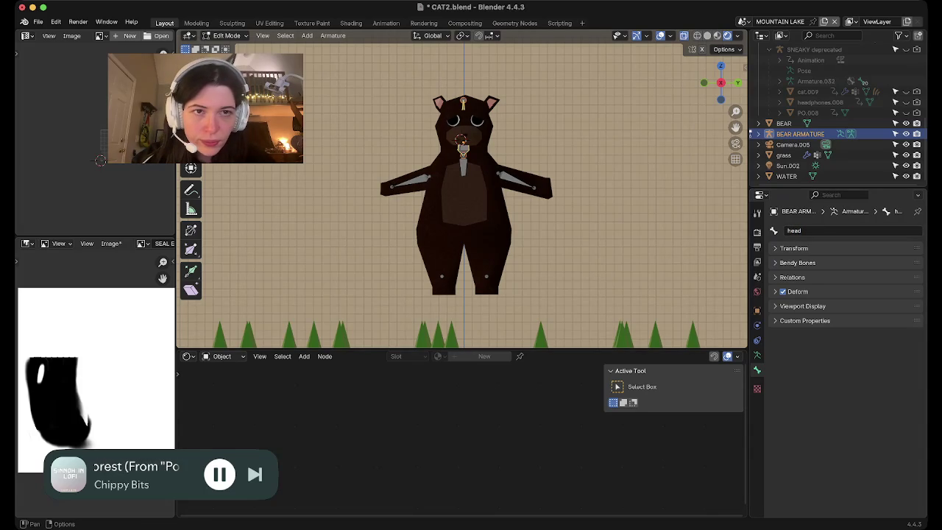
{"action": "left_click", "coordinate": [707, 36]}
{"action": "left_click", "coordinate": [462, 163]}
{"action": "double_click", "coordinate": [794, 231]}
{"action": "type", "text": "bo"}
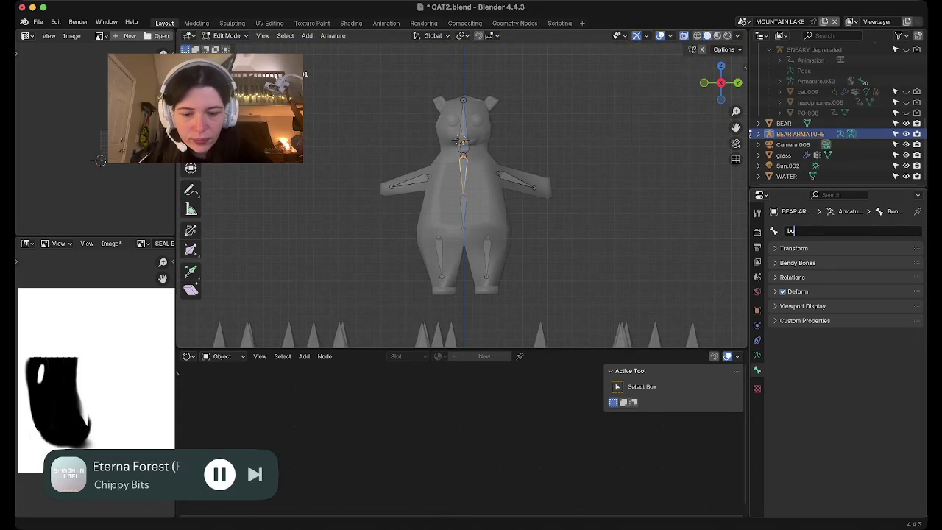
{"action": "type", "text": "dy top"}
{"action": "key", "text": "Return"}
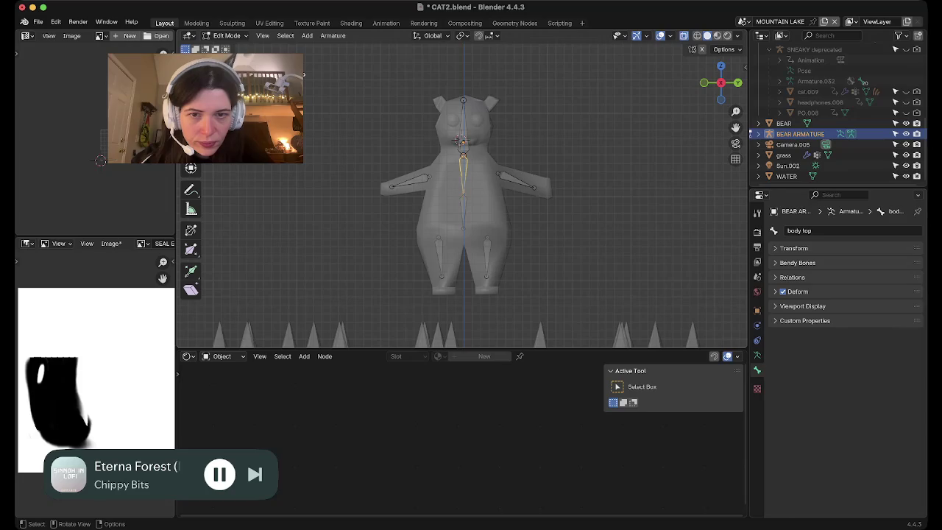
Name the lower spine bone 'body low' and the right-side leg bone 'leg l'.
{"action": "left_click", "coordinate": [463, 209]}
{"action": "double_click", "coordinate": [800, 230]}
{"action": "type", "text": "body"}
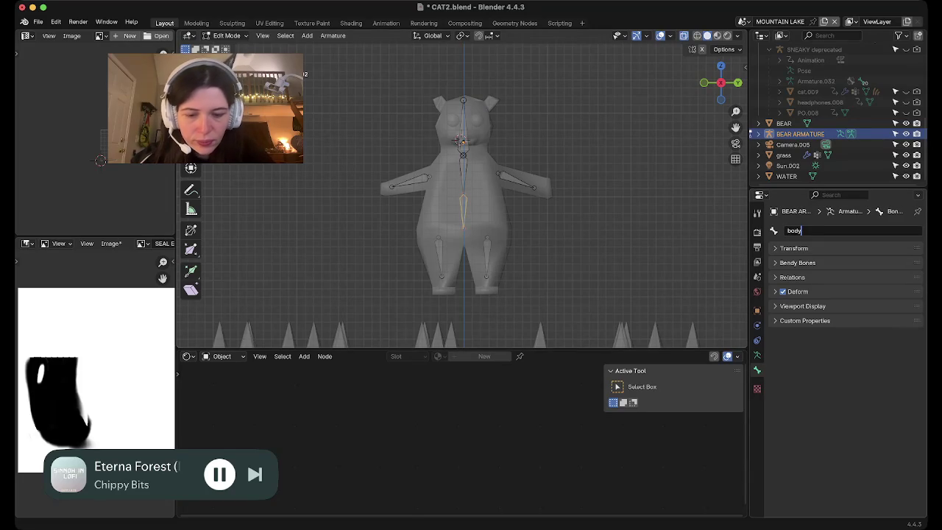
{"action": "key", "text": "Return"}
{"action": "left_click", "coordinate": [486, 257]}
{"action": "double_click", "coordinate": [801, 230]}
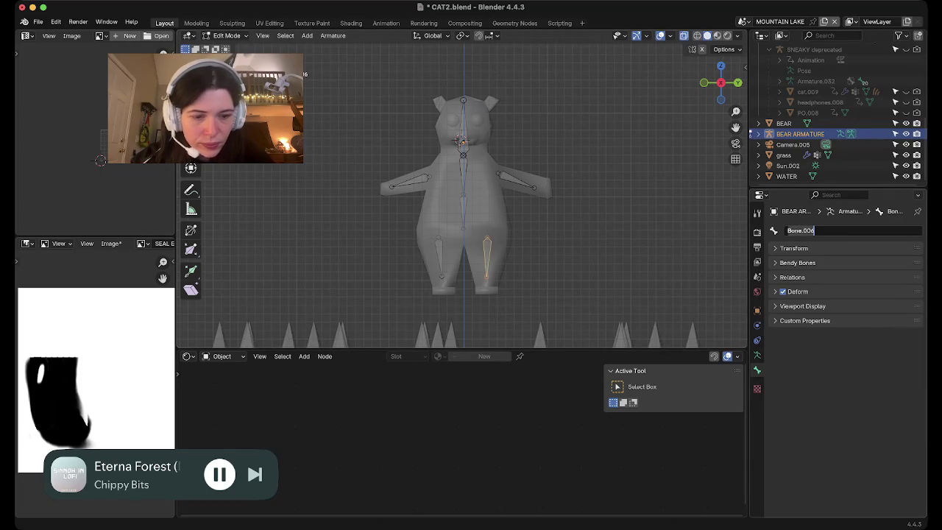
{"action": "type", "text": "leg l"}
{"action": "key", "text": "Return"}
Name the other leg 'leg r' and the arm bones 'arm r' and 'arm l'.
{"action": "left_click", "coordinate": [439, 258]}
{"action": "double_click", "coordinate": [800, 230]}
{"action": "type", "text": "leg r"}
{"action": "key", "text": "Return"}
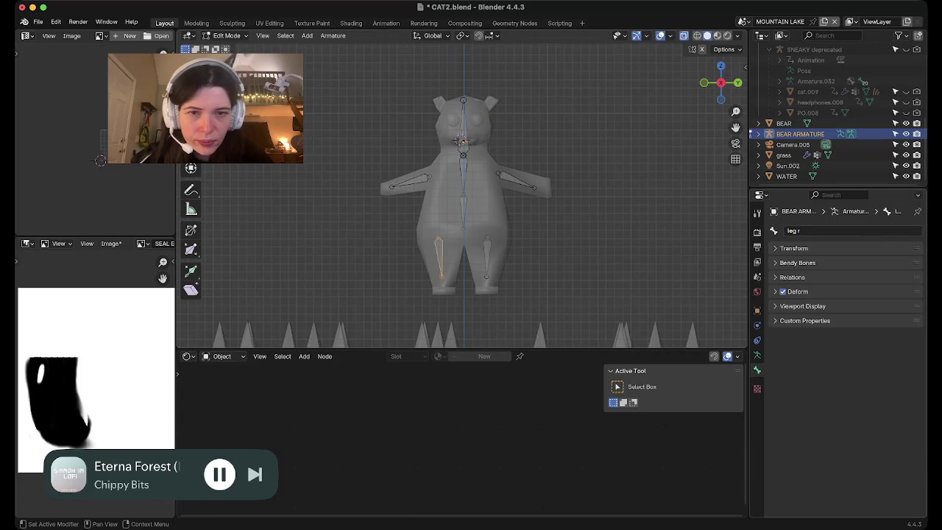
{"action": "left_click", "coordinate": [407, 182]}
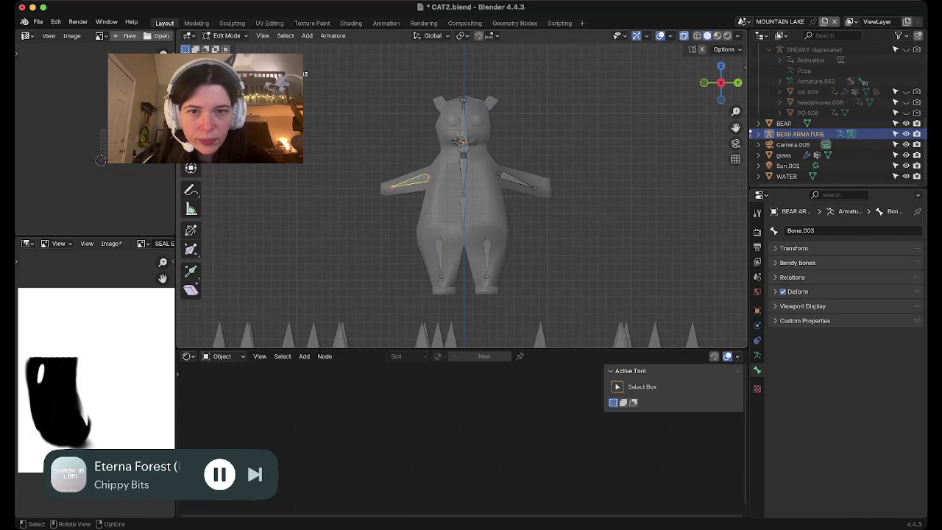
{"action": "double_click", "coordinate": [800, 230]}
{"action": "type", "text": "arm r"}
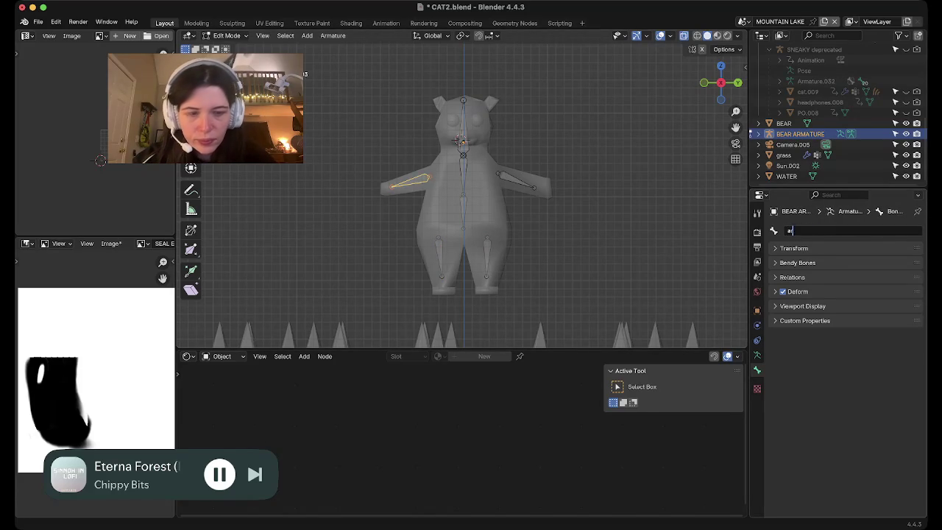
{"action": "key", "text": "Return"}
{"action": "left_click", "coordinate": [515, 180]}
{"action": "double_click", "coordinate": [800, 231]}
{"action": "type", "text": "a"}
{"action": "key", "text": "Return"}
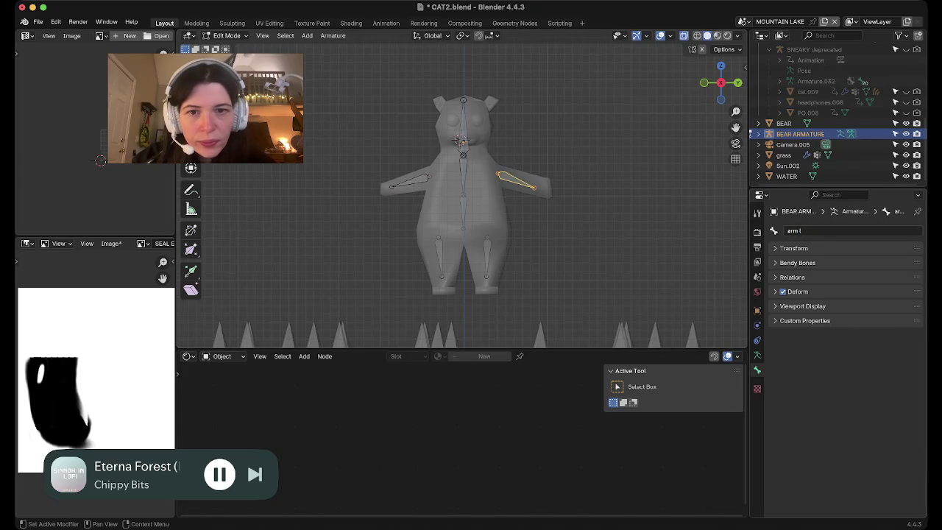
Check each bone's new name, then return the armature to Object Mode.
{"action": "left_click", "coordinate": [460, 141]}
{"action": "left_click", "coordinate": [461, 141]}
{"action": "left_click", "coordinate": [461, 141]}
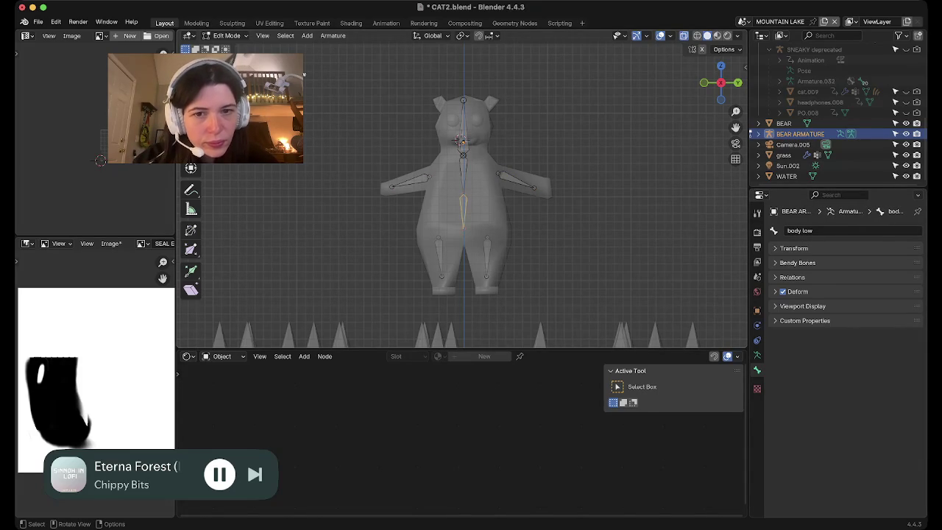
{"action": "left_click", "coordinate": [439, 258]}
{"action": "left_click", "coordinate": [487, 257]}
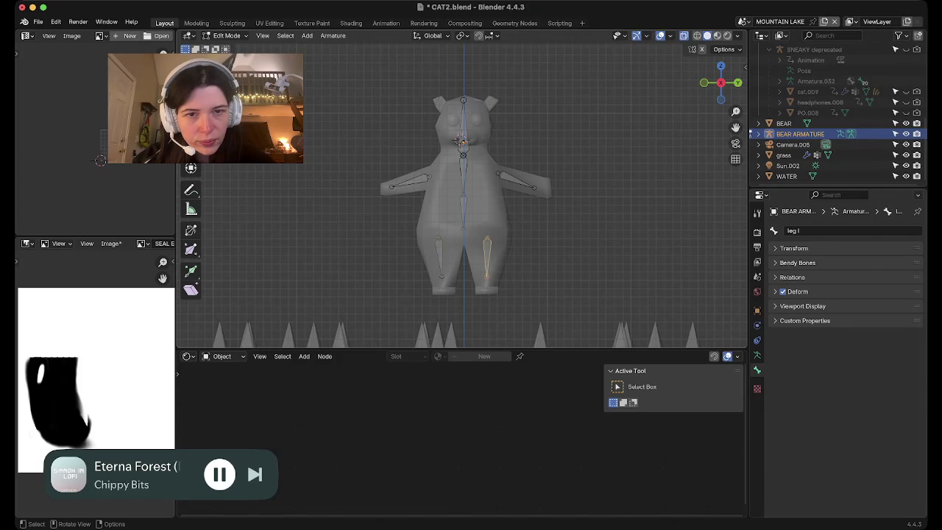
{"action": "left_click", "coordinate": [515, 180]}
{"action": "left_click", "coordinate": [408, 181]}
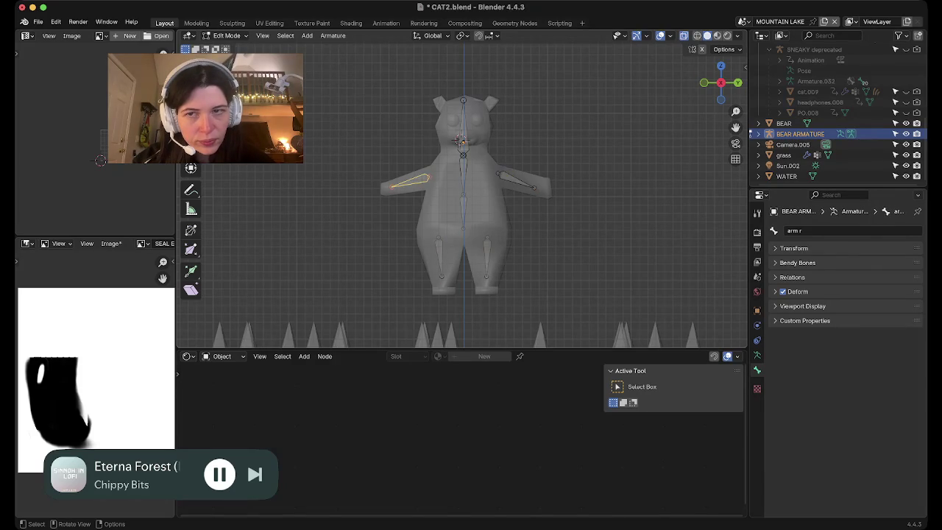
{"action": "key", "text": "Tab"}
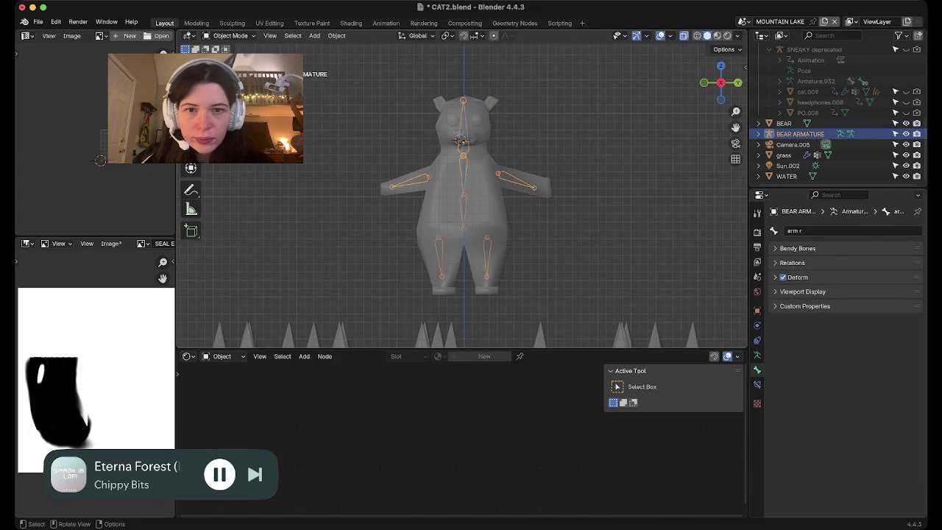
{"action": "left_click", "coordinate": [459, 140]}
Create a 'head' vertex group and assign the bear's head vertices to it.
{"action": "key", "text": "Tab"}
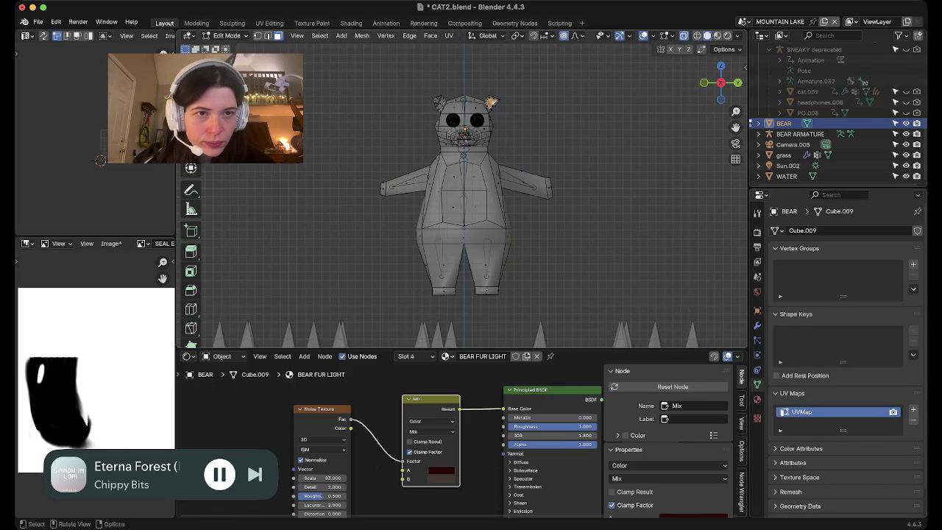
{"action": "key", "text": "ctrl+l"}
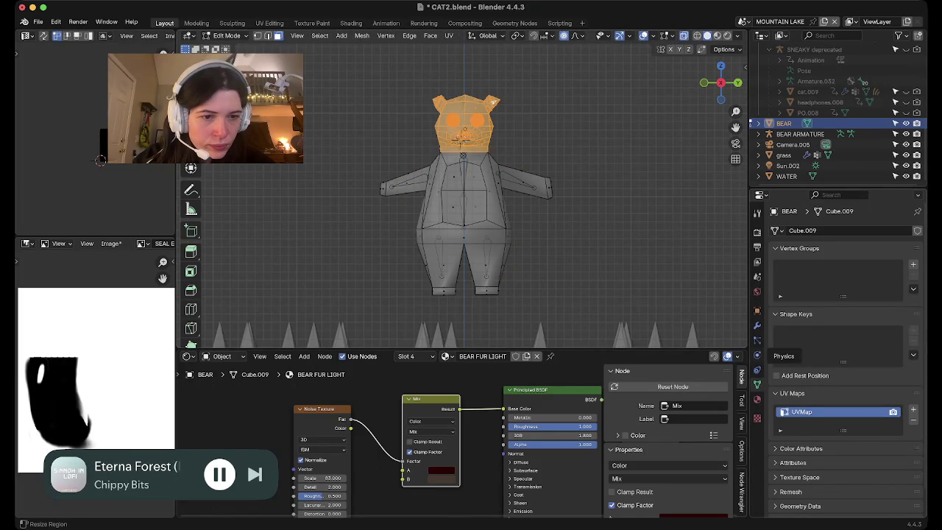
{"action": "left_click", "coordinate": [913, 264]}
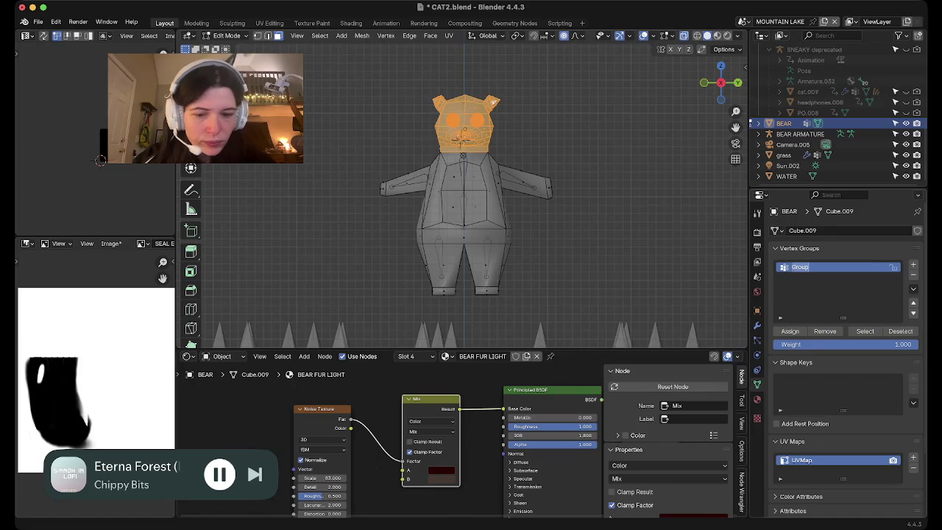
{"action": "type", "text": "head"}
{"action": "key", "text": "Return"}
{"action": "left_click", "coordinate": [790, 331]}
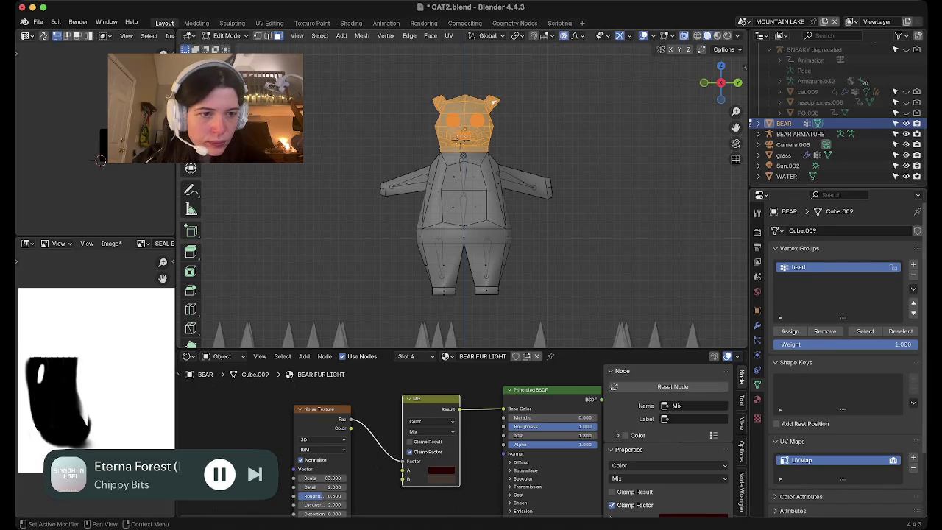
Add a 'body top' vertex group and box-select the bear's shoulders and torso.
{"action": "left_click", "coordinate": [912, 264]}
{"action": "double_click", "coordinate": [800, 278]}
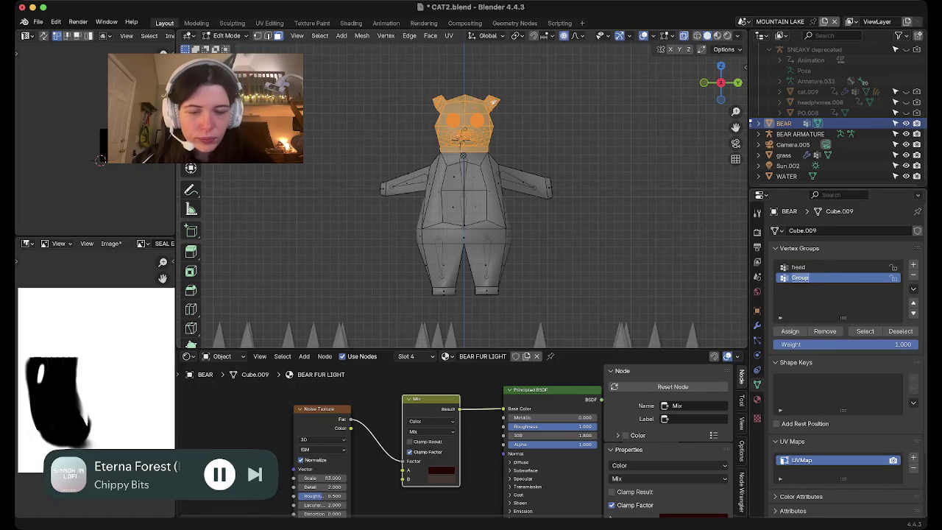
{"action": "type", "text": "body top"}
{"action": "key", "text": "Return"}
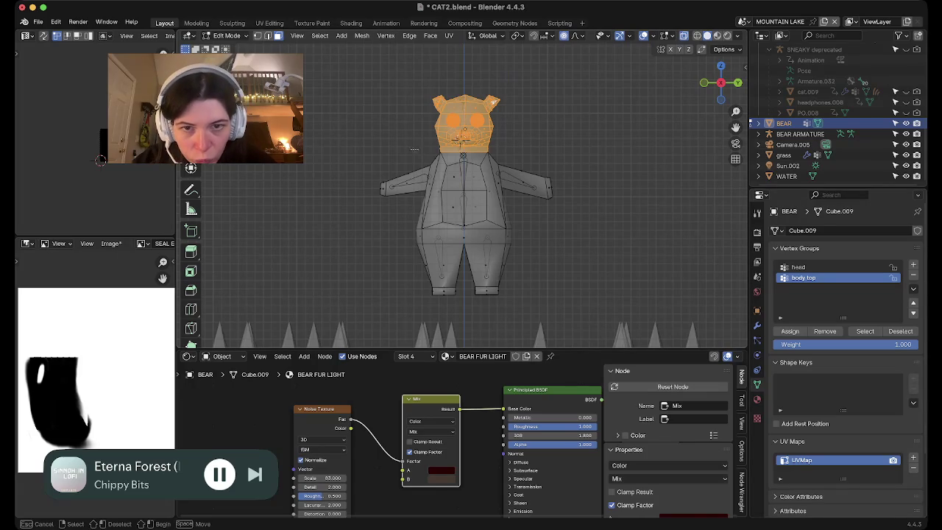
{"action": "key", "text": "alt+a"}
{"action": "left_click_drag", "start_coordinate": [330, 147], "coordinate": [591, 229]}
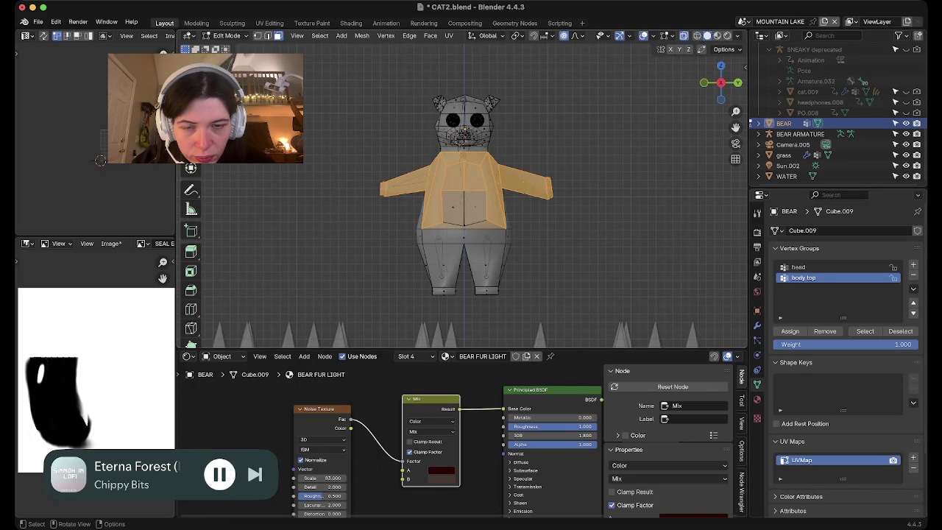
Turn X-ray off and orbit to a three-quarter view of the bear's chest.
{"action": "mouse_move", "coordinate": [463, 221]}
{"action": "middle_mouse_down"}
{"action": "mouse_move", "coordinate": [566, 210]}
{"action": "mouse_move", "coordinate": [485, 213]}
{"action": "middle_mouse_up"}
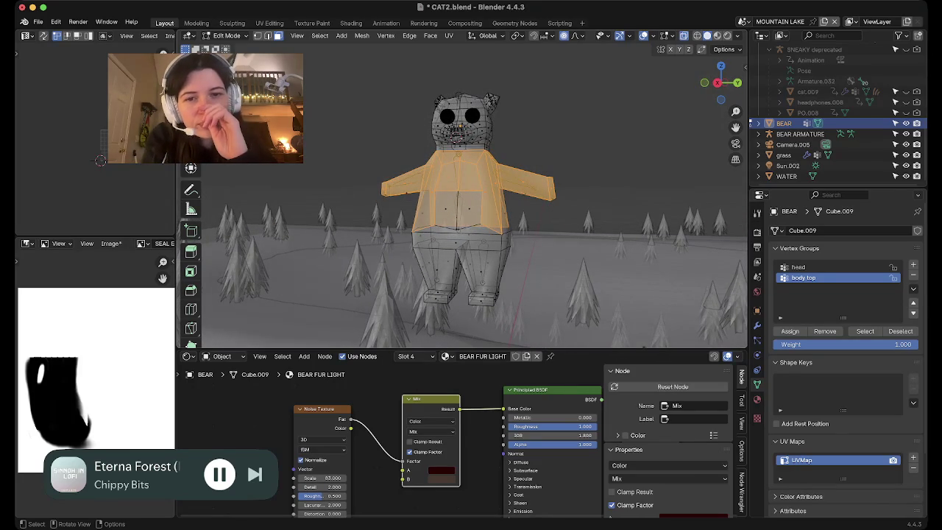
{"action": "middle_click_drag", "start_coordinate": [486, 213], "coordinate": [523, 206]}
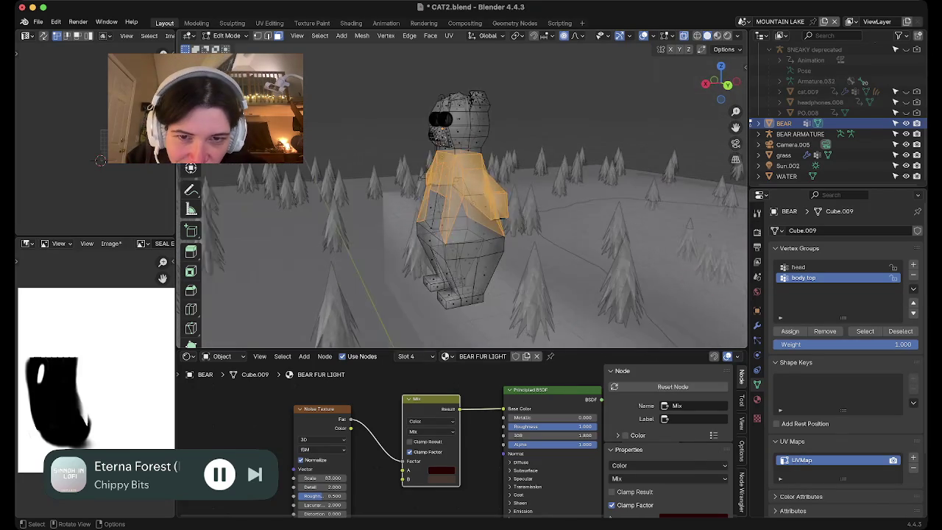
{"action": "scroll", "coordinate": [464, 199], "scroll_direction": "up", "scroll_amount": 3}
{"action": "scroll", "coordinate": [463, 198], "scroll_direction": "up", "scroll_amount": 2}
{"action": "scroll", "coordinate": [463, 199], "scroll_direction": "down", "scroll_amount": 2}
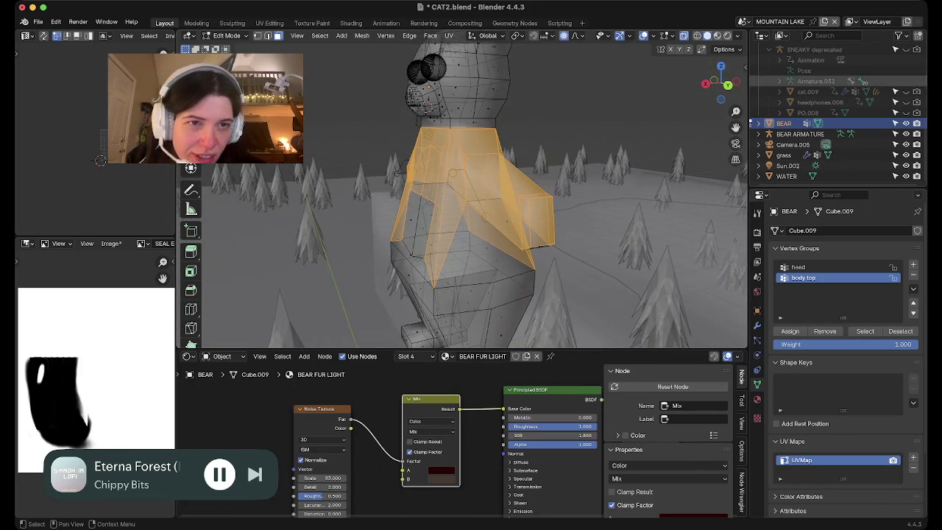
{"action": "key", "text": "alt+z"}
{"action": "mouse_move", "coordinate": [471, 221]}
{"action": "middle_mouse_down"}
{"action": "mouse_move", "coordinate": [441, 213]}
{"action": "mouse_move", "coordinate": [478, 210]}
{"action": "mouse_move", "coordinate": [460, 191]}
{"action": "middle_mouse_up"}
{"action": "key", "text": "alt+a"}
{"action": "left_click", "coordinate": [460, 190]}
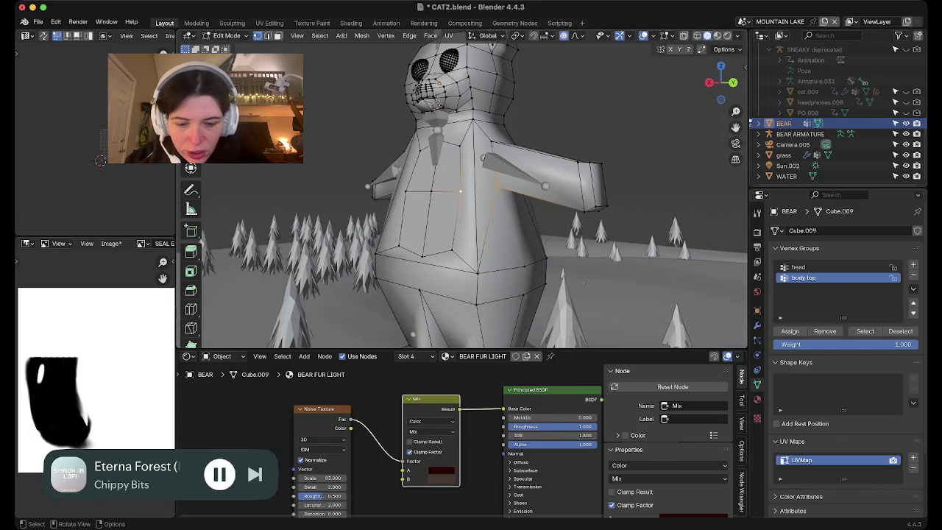
Subdivide the vertical chest edge, then select another chest edge for editing.
{"action": "key", "text": "2"}
{"action": "left_click", "coordinate": [475, 190]}
{"action": "right_click", "coordinate": [476, 190]}
{"action": "left_click", "coordinate": [441, 193]}
{"action": "key", "text": "1"}
{"action": "left_click", "coordinate": [461, 190], "text": "shift"}
{"action": "mouse_move", "coordinate": [461, 190]}
{"action": "middle_mouse_down"}
{"action": "mouse_move", "coordinate": [491, 205]}
{"action": "mouse_move", "coordinate": [530, 199]}
{"action": "mouse_move", "coordinate": [471, 199]}
{"action": "middle_mouse_up"}
{"action": "left_click", "coordinate": [491, 206], "text": "shift"}
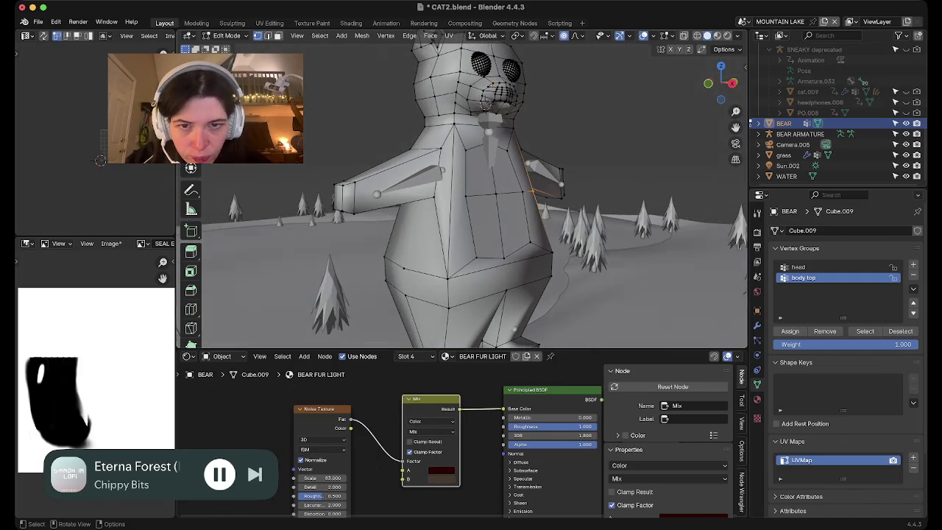
{"action": "key", "text": "2"}
{"action": "right_click", "coordinate": [401, 180]}
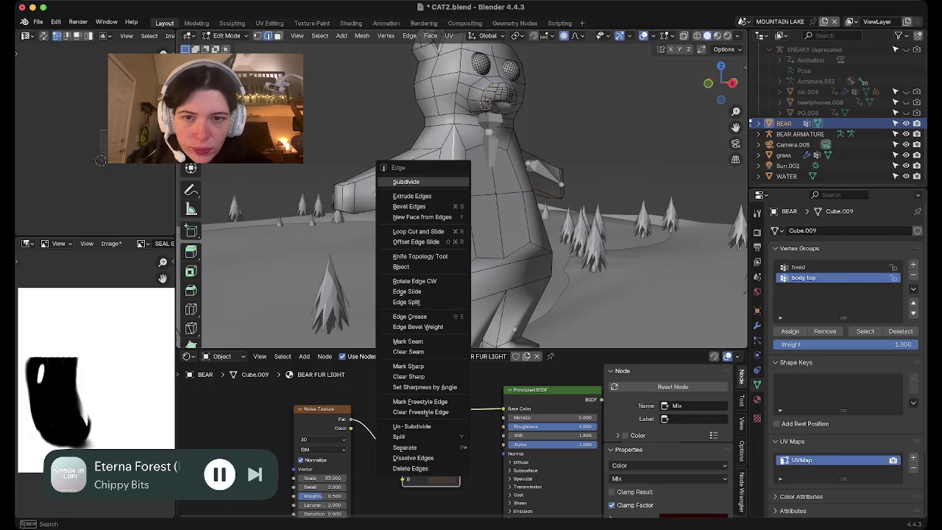
{"action": "left_click", "coordinate": [400, 181]}
{"action": "key", "text": "1"}
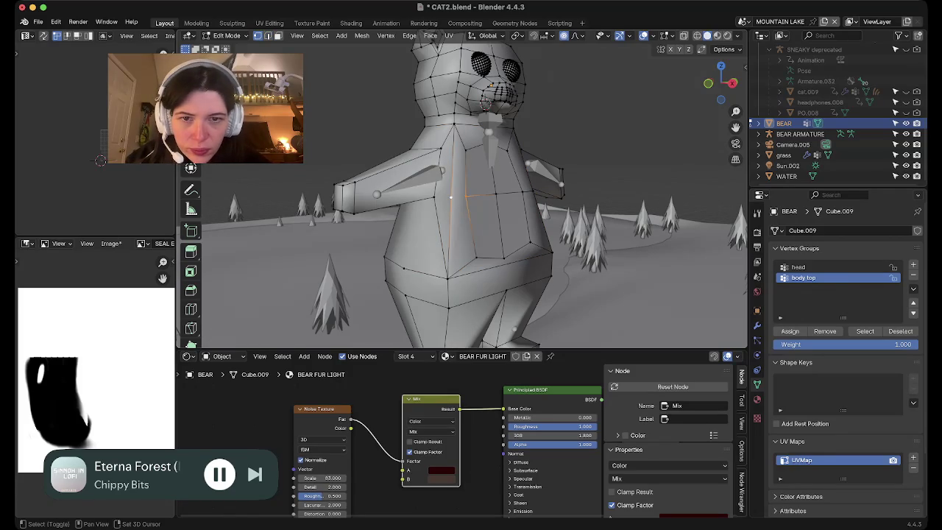
{"action": "left_click", "coordinate": [450, 197]}
{"action": "mouse_move", "coordinate": [451, 197]}
{"action": "middle_mouse_down"}
{"action": "mouse_move", "coordinate": [438, 198]}
{"action": "mouse_move", "coordinate": [507, 187]}
{"action": "middle_mouse_up"}
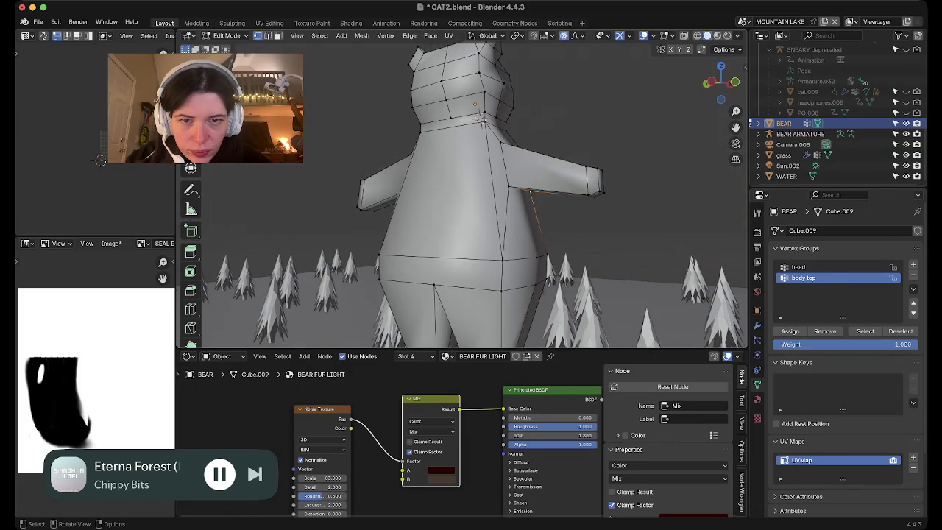
{"action": "key", "text": "2"}
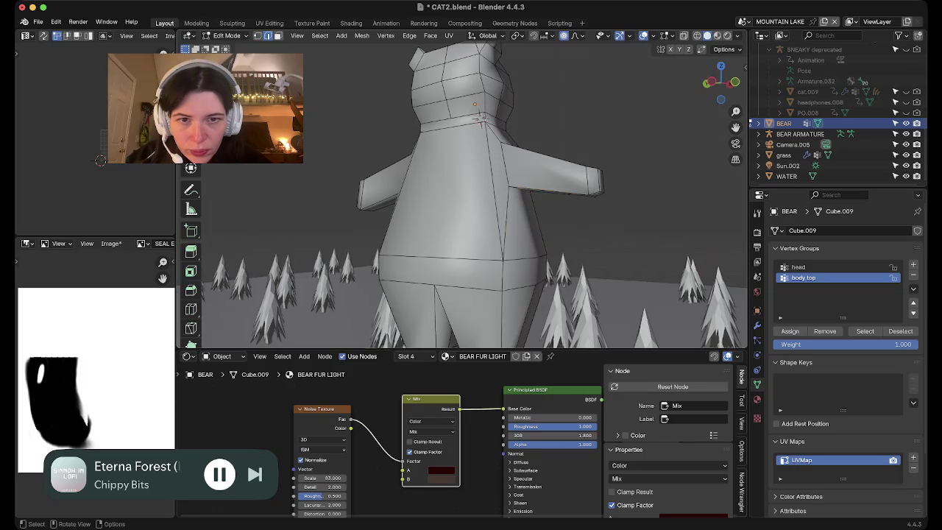
{"action": "middle_click_drag", "start_coordinate": [508, 186], "coordinate": [508, 220]}
{"action": "left_click", "coordinate": [512, 200]}
{"action": "right_click", "coordinate": [471, 183]}
{"action": "left_click", "coordinate": [466, 187]}
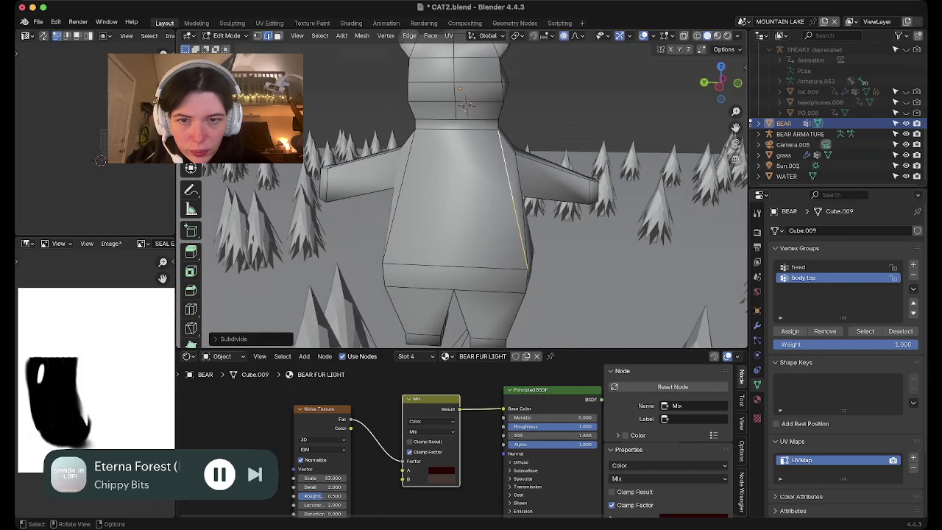
{"action": "key", "text": "ctrl+z"}
{"action": "right_click", "coordinate": [389, 197]}
{"action": "left_click", "coordinate": [388, 197]}
{"action": "middle_click_drag", "start_coordinate": [389, 197], "coordinate": [446, 147]}
{"action": "middle_click_drag", "start_coordinate": [447, 111], "coordinate": [435, 190]}
{"action": "key", "text": "1"}
{"action": "left_click", "coordinate": [435, 190], "text": "shift"}
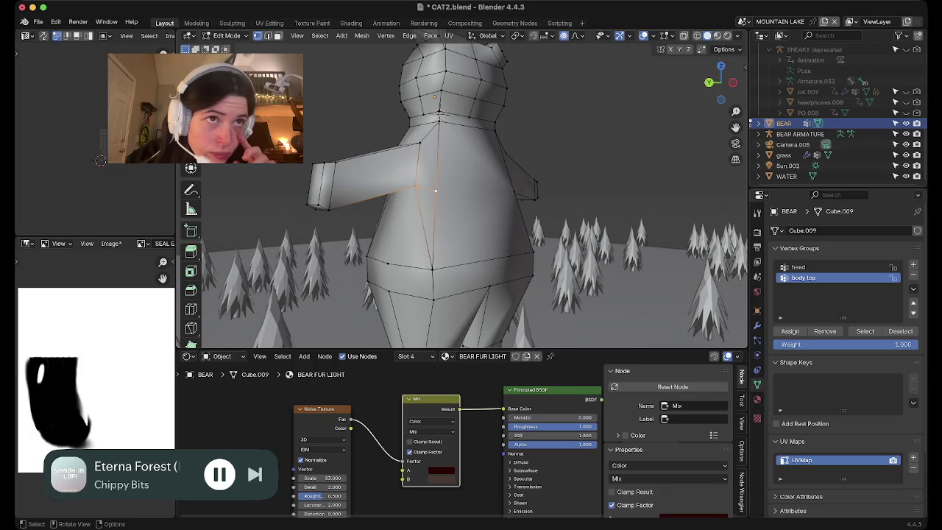
{"action": "middle_click_drag", "start_coordinate": [442, 114], "coordinate": [479, 102]}
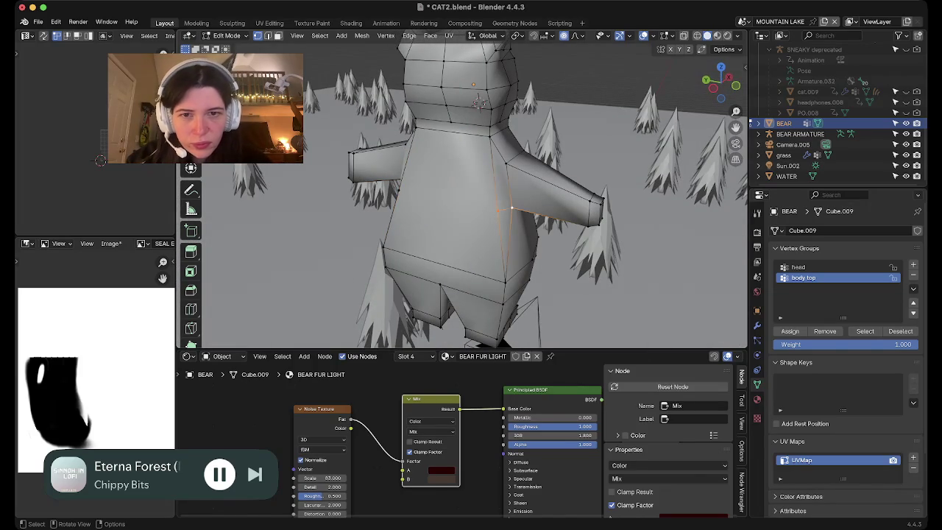
{"action": "mouse_move", "coordinate": [479, 101]}
{"action": "middle_mouse_down"}
{"action": "mouse_move", "coordinate": [442, 113]}
{"action": "mouse_move", "coordinate": [452, 109]}
{"action": "middle_mouse_up"}
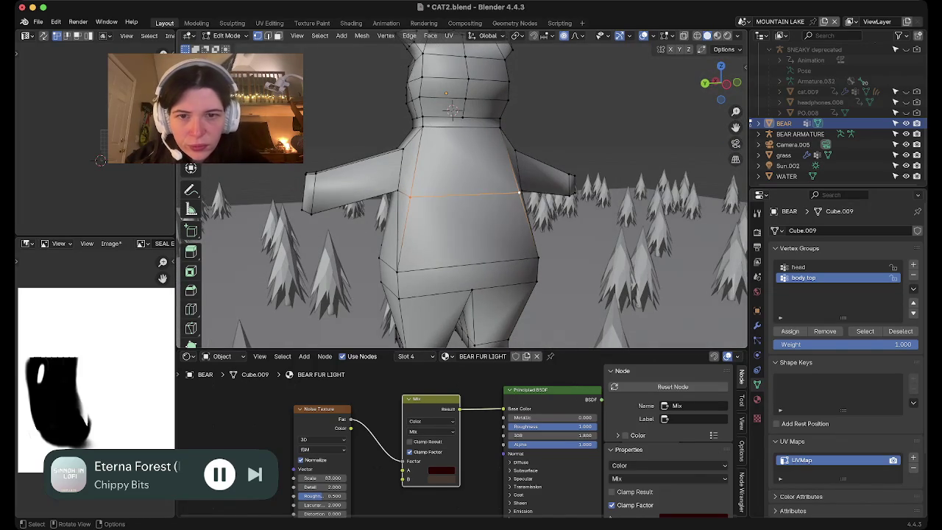
{"action": "mouse_move", "coordinate": [455, 230]}
{"action": "middle_mouse_down"}
{"action": "mouse_move", "coordinate": [471, 224]}
{"action": "mouse_move", "coordinate": [452, 235]}
{"action": "mouse_move", "coordinate": [476, 104]}
{"action": "middle_mouse_up"}
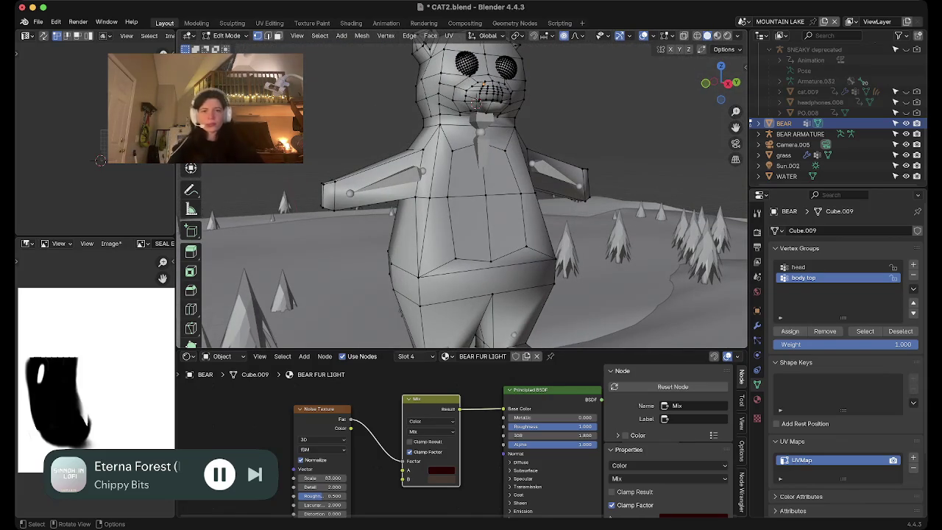
{"action": "scroll", "coordinate": [477, 104], "scroll_direction": "down", "scroll_amount": 2}
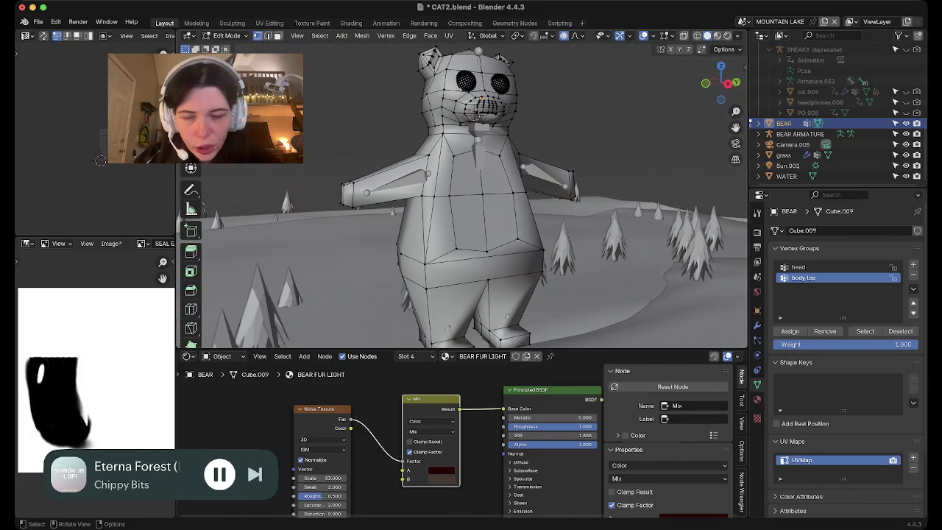
In front view with X-ray on, box-select the bear's upper torso and both arms.
{"action": "left_click", "coordinate": [463, 193], "text": "alt"}
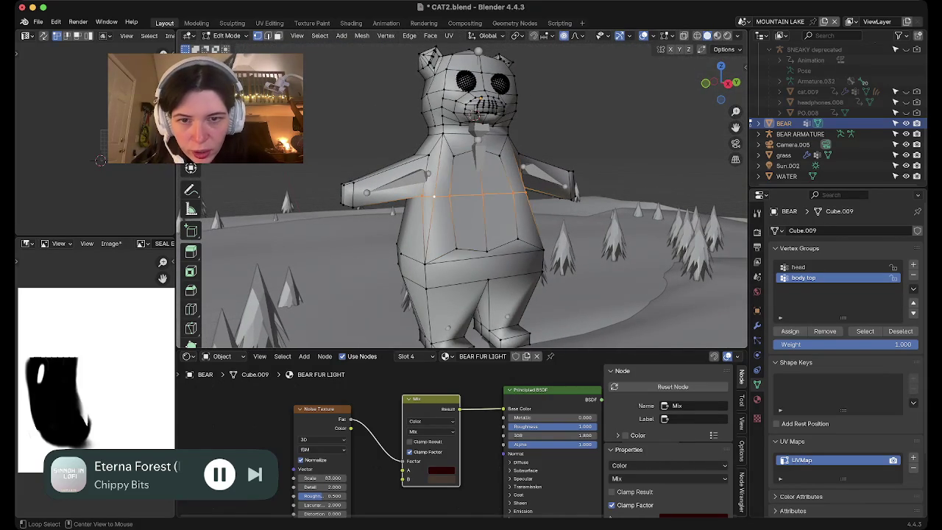
{"action": "mouse_move", "coordinate": [464, 193]}
{"action": "middle_mouse_down"}
{"action": "mouse_move", "coordinate": [500, 210]}
{"action": "mouse_move", "coordinate": [446, 131]}
{"action": "mouse_move", "coordinate": [482, 114]}
{"action": "middle_mouse_up"}
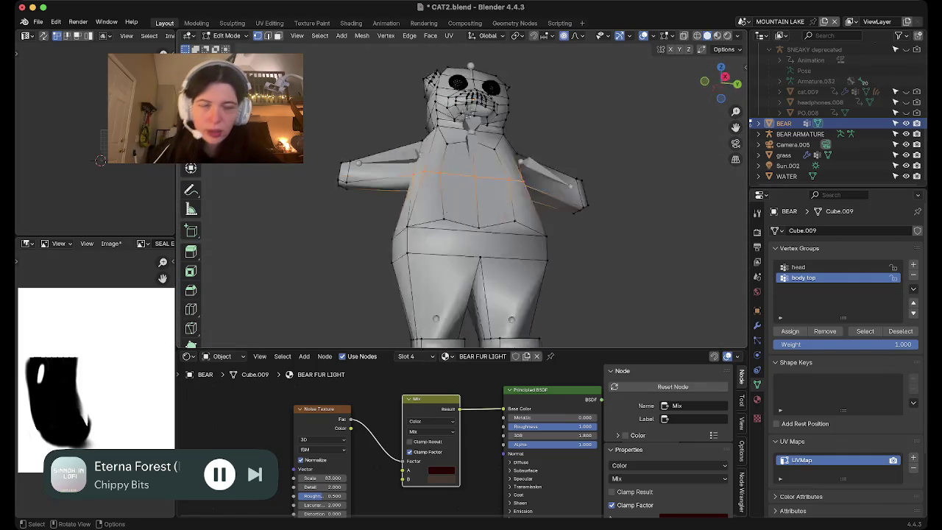
{"action": "key", "text": "1"}
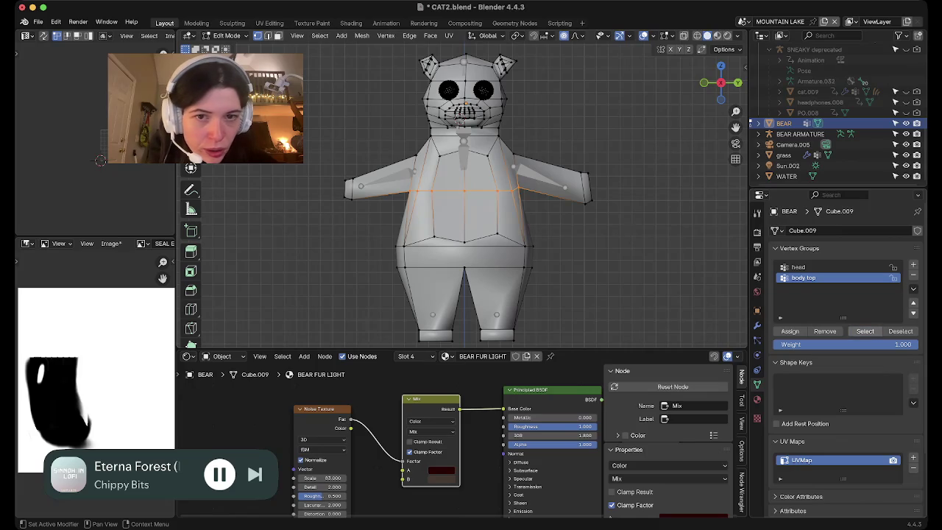
{"action": "key", "text": "alt+a"}
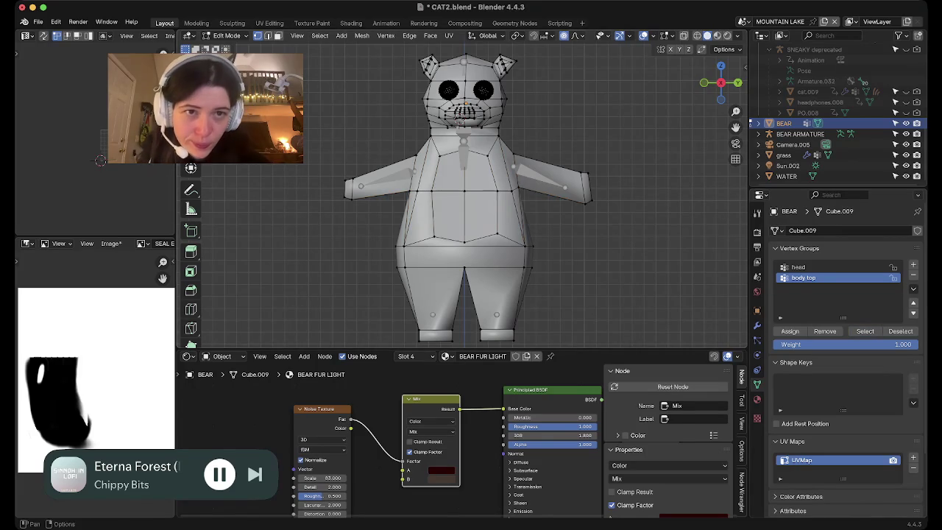
{"action": "key", "text": "alt+z"}
{"action": "left_click_drag", "start_coordinate": [272, 129], "coordinate": [666, 212]}
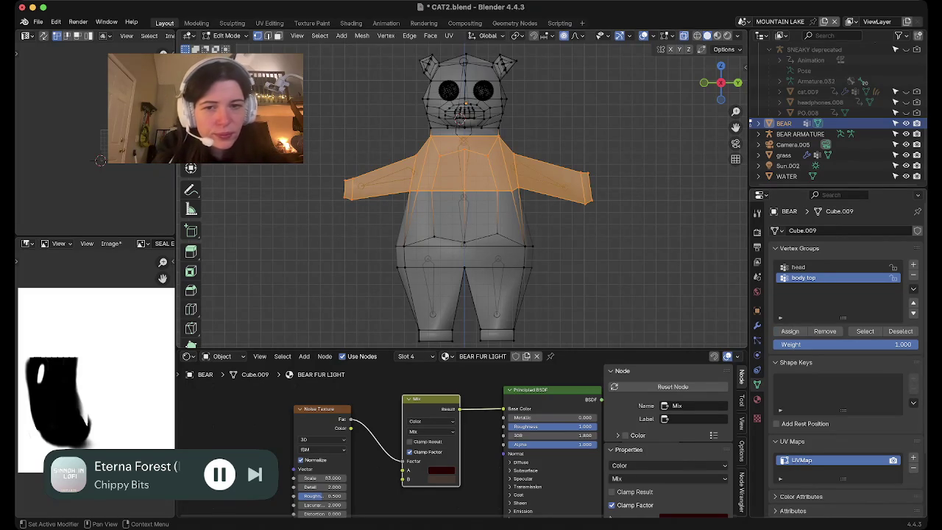
Add a 'body bottom' vertex group, face-select the lower torso band, and start a leg group.
{"action": "left_click", "coordinate": [912, 265]}
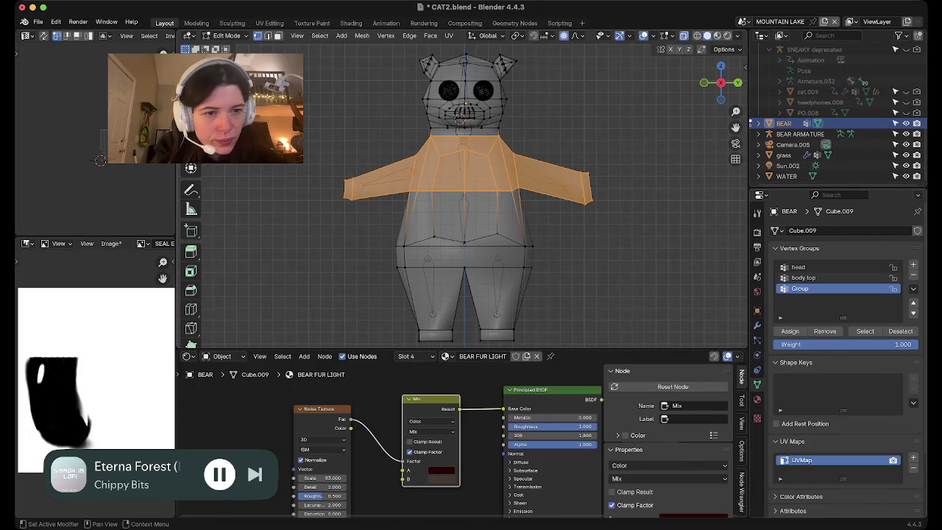
{"action": "double_click", "coordinate": [800, 288]}
{"action": "type", "text": "body bottom"}
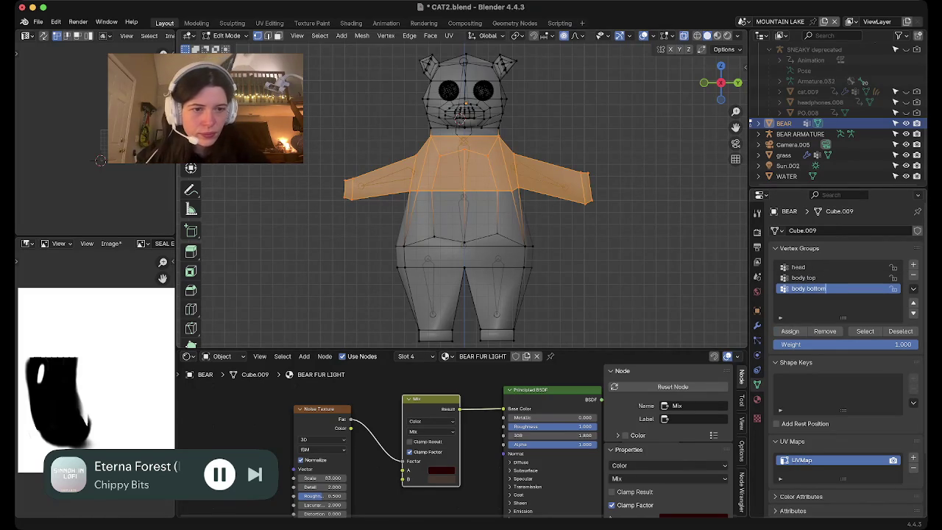
{"action": "key", "text": "Return"}
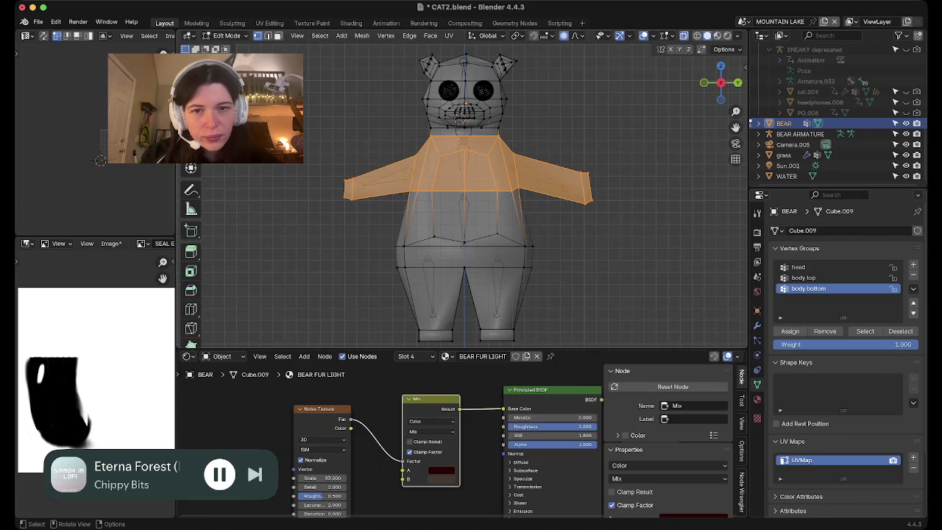
{"action": "mouse_move", "coordinate": [566, 262]}
{"action": "left_mouse_down"}
{"action": "mouse_move", "coordinate": [330, 198]}
{"action": "mouse_move", "coordinate": [344, 196]}
{"action": "left_mouse_up"}
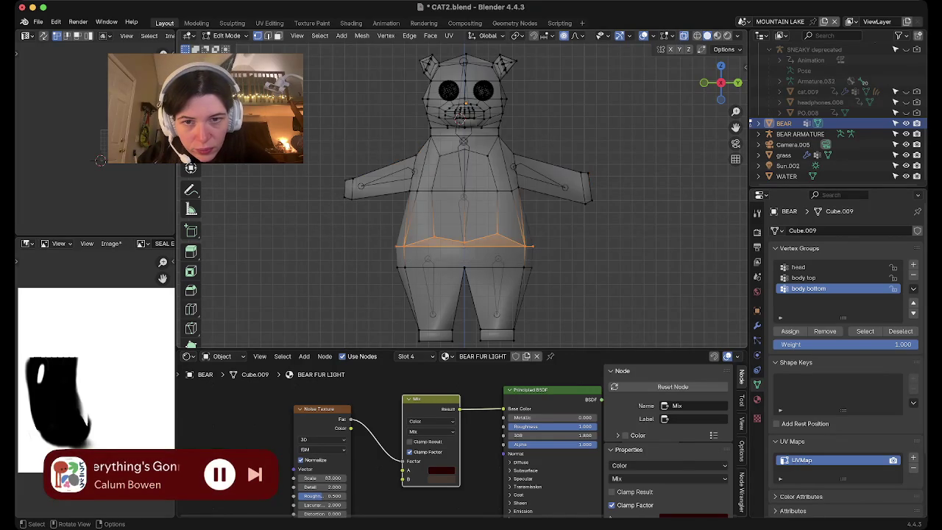
{"action": "key", "text": "3"}
{"action": "left_click_drag", "start_coordinate": [566, 266], "coordinate": [337, 188]}
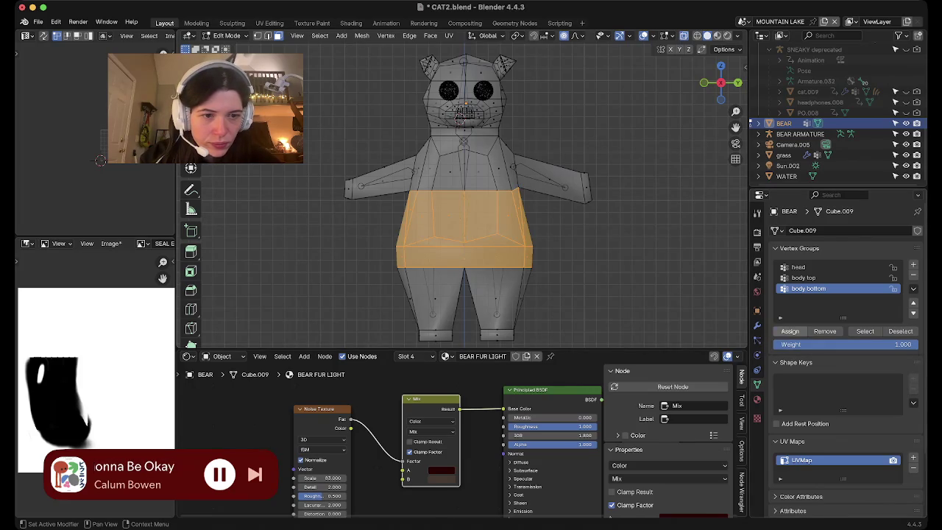
{"action": "left_click", "coordinate": [913, 264]}
{"action": "double_click", "coordinate": [800, 299]}
{"action": "type", "text": "leg l"}
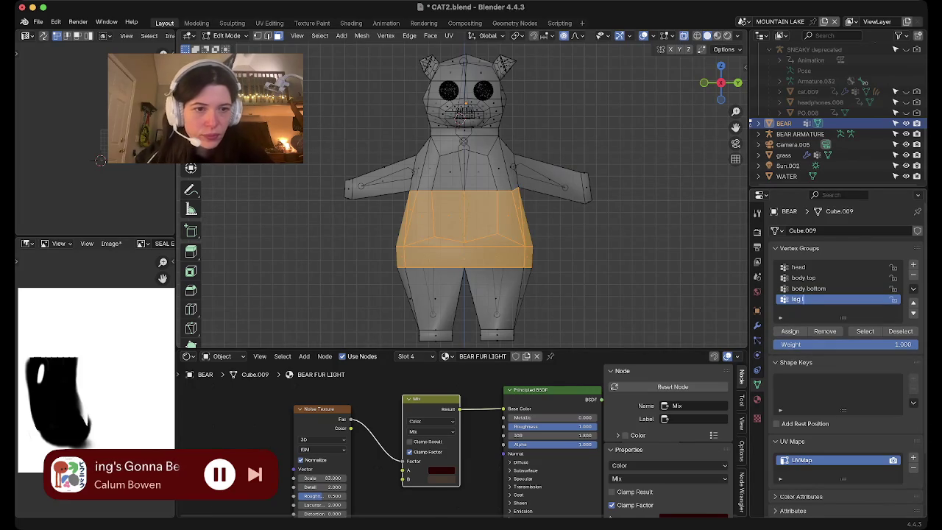
Confirm the leg l group name, then create a leg r group holding the other leg.
{"action": "key", "text": "Return"}
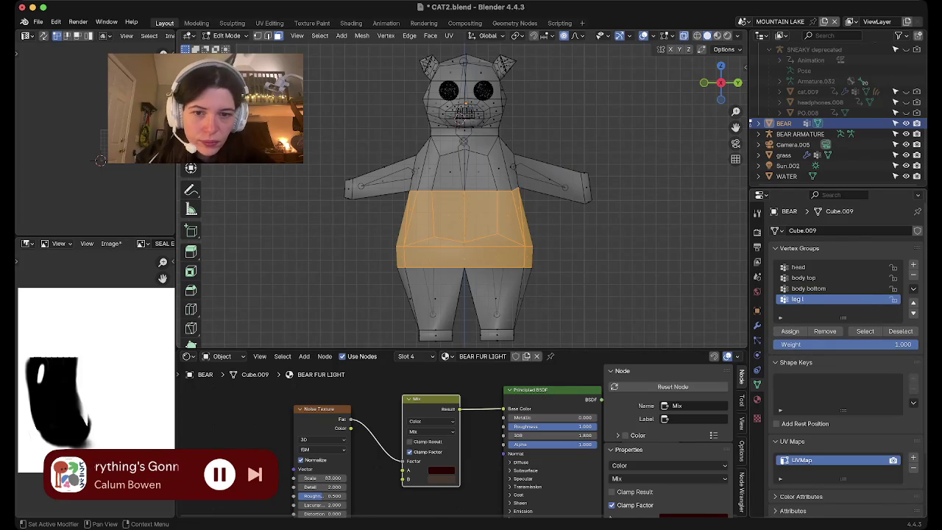
{"action": "left_click", "coordinate": [497, 301]}
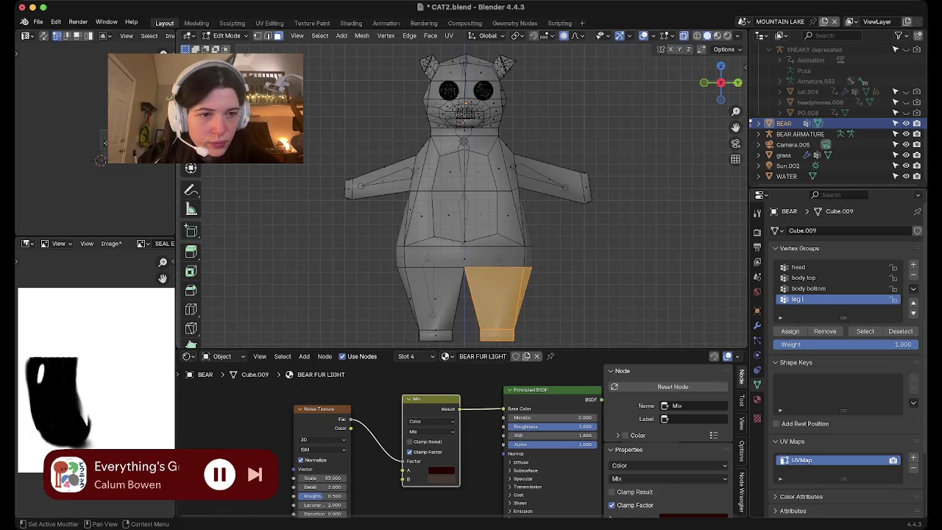
{"action": "left_click", "coordinate": [913, 264]}
{"action": "double_click", "coordinate": [800, 310]}
{"action": "type", "text": "r"}
{"action": "key", "text": "Return"}
{"action": "mouse_move", "coordinate": [371, 271]}
{"action": "left_mouse_down"}
{"action": "mouse_move", "coordinate": [479, 345]}
{"action": "mouse_move", "coordinate": [462, 345]}
{"action": "left_mouse_up"}
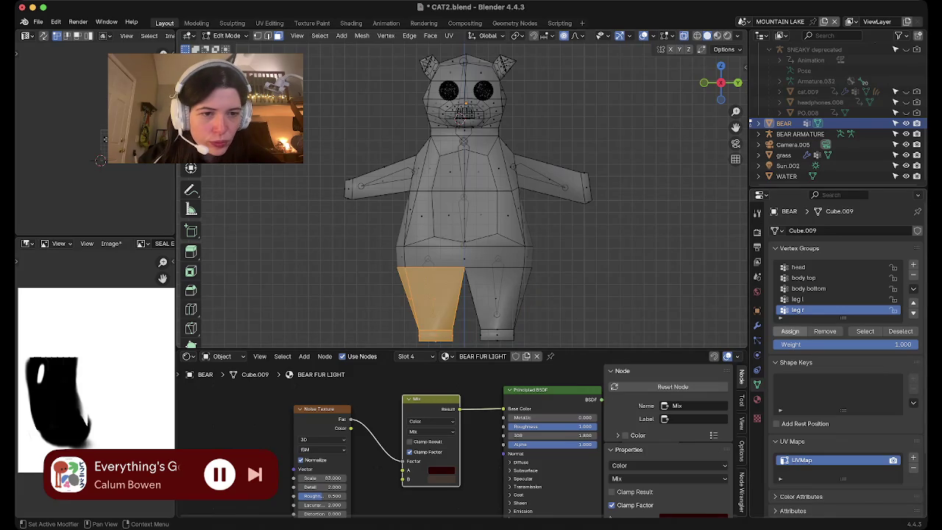
{"action": "left_click", "coordinate": [789, 331]}
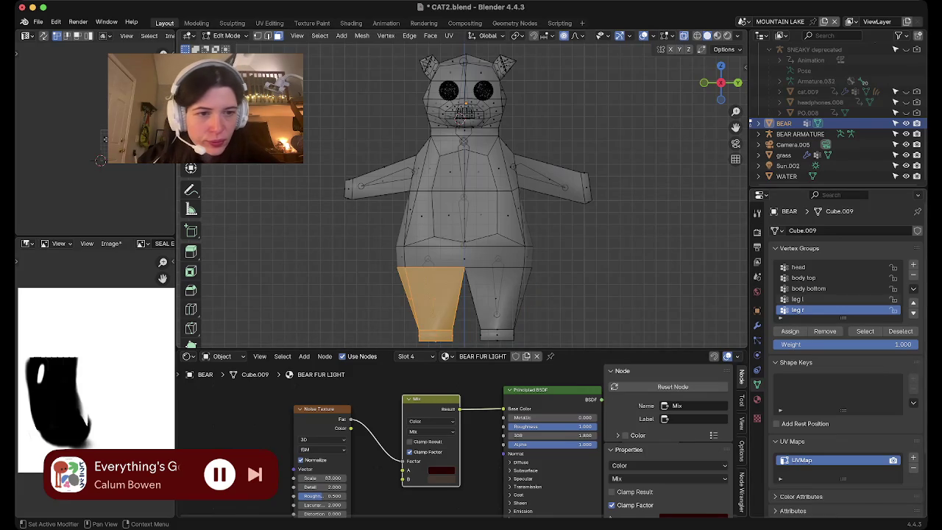
Add an arm r vertex group, select the left-view arm, then remove that group again.
{"action": "left_click", "coordinate": [913, 265]}
{"action": "double_click", "coordinate": [799, 310]}
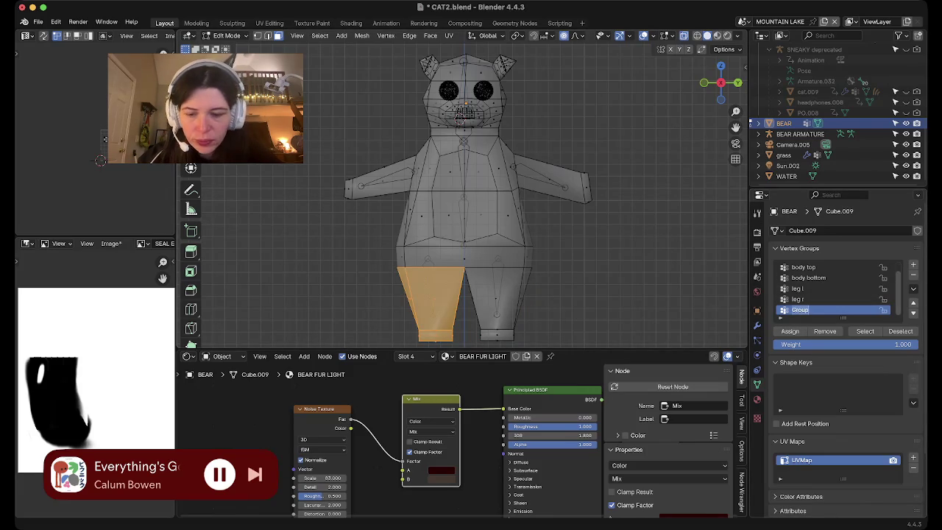
{"action": "type", "text": "arm r"}
{"action": "key", "text": "Return"}
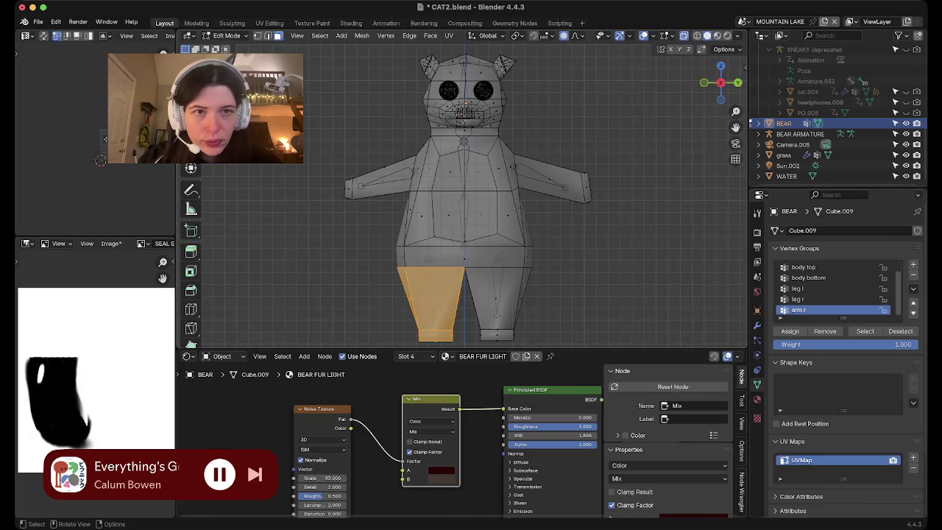
{"action": "key", "text": "alt+a"}
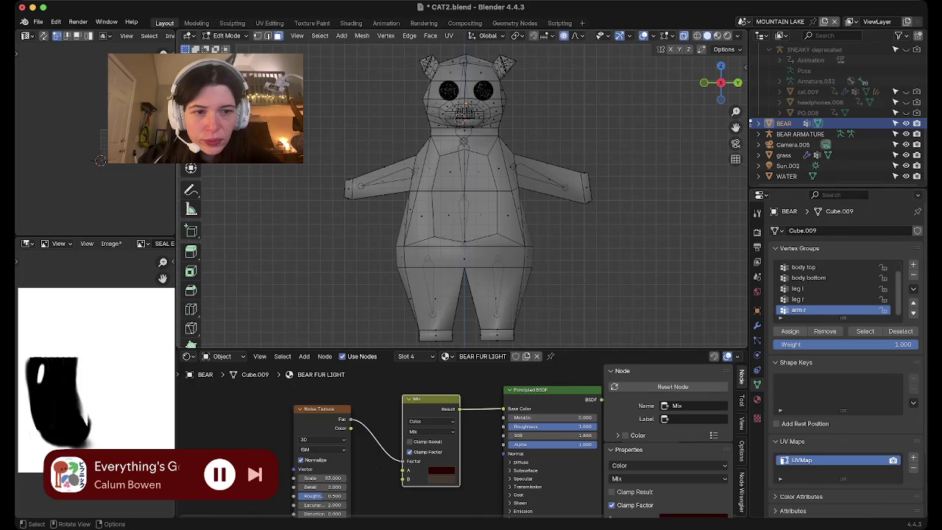
{"action": "left_click_drag", "start_coordinate": [269, 147], "coordinate": [409, 230]}
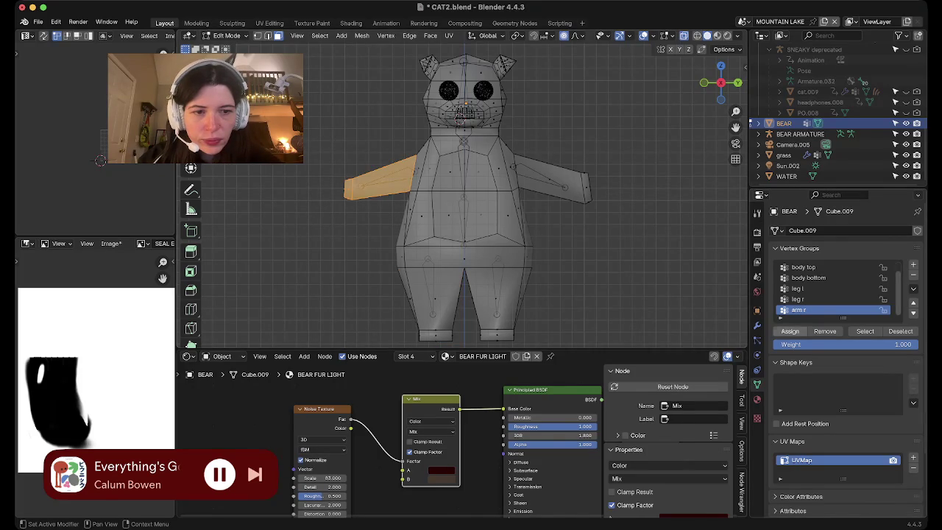
{"action": "left_click", "coordinate": [913, 275]}
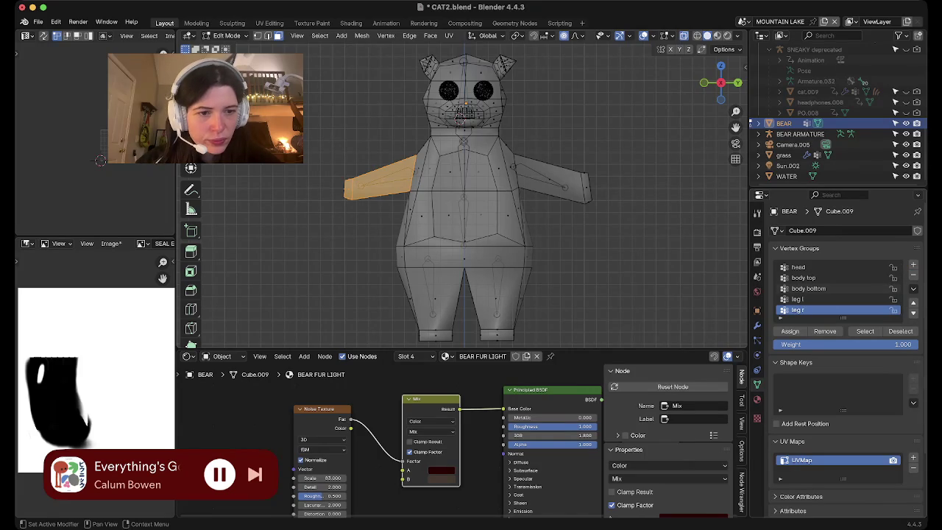
Recreate the arm r vertex group and assign the selected arm to it.
{"action": "left_click", "coordinate": [56, 22]}
{"action": "mouse_move", "coordinate": [82, 55]}
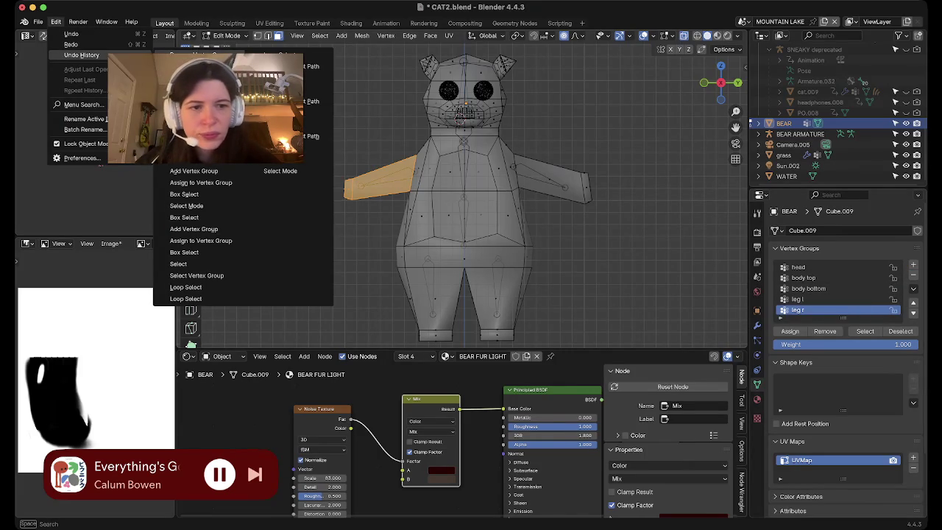
{"action": "key", "text": "Escape"}
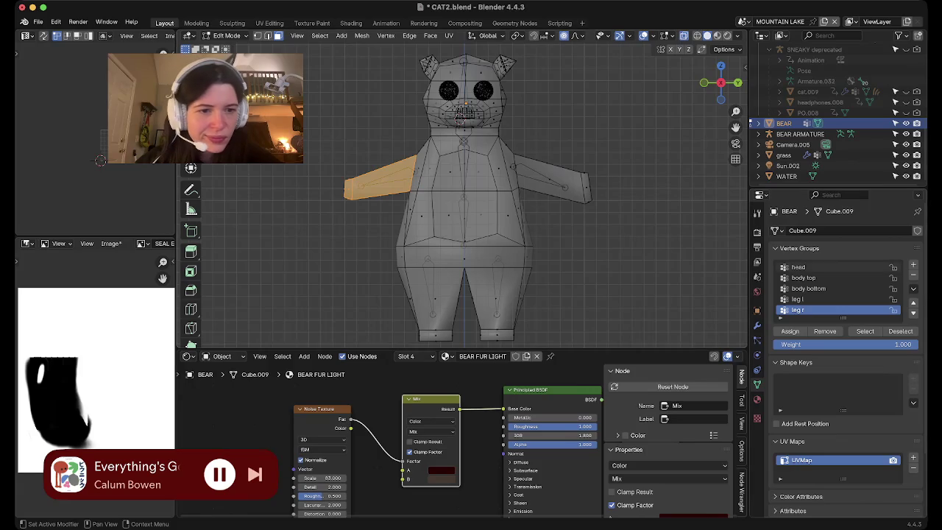
{"action": "scroll", "coordinate": [846, 359], "scroll_direction": "down", "scroll_amount": 2}
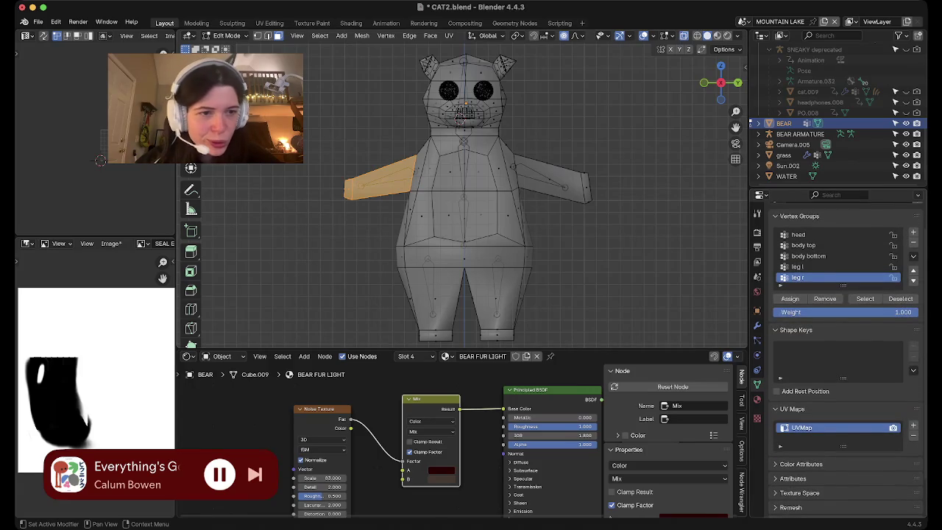
{"action": "left_click", "coordinate": [913, 231]}
{"action": "double_click", "coordinate": [800, 277]}
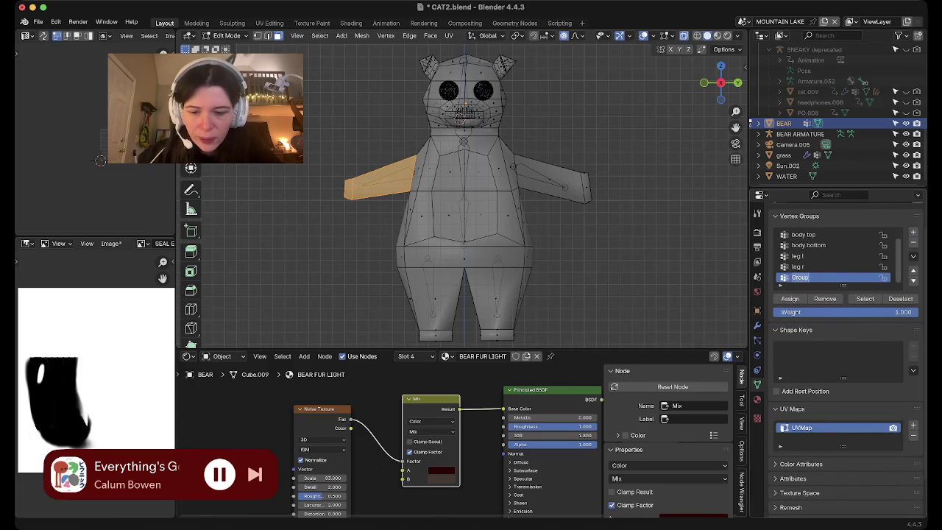
{"action": "type", "text": "arm r"}
{"action": "key", "text": "Return"}
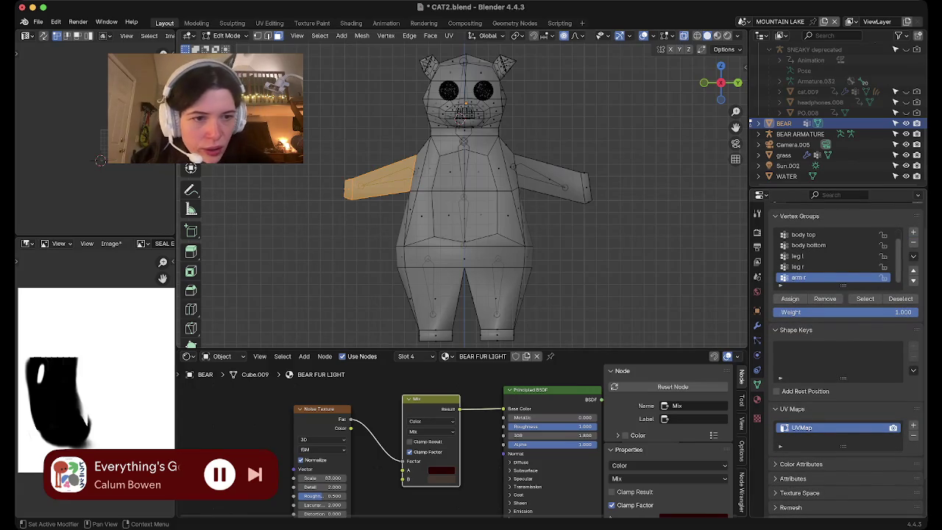
{"action": "left_click", "coordinate": [790, 299]}
Check the leg r and arm r groups by selecting each group's vertices.
{"action": "left_click", "coordinate": [796, 266]}
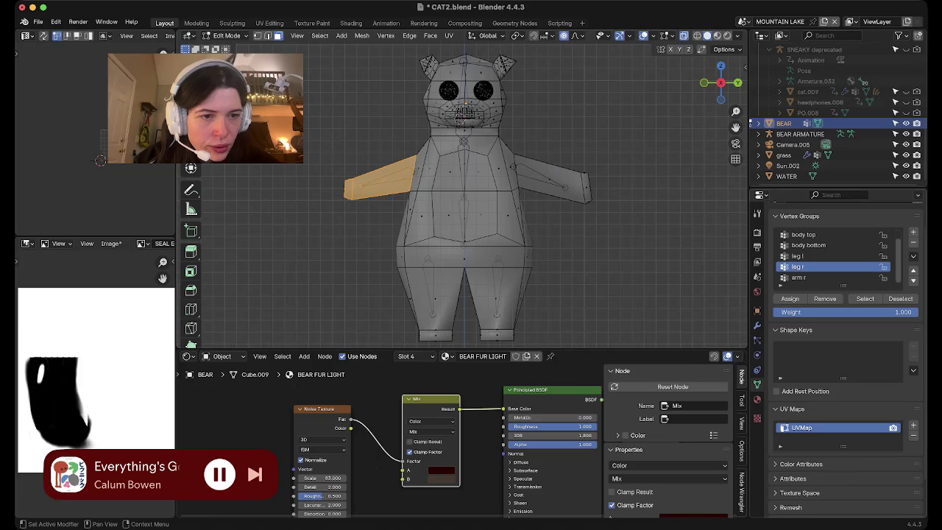
{"action": "key", "text": "alt+a"}
{"action": "left_click", "coordinate": [864, 299]}
{"action": "left_click", "coordinate": [798, 277]}
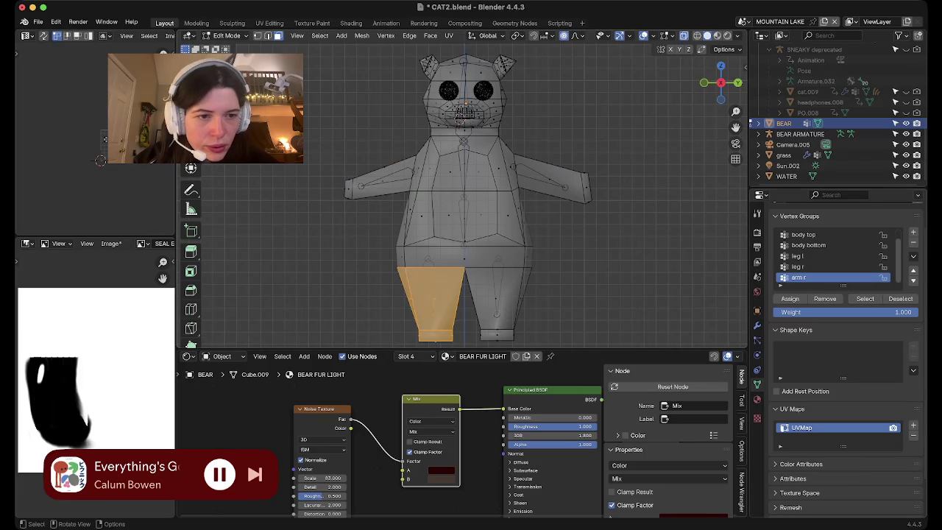
{"action": "key", "text": "alt+a"}
{"action": "left_click", "coordinate": [864, 299]}
Add an arm l vertex group and assign the bear's left arm faces to it.
{"action": "left_click", "coordinate": [913, 232]}
{"action": "double_click", "coordinate": [799, 277]}
{"action": "type", "text": "arm l"}
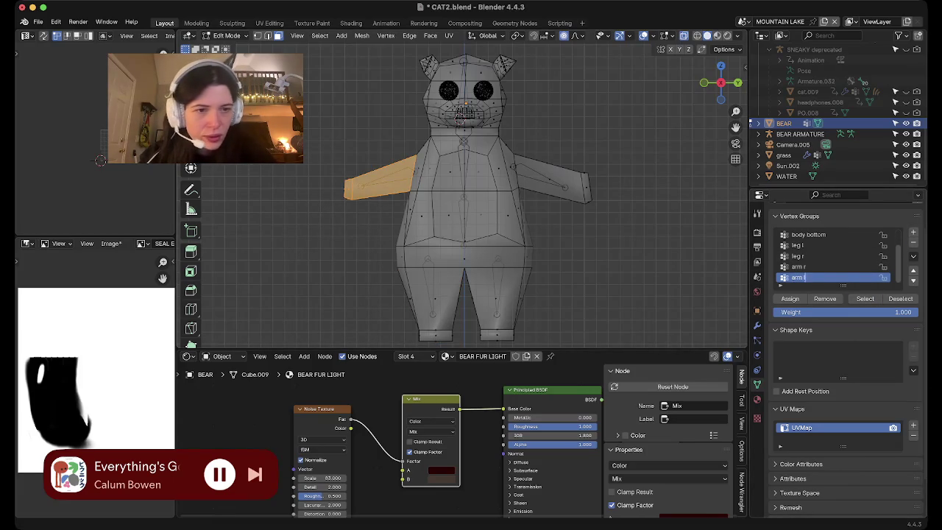
{"action": "key", "text": "Return"}
{"action": "key", "text": "alt+a"}
{"action": "left_click_drag", "start_coordinate": [672, 257], "coordinate": [537, 83]}
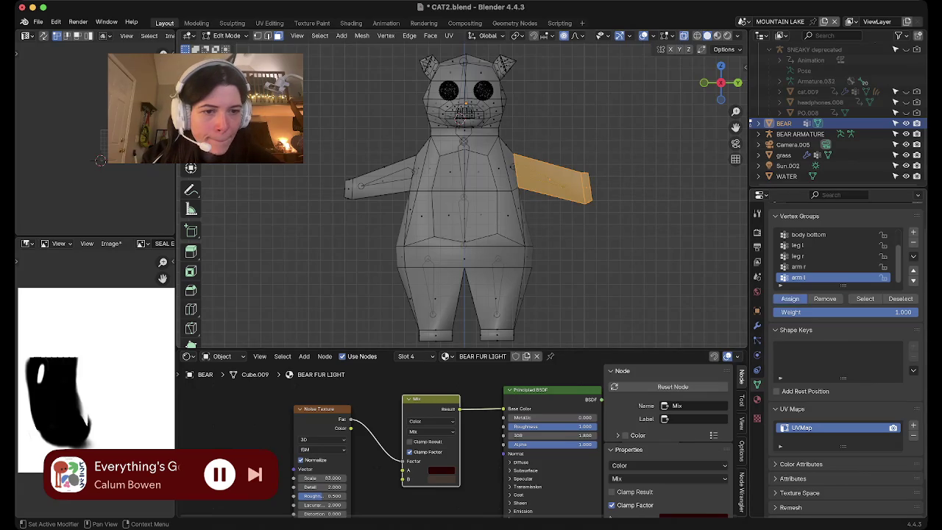
{"action": "left_click", "coordinate": [789, 297]}
{"action": "key", "text": "alt+a"}
{"action": "scroll", "coordinate": [831, 258], "scroll_direction": "up", "scroll_amount": 2}
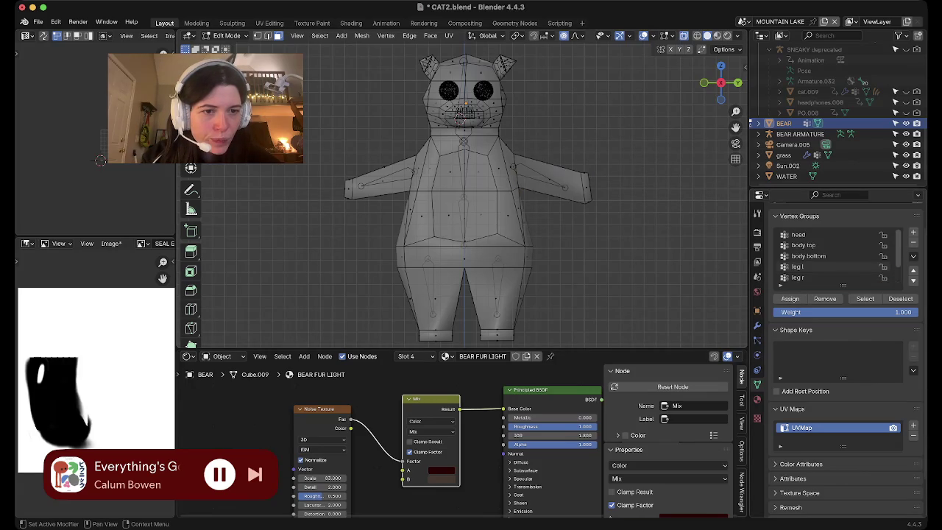
{"action": "left_click", "coordinate": [797, 234]}
Select the head group's faces and view the bear from the front with see-through off.
{"action": "left_click", "coordinate": [865, 298]}
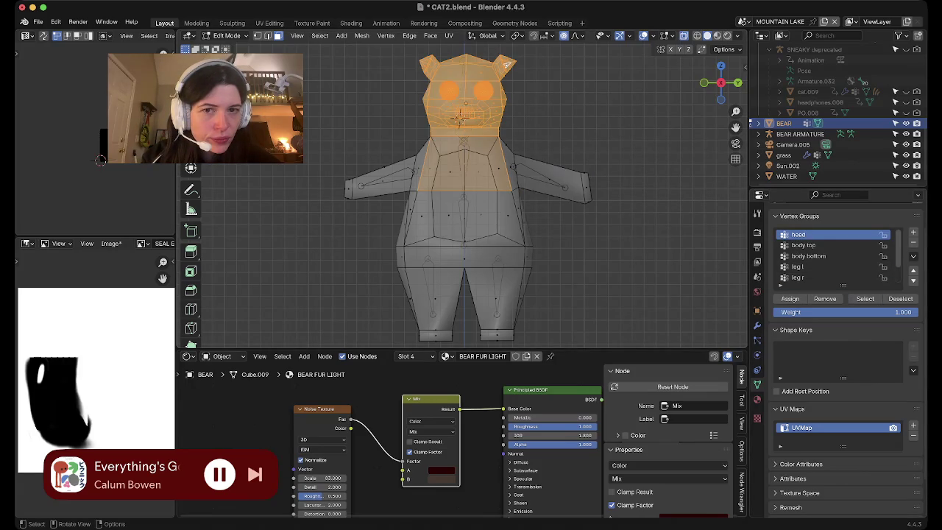
{"action": "middle_click_drag", "start_coordinate": [459, 117], "coordinate": [440, 115]}
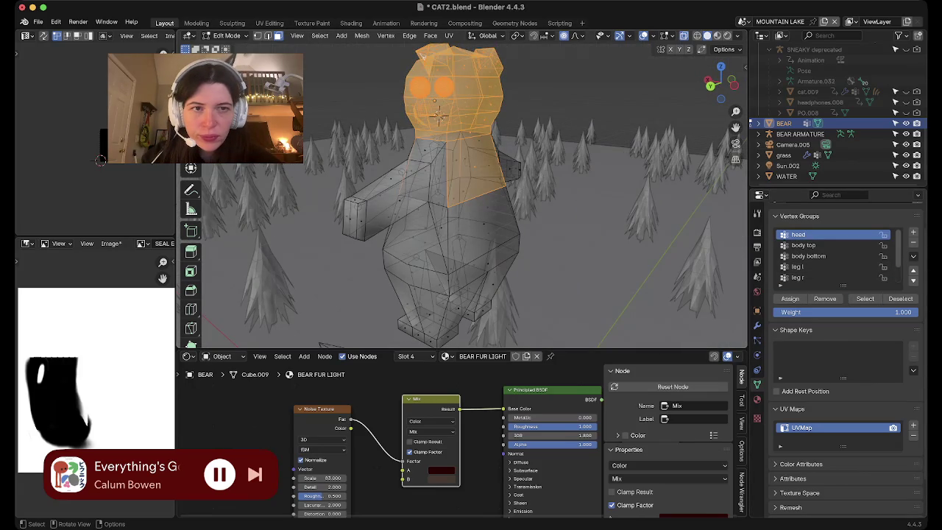
{"action": "key", "text": "alt+z"}
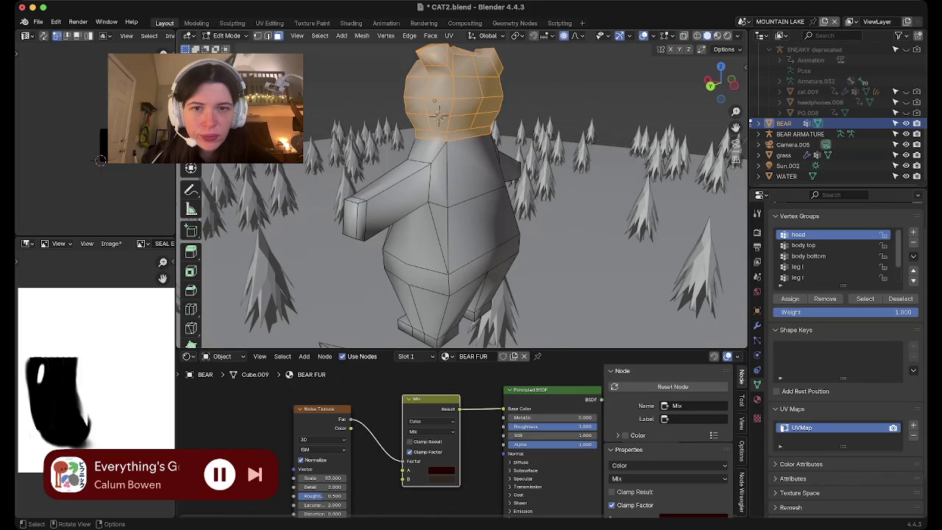
{"action": "middle_click_drag", "start_coordinate": [441, 191], "coordinate": [530, 184]}
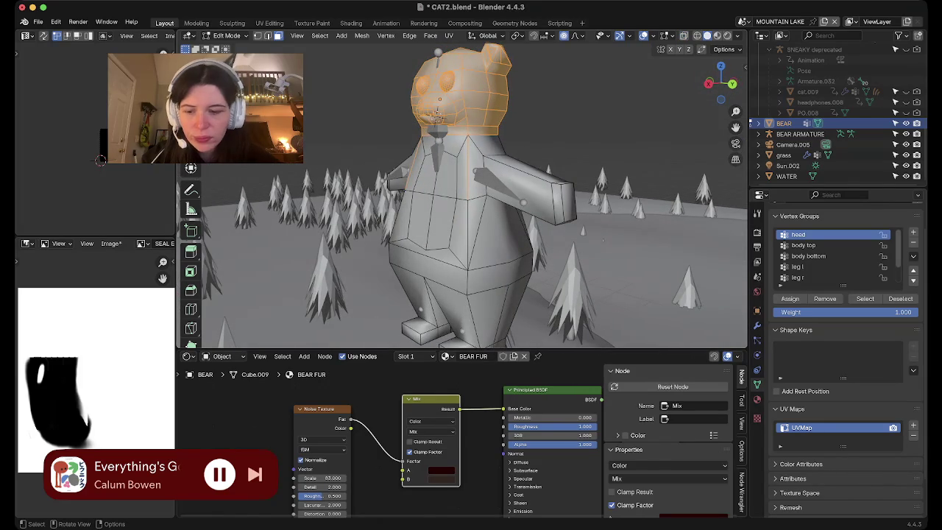
{"action": "middle_click_drag", "start_coordinate": [471, 221], "coordinate": [427, 213]}
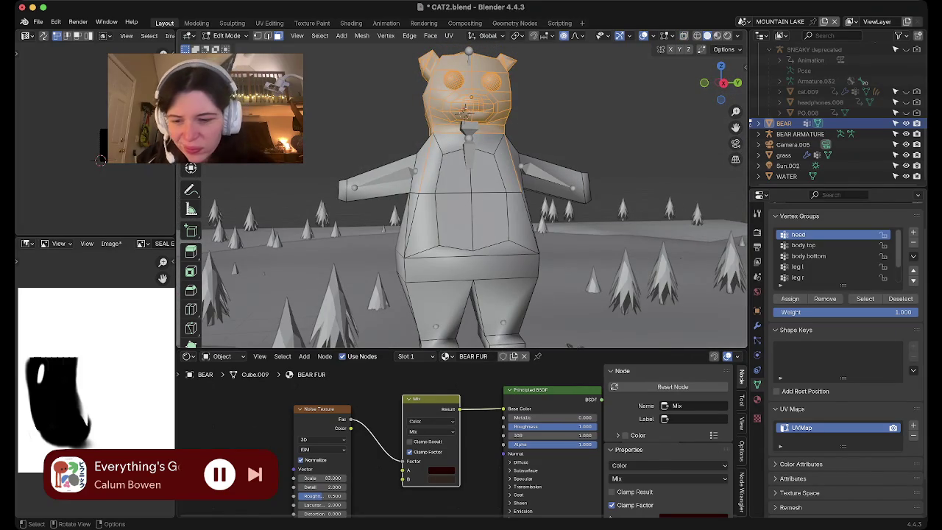
In vertex select, take the chest edge loop out of the head group and recheck it.
{"action": "key", "text": "1"}
{"action": "key", "text": "alt+a"}
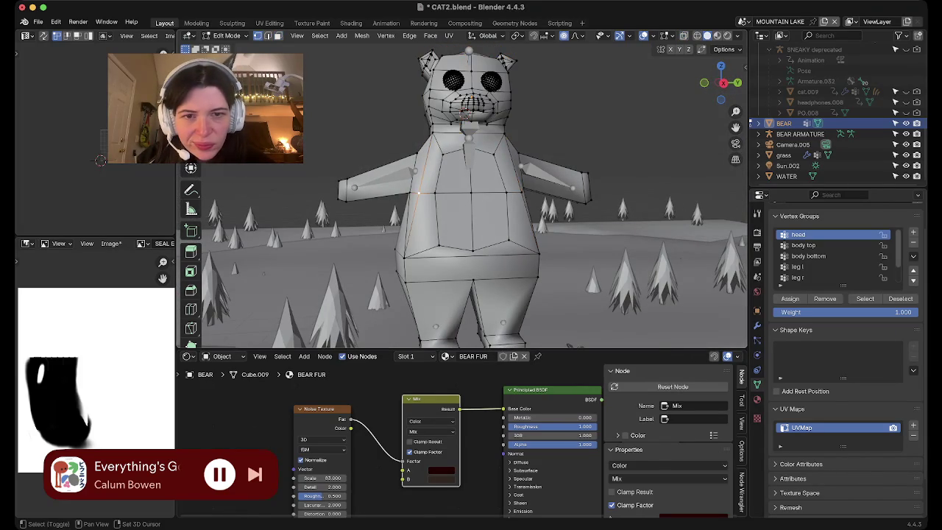
{"action": "left_click", "coordinate": [521, 193], "text": "shift"}
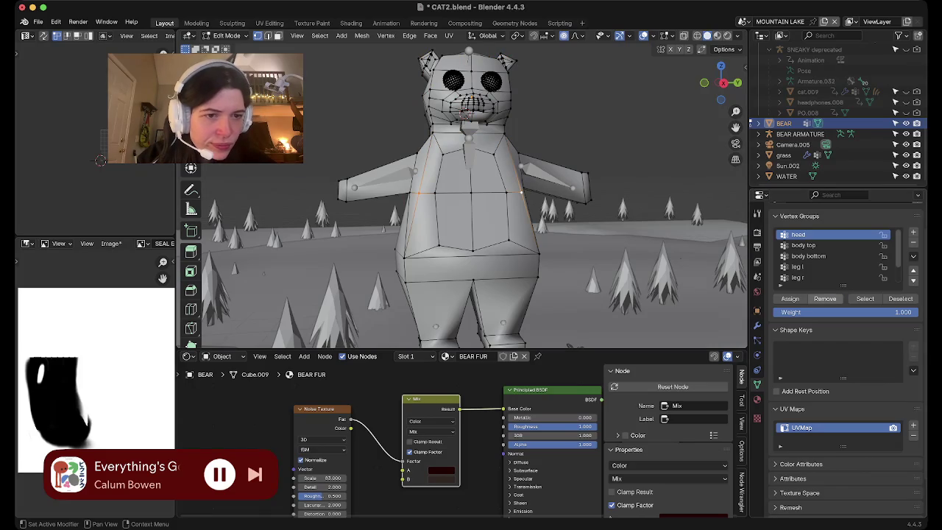
{"action": "left_click", "coordinate": [864, 299]}
{"action": "middle_click_drag", "start_coordinate": [471, 220], "coordinate": [461, 115]}
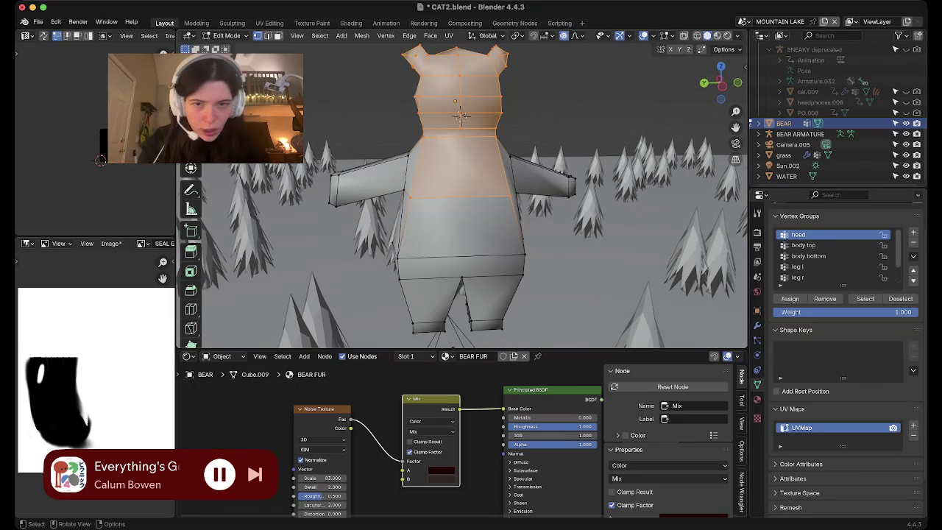
{"action": "key", "text": "ctrl+z"}
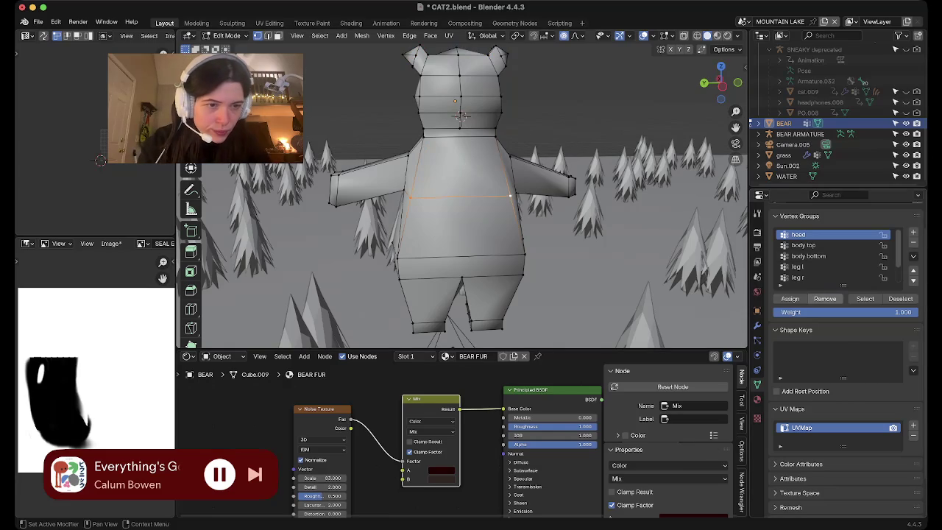
{"action": "key", "text": "alt+a"}
{"action": "left_click", "coordinate": [864, 298]}
{"action": "middle_click_drag", "start_coordinate": [441, 147], "coordinate": [470, 125]}
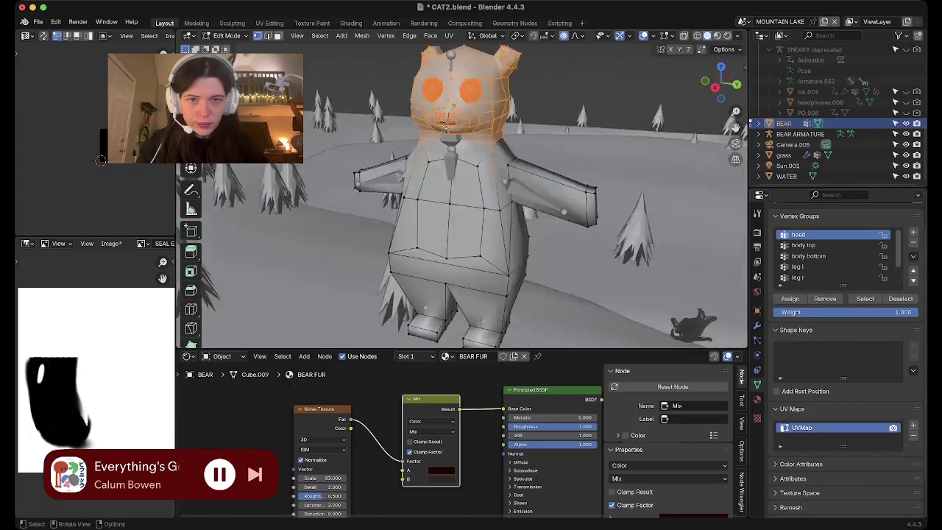
Preview the body top and body bottom vertex groups by selecting each one's vertices.
{"action": "middle_click_drag", "start_coordinate": [470, 183], "coordinate": [441, 183]}
{"action": "left_click", "coordinate": [900, 298]}
{"action": "left_click", "coordinate": [805, 245]}
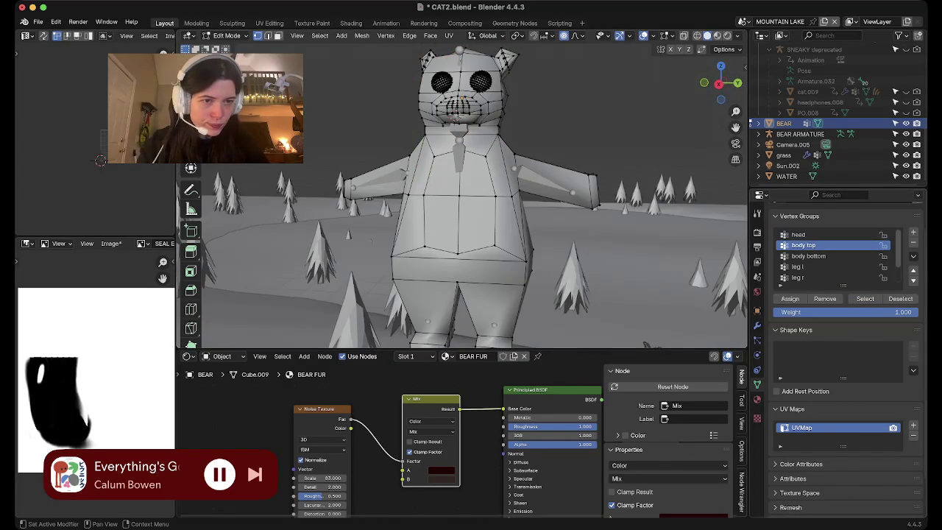
{"action": "left_click", "coordinate": [865, 298]}
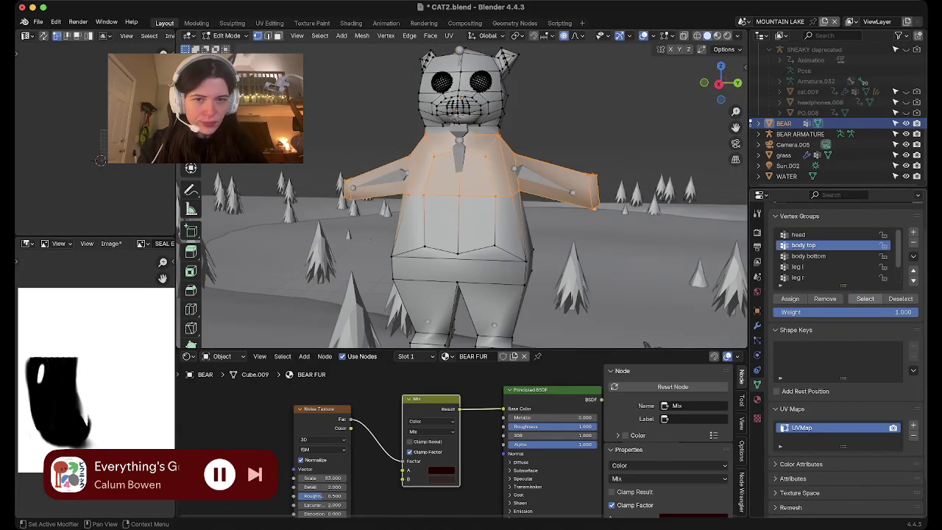
{"action": "middle_click_drag", "start_coordinate": [515, 184], "coordinate": [456, 213]}
{"action": "mouse_move", "coordinate": [523, 211]}
{"action": "middle_mouse_down"}
{"action": "mouse_move", "coordinate": [484, 120]}
{"action": "mouse_move", "coordinate": [515, 125]}
{"action": "middle_mouse_up"}
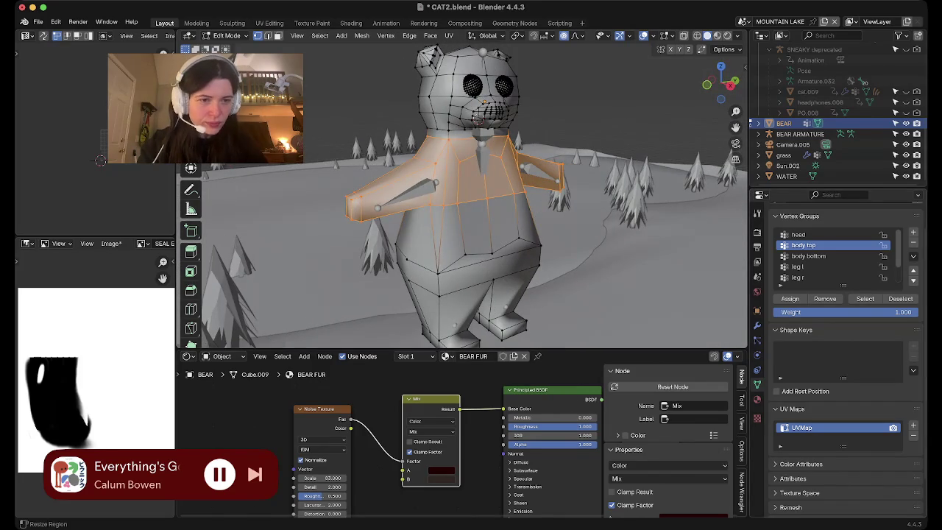
{"action": "left_click", "coordinate": [807, 256]}
{"action": "left_click", "coordinate": [899, 298]}
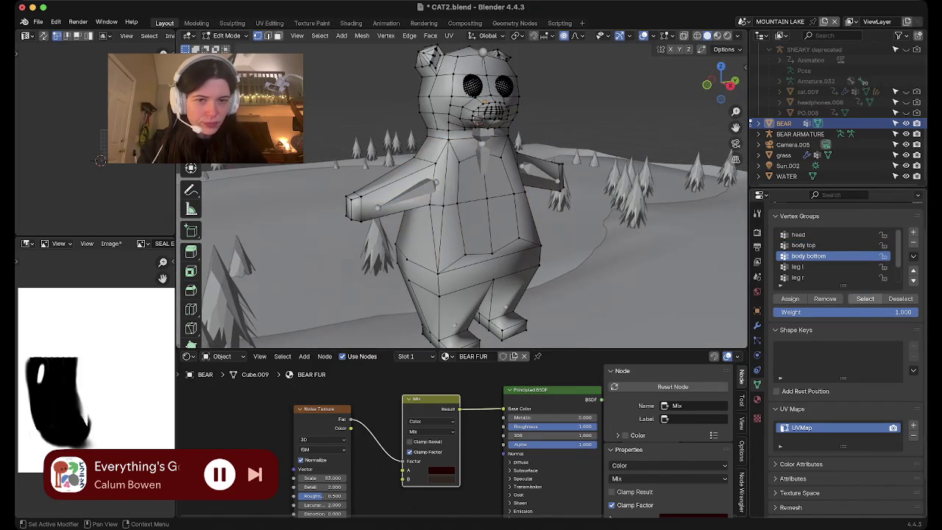
{"action": "left_click", "coordinate": [864, 298]}
{"action": "mouse_move", "coordinate": [515, 221]}
{"action": "middle_mouse_down"}
{"action": "mouse_move", "coordinate": [442, 214]}
{"action": "mouse_move", "coordinate": [461, 118]}
{"action": "middle_mouse_up"}
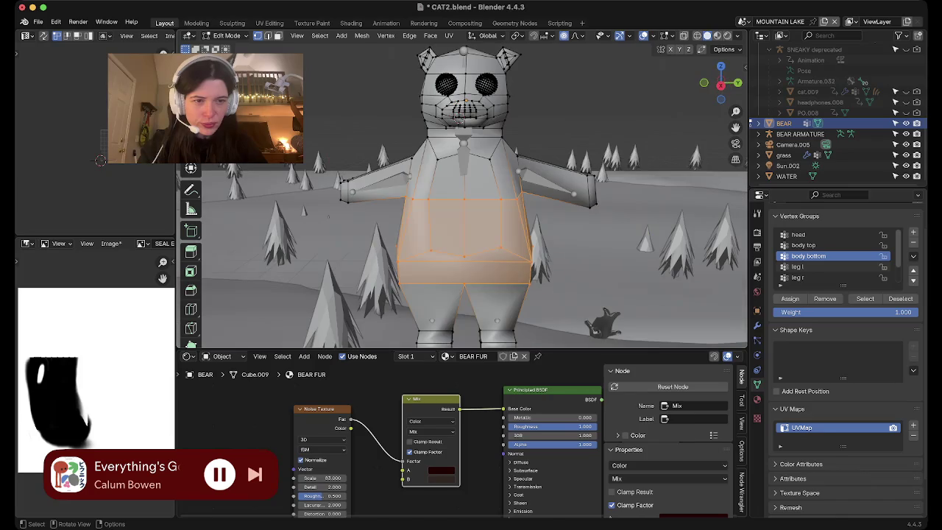
{"action": "left_click", "coordinate": [900, 298]}
Check the leg l and leg r groups' vertex selections from rear angles.
{"action": "left_click", "coordinate": [797, 266]}
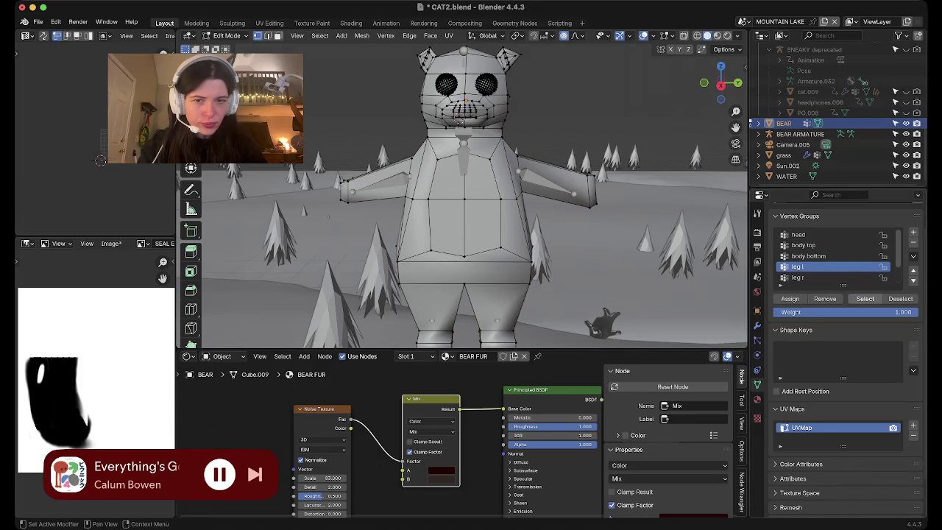
{"action": "left_click", "coordinate": [864, 297]}
{"action": "middle_click_drag", "start_coordinate": [471, 221], "coordinate": [515, 191]}
{"action": "mouse_move", "coordinate": [471, 221]}
{"action": "middle_mouse_down"}
{"action": "mouse_move", "coordinate": [457, 213]}
{"action": "mouse_move", "coordinate": [669, 209]}
{"action": "middle_mouse_up"}
{"action": "key", "text": "alt+a"}
{"action": "left_click", "coordinate": [796, 278]}
{"action": "left_click", "coordinate": [865, 298]}
{"action": "scroll", "coordinate": [831, 258], "scroll_direction": "down", "scroll_amount": 2}
Preview the arm r and arm l groups, then return the bear to Object Mode.
{"action": "left_click", "coordinate": [797, 266]}
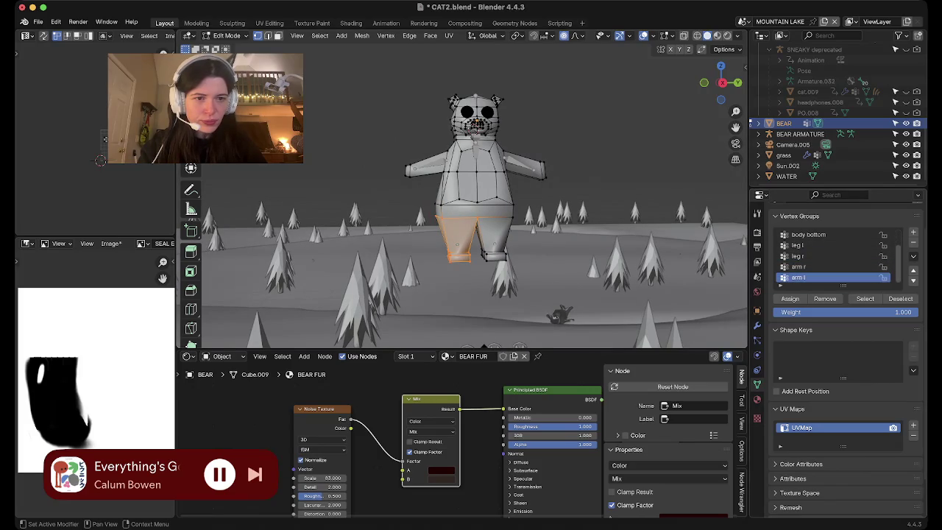
{"action": "key", "text": "alt+a"}
{"action": "left_click", "coordinate": [864, 298]}
{"action": "mouse_move", "coordinate": [477, 125]}
{"action": "middle_mouse_down"}
{"action": "mouse_move", "coordinate": [456, 140]}
{"action": "mouse_move", "coordinate": [441, 133]}
{"action": "mouse_move", "coordinate": [460, 127]}
{"action": "middle_mouse_up"}
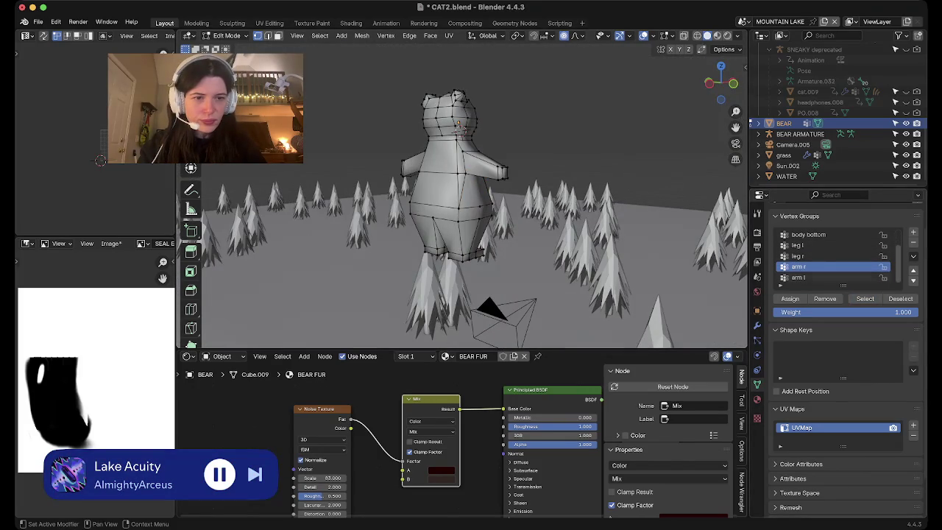
{"action": "left_click", "coordinate": [798, 278]}
{"action": "left_click", "coordinate": [864, 298]}
{"action": "middle_click_drag", "start_coordinate": [559, 184], "coordinate": [603, 174]}
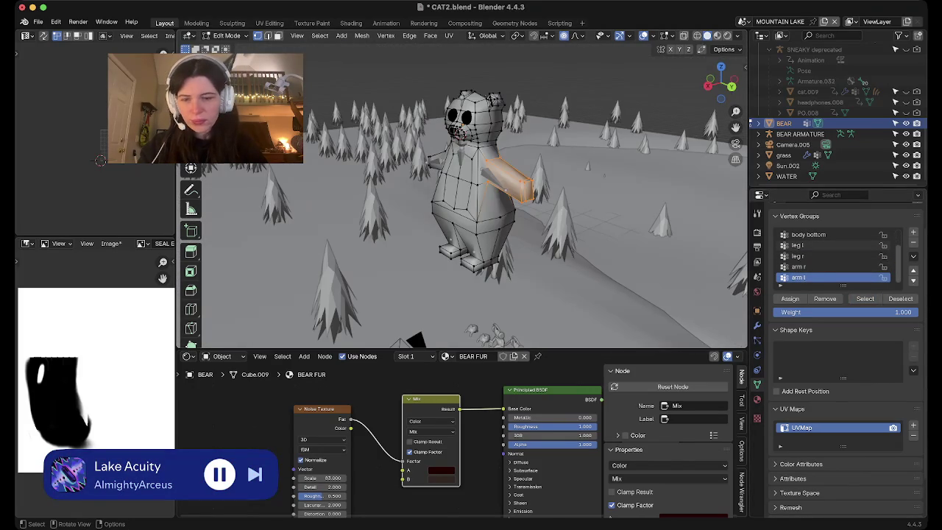
{"action": "key", "text": "Tab"}
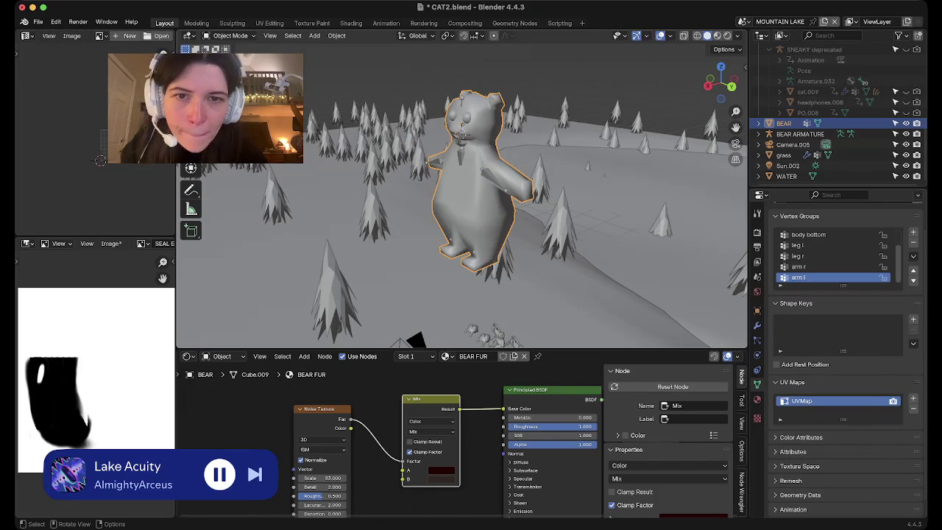
Parent the bear to BEAR ARMATURE using Armature Deform With Empty Groups.
{"action": "left_click", "coordinate": [461, 138], "text": "shift"}
{"action": "key", "text": "ctrl+p"}
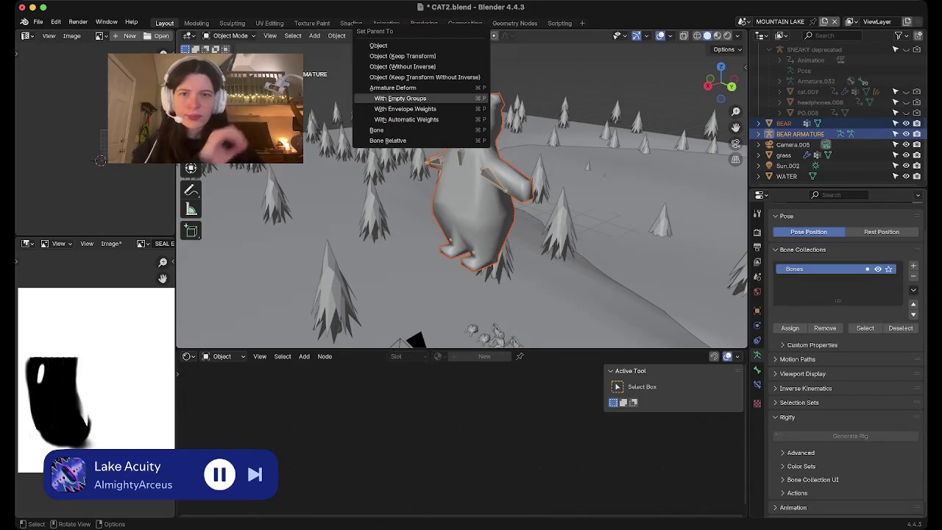
{"action": "left_click", "coordinate": [399, 98]}
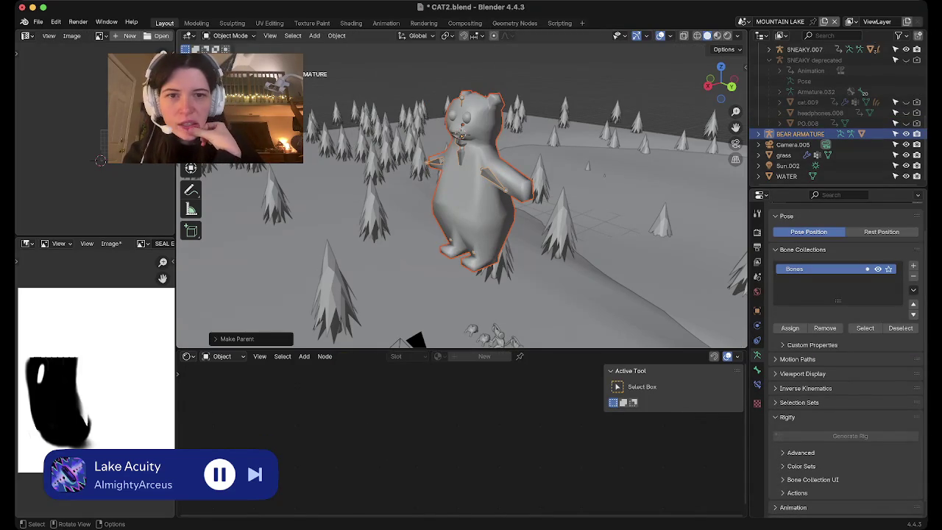
Enter Pose Mode, test a bone rotation, and switch to Material Preview shading.
{"action": "key", "text": "ctrl+Tab"}
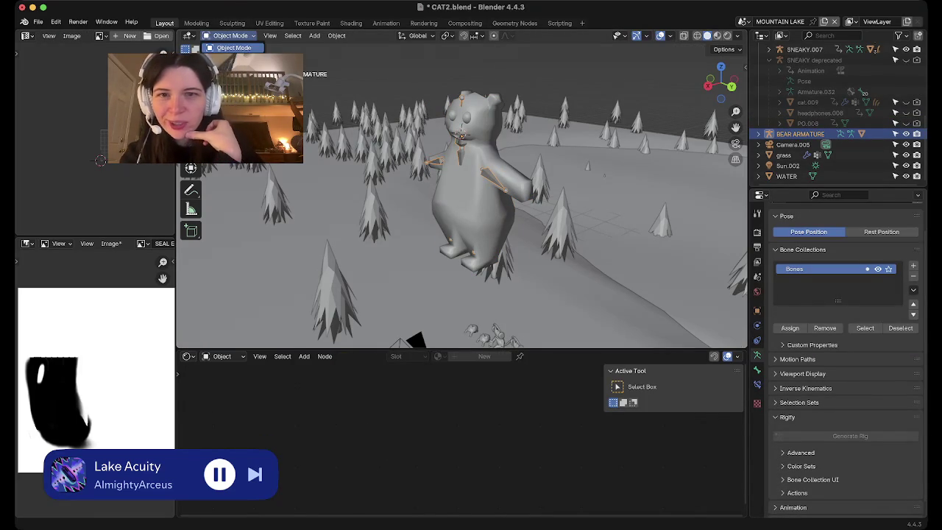
{"action": "key", "text": "r"}
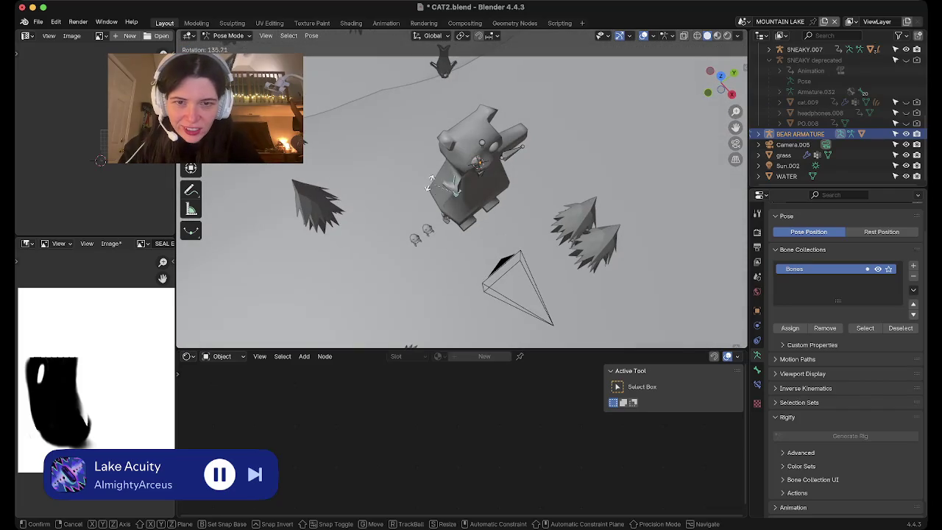
{"action": "key", "text": "Escape"}
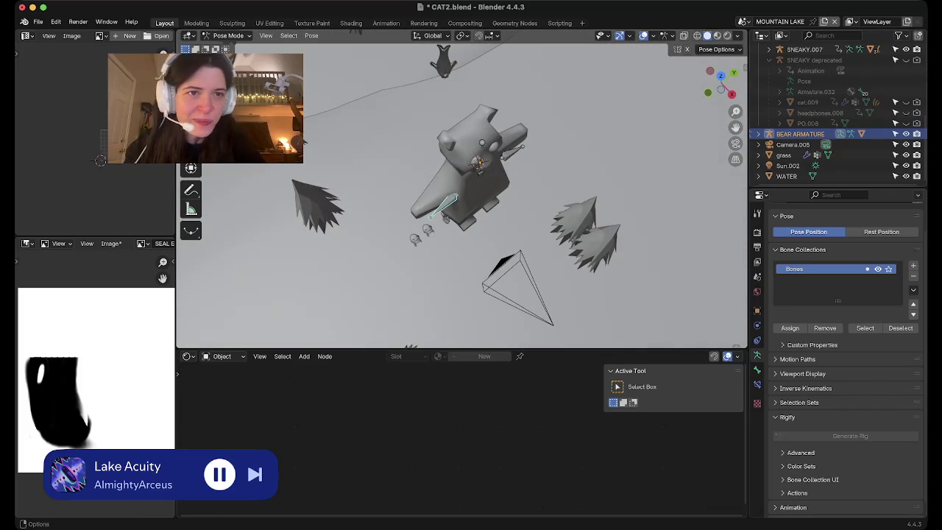
{"action": "left_click", "coordinate": [726, 36]}
{"action": "scroll", "coordinate": [471, 192], "scroll_direction": "up", "scroll_amount": 5}
{"action": "scroll", "coordinate": [471, 191], "scroll_direction": "down", "scroll_amount": 2, "text": "shift"}
{"action": "key", "text": "r"}
{"action": "key", "text": "r"}
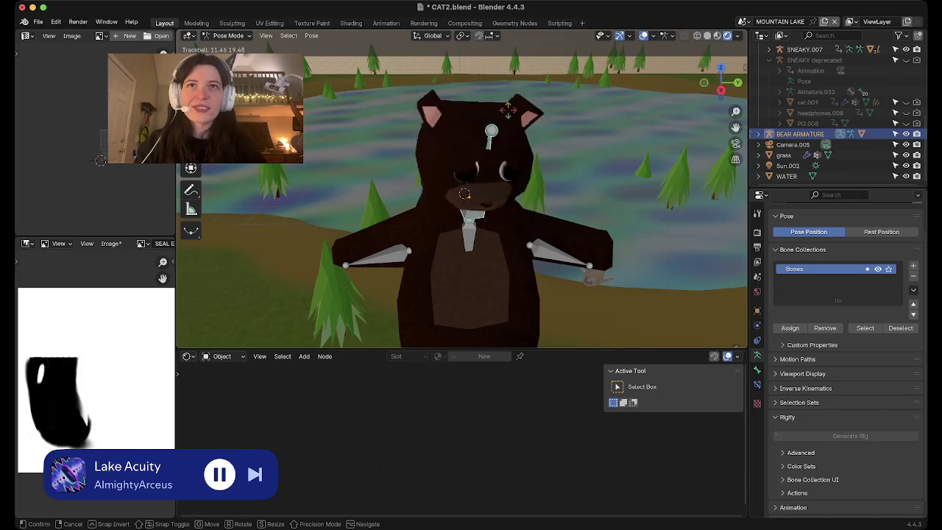
Confirm the bone rotation, set a front view, and put the armature in Edit Mode.
{"action": "left_click", "coordinate": [495, 107]}
{"action": "scroll", "coordinate": [495, 107], "scroll_direction": "down", "scroll_amount": 5}
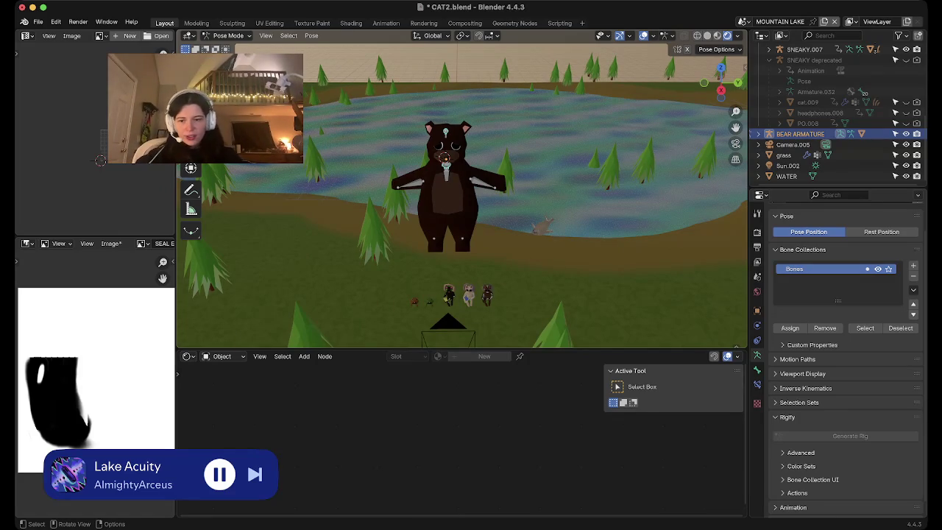
{"action": "key", "text": "KP_8"}
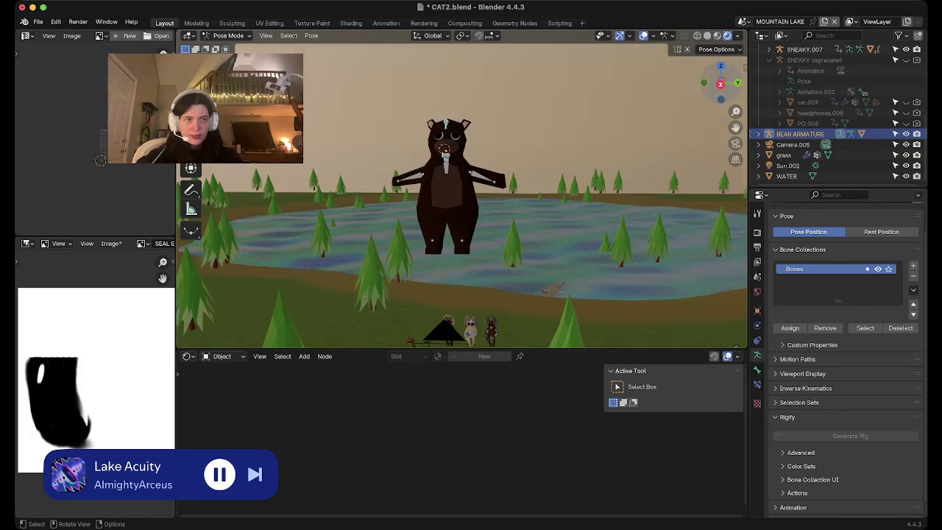
{"action": "key", "text": "KP_1"}
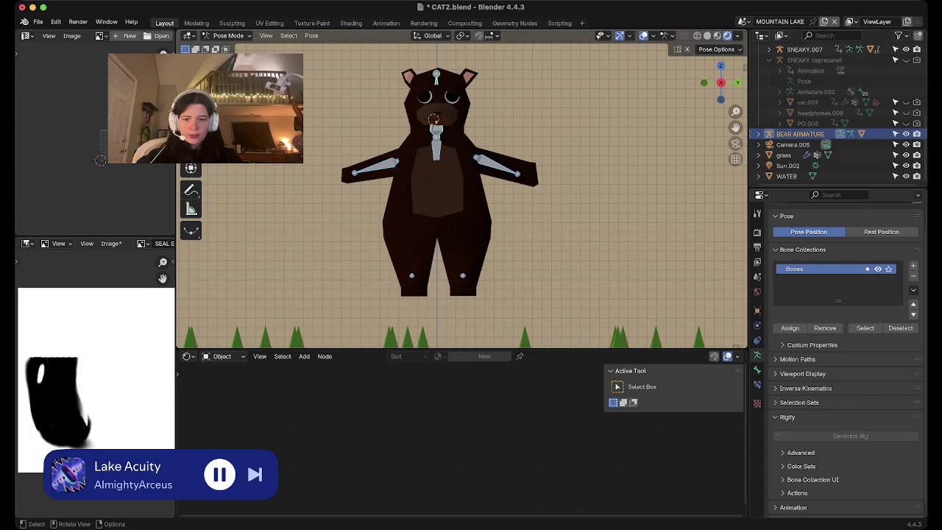
{"action": "key", "text": "Tab"}
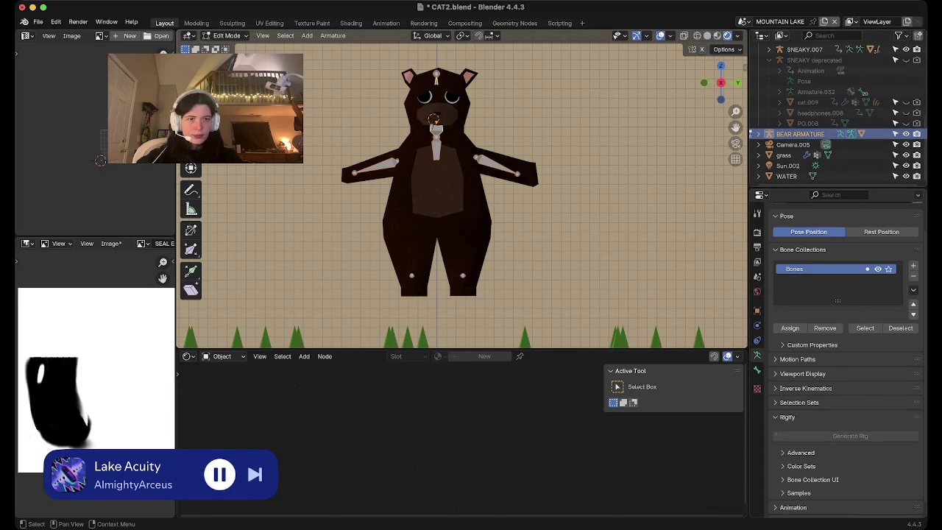
Expand BEAR ARMATURE in the Outliner, select its hierarchy, and save CAT2.blend.
{"action": "left_click", "coordinate": [758, 134]}
{"action": "scroll", "coordinate": [831, 133], "scroll_direction": "down", "scroll_amount": 2}
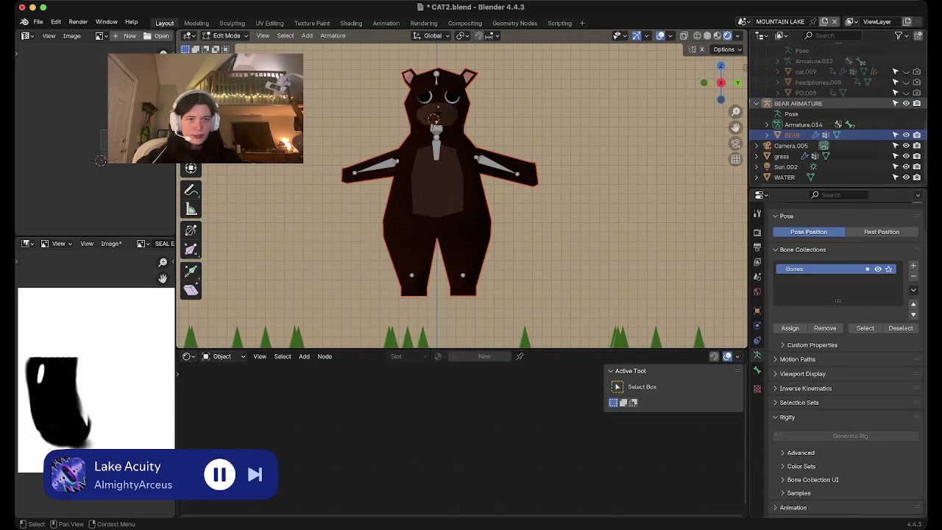
{"action": "right_click", "coordinate": [762, 103]}
{"action": "left_click", "coordinate": [752, 164]}
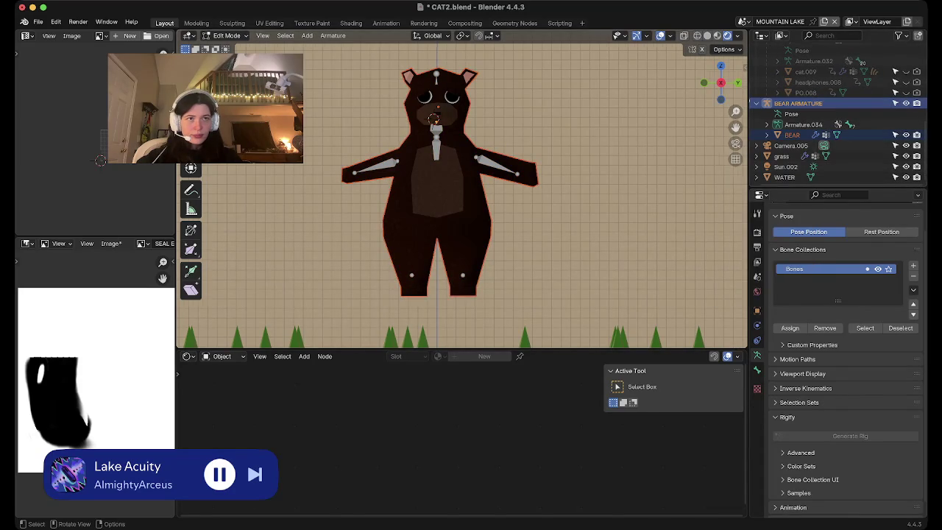
{"action": "scroll", "coordinate": [449, 317], "scroll_direction": "down", "scroll_amount": 2}
{"action": "middle_click_drag", "start_coordinate": [449, 315], "coordinate": [482, 323]}
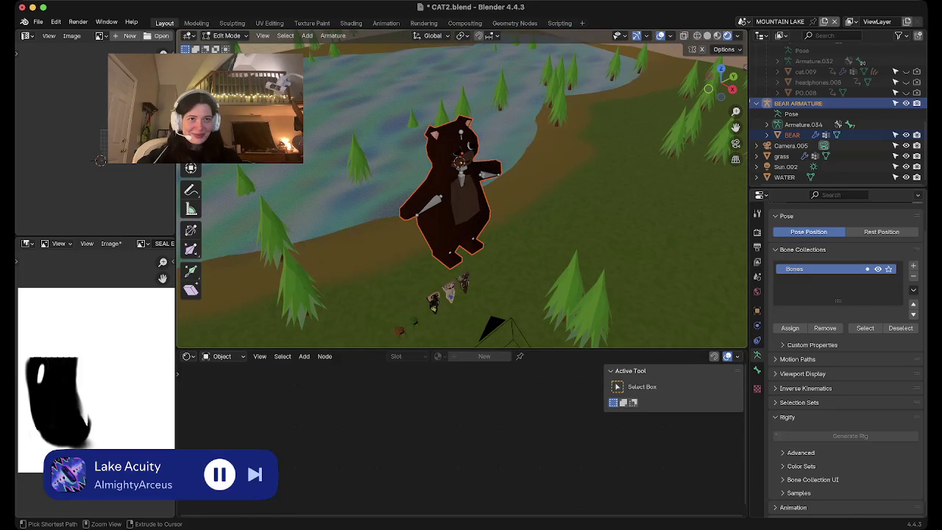
{"action": "key", "text": "ctrl+s"}
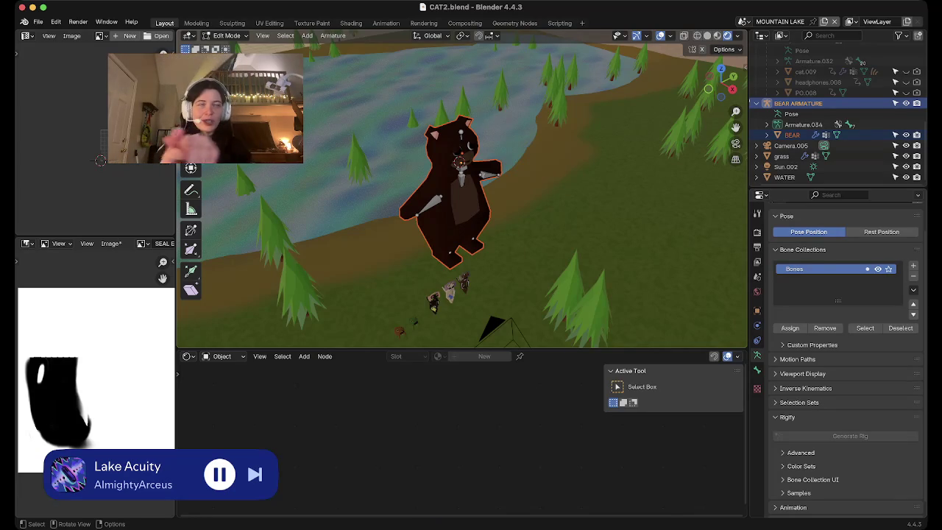
Orbit around the bear from front, side and above to inspect it.
{"action": "key", "text": "KP_1"}
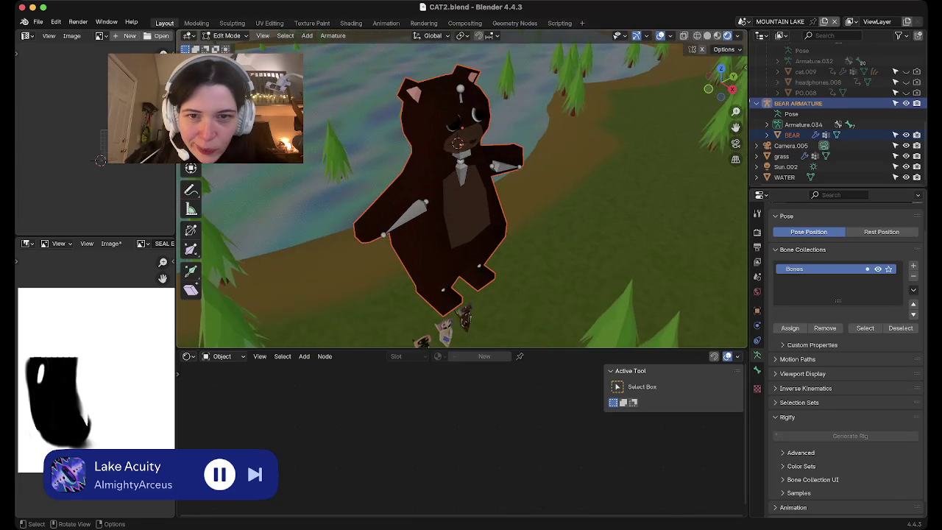
{"action": "middle_click_drag", "start_coordinate": [412, 184], "coordinate": [515, 214]}
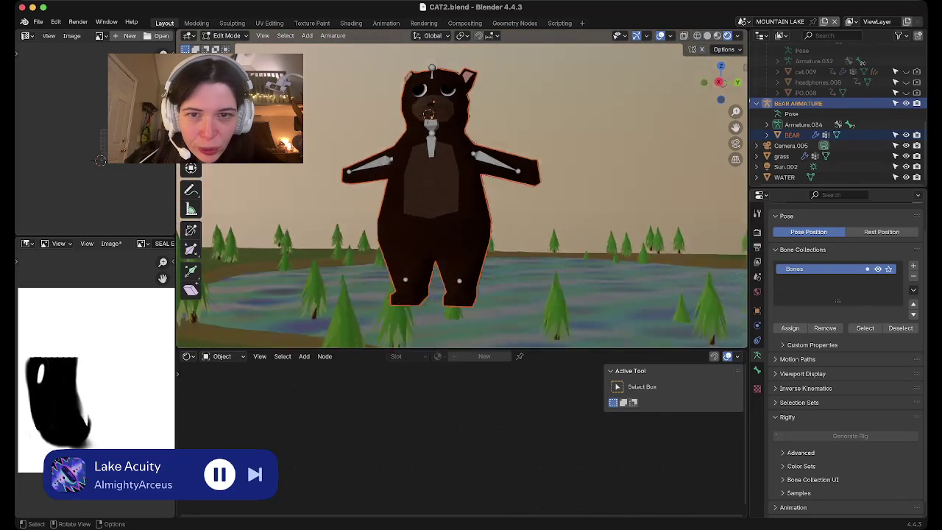
{"action": "mouse_move", "coordinate": [464, 191]}
{"action": "middle_mouse_down"}
{"action": "mouse_move", "coordinate": [463, 280]}
{"action": "mouse_move", "coordinate": [463, 191]}
{"action": "mouse_move", "coordinate": [515, 221]}
{"action": "mouse_move", "coordinate": [471, 250]}
{"action": "mouse_move", "coordinate": [515, 213]}
{"action": "mouse_move", "coordinate": [519, 228]}
{"action": "middle_mouse_up"}
{"action": "key", "text": "KP_1"}
{"action": "scroll", "coordinate": [469, 250], "scroll_direction": "up", "scroll_amount": 5}
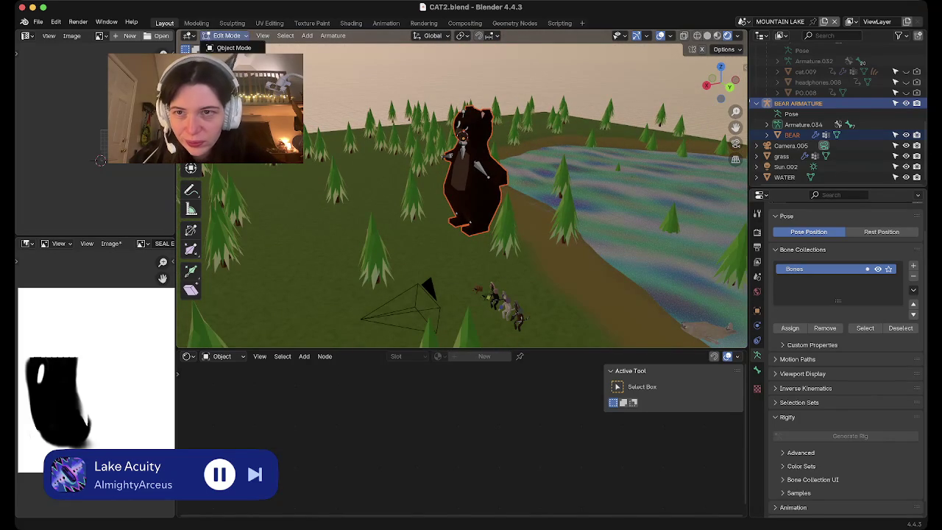
In Object Mode, select the whole BEAR ARMATURE hierarchy and lower it along Z.
{"action": "key", "text": "Tab"}
{"action": "right_click", "coordinate": [765, 104]}
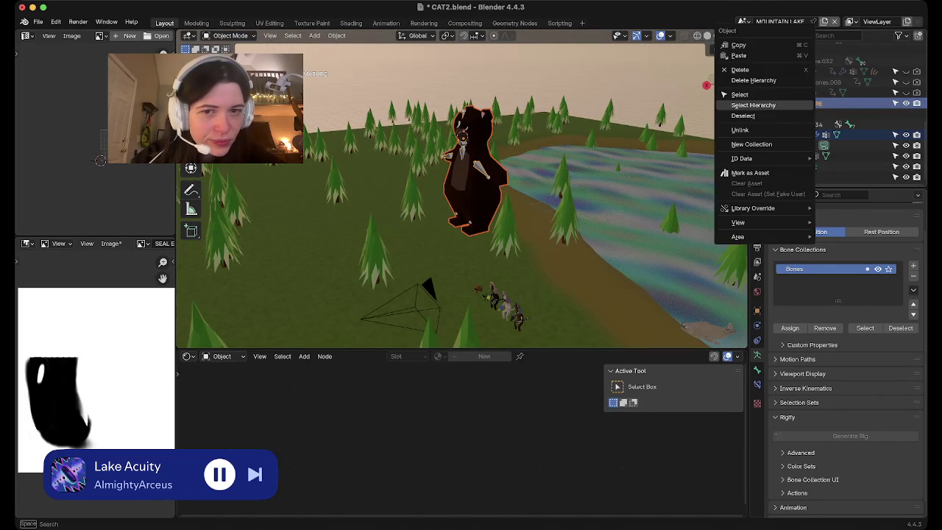
{"action": "left_click", "coordinate": [753, 105]}
{"action": "middle_click_drag", "start_coordinate": [515, 221], "coordinate": [515, 184]}
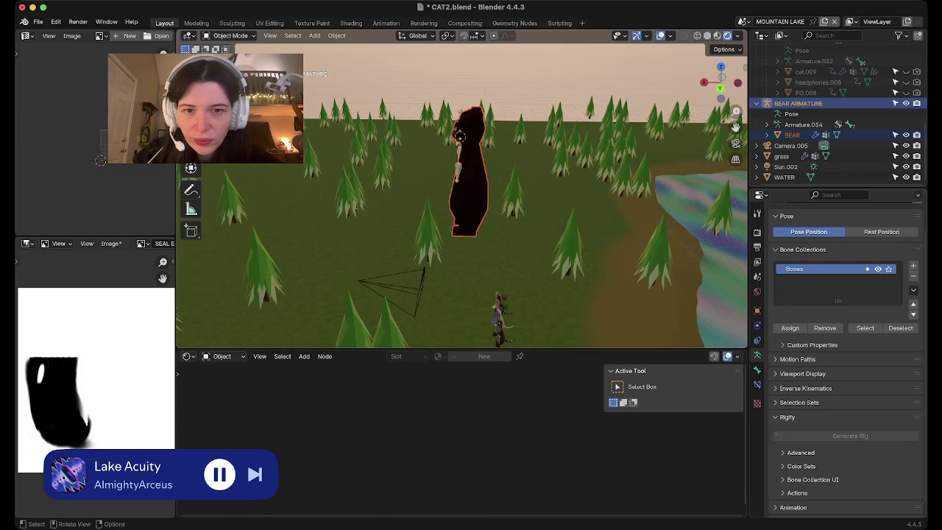
{"action": "key", "text": "g"}
{"action": "key", "text": "z"}
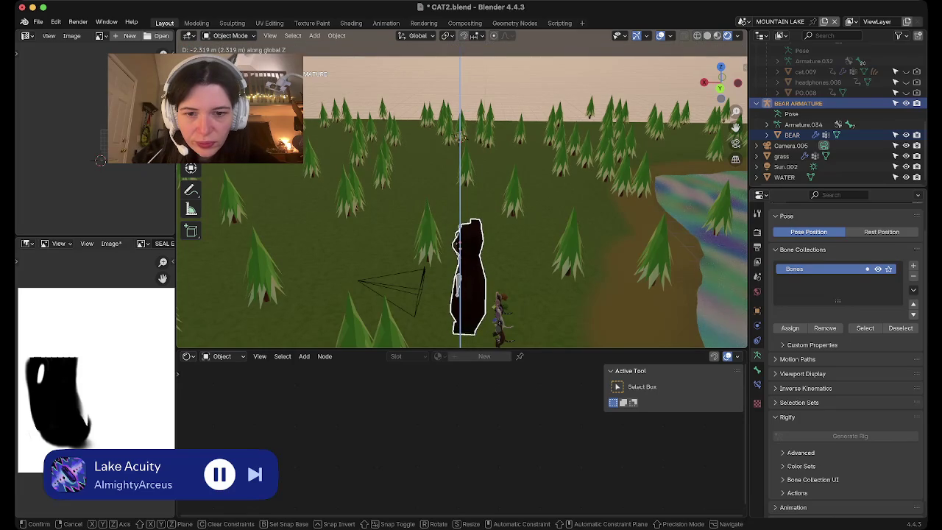
{"action": "left_click", "coordinate": [459, 137]}
Slide the bear sideways along the X axis.
{"action": "middle_click_drag", "start_coordinate": [459, 137], "coordinate": [471, 191]}
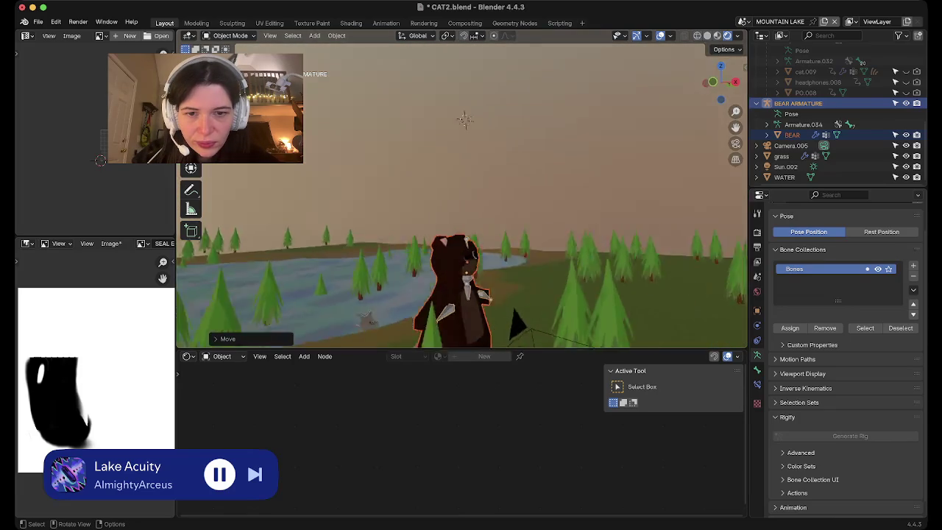
{"action": "scroll", "coordinate": [471, 191], "scroll_direction": "up", "scroll_amount": 3}
{"action": "mouse_move", "coordinate": [471, 191]}
{"action": "middle_mouse_down"}
{"action": "mouse_move", "coordinate": [471, 220]}
{"action": "mouse_move", "coordinate": [309, 191]}
{"action": "middle_mouse_up"}
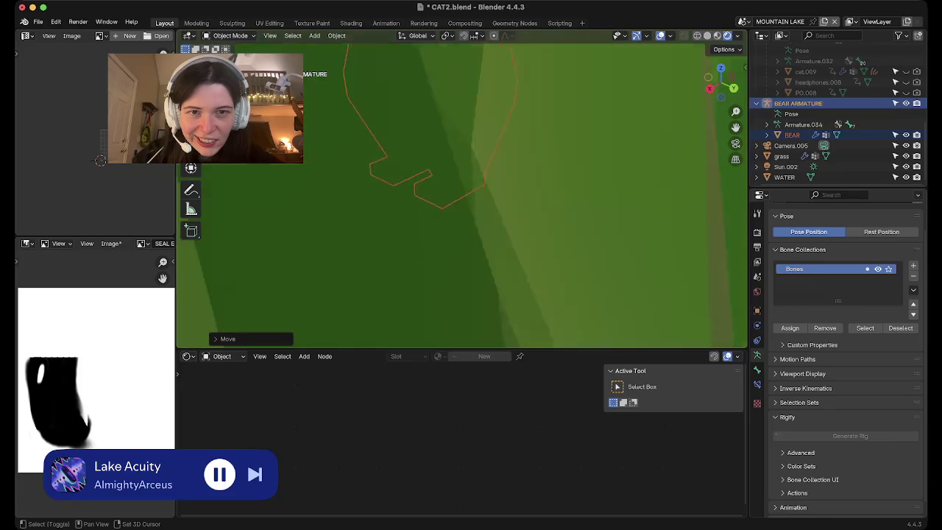
{"action": "key", "text": "g"}
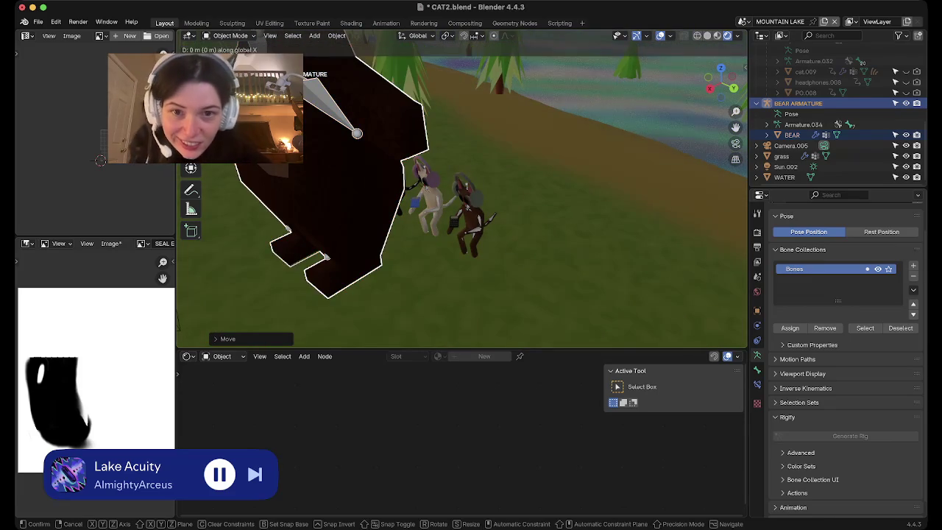
{"action": "key", "text": "x"}
{"action": "key", "text": "Return"}
{"action": "mouse_move", "coordinate": [456, 184]}
{"action": "middle_mouse_down"}
{"action": "mouse_move", "coordinate": [456, 243]}
{"action": "mouse_move", "coordinate": [456, 169]}
{"action": "middle_mouse_up"}
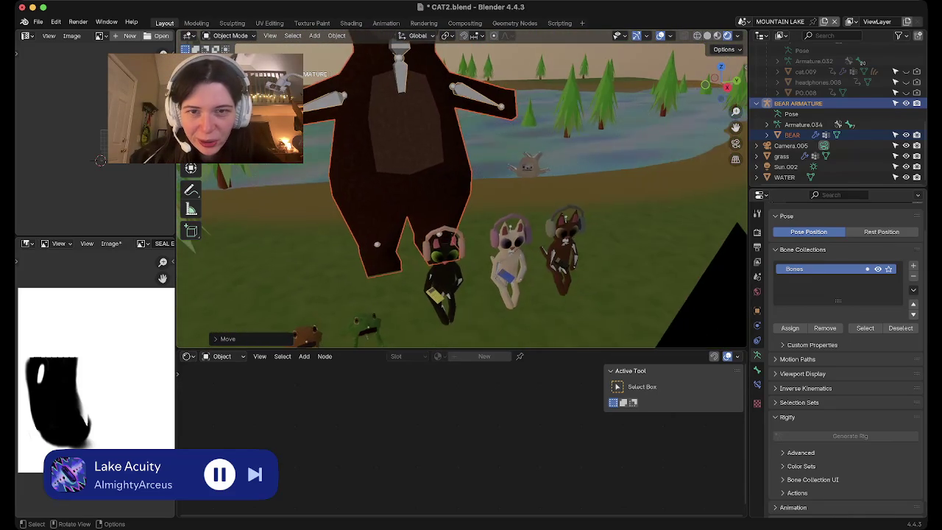
{"action": "scroll", "coordinate": [462, 188], "scroll_direction": "down", "scroll_amount": 2}
{"action": "scroll", "coordinate": [462, 188], "scroll_direction": "down", "scroll_amount": 2}
{"action": "scroll", "coordinate": [462, 189], "scroll_direction": "down", "scroll_amount": 2}
{"action": "scroll", "coordinate": [462, 191], "scroll_direction": "down", "scroll_amount": 2}
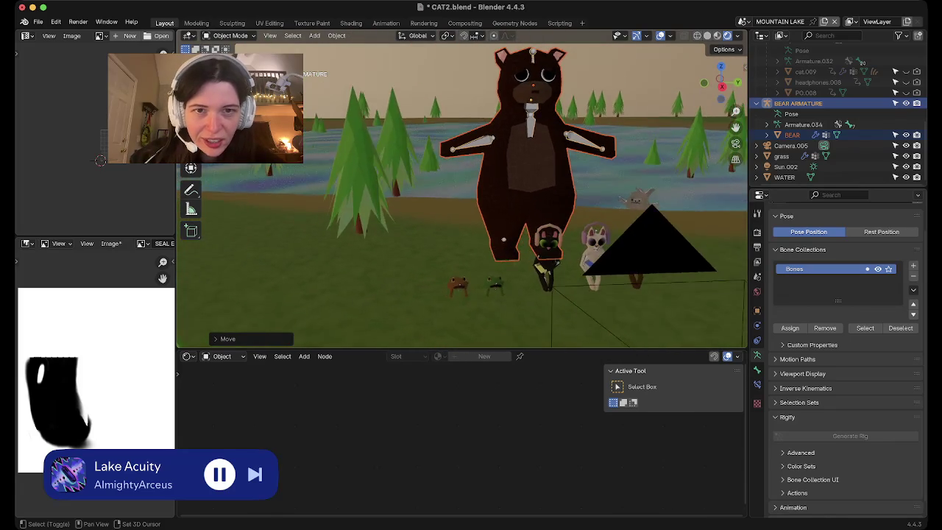
{"action": "middle_click_drag", "start_coordinate": [515, 170], "coordinate": [588, 198]}
Scale the bear to 0.691 and lower it further along Z.
{"action": "key", "text": "s"}
{"action": "left_click", "coordinate": [581, 200]}
{"action": "key", "text": "g"}
{"action": "key", "text": "Escape"}
{"action": "mouse_move", "coordinate": [462, 191]}
{"action": "middle_mouse_down"}
{"action": "mouse_move", "coordinate": [522, 257]}
{"action": "mouse_move", "coordinate": [515, 192]}
{"action": "middle_mouse_up"}
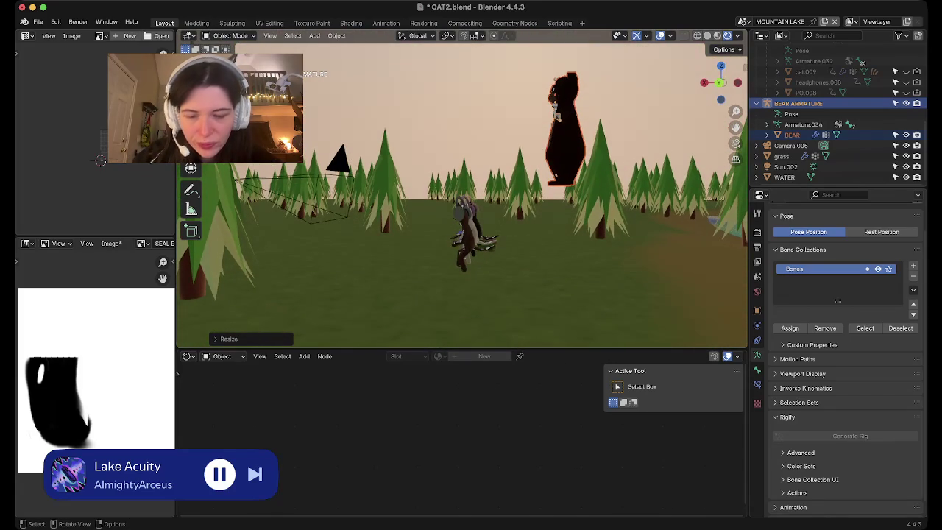
{"action": "key", "text": "g"}
{"action": "key", "text": "z"}
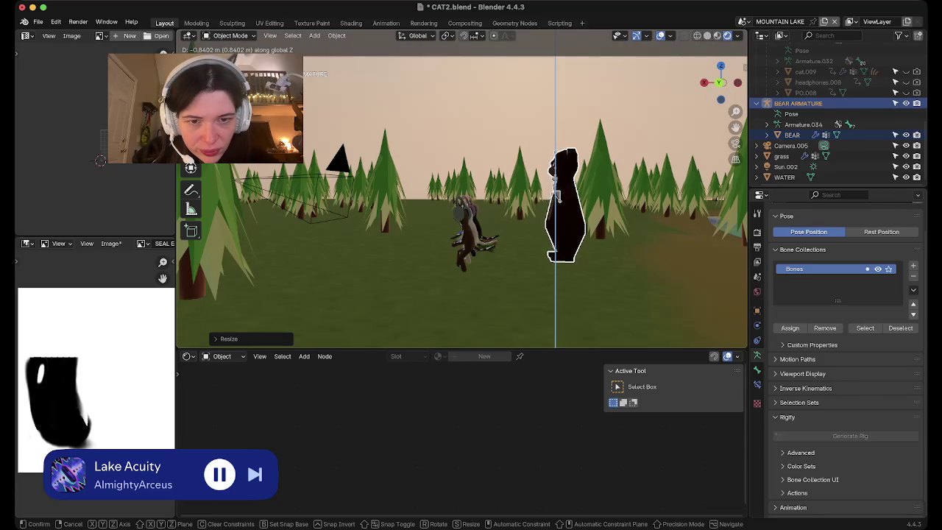
{"action": "left_click", "coordinate": [557, 197]}
Preview the bear's placement through the scene camera and play the animation.
{"action": "mouse_move", "coordinate": [557, 197]}
{"action": "middle_mouse_down"}
{"action": "mouse_move", "coordinate": [470, 221]}
{"action": "mouse_move", "coordinate": [397, 221]}
{"action": "middle_mouse_up"}
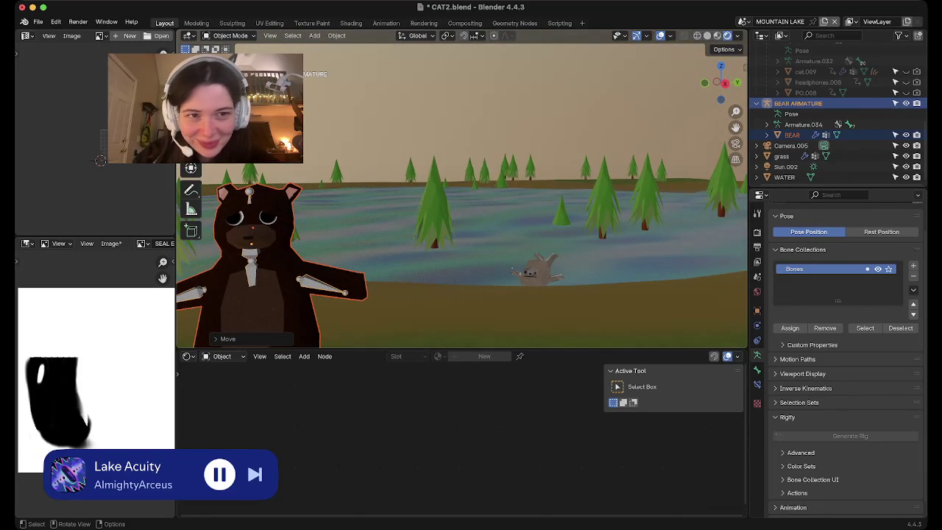
{"action": "key", "text": "KP_0"}
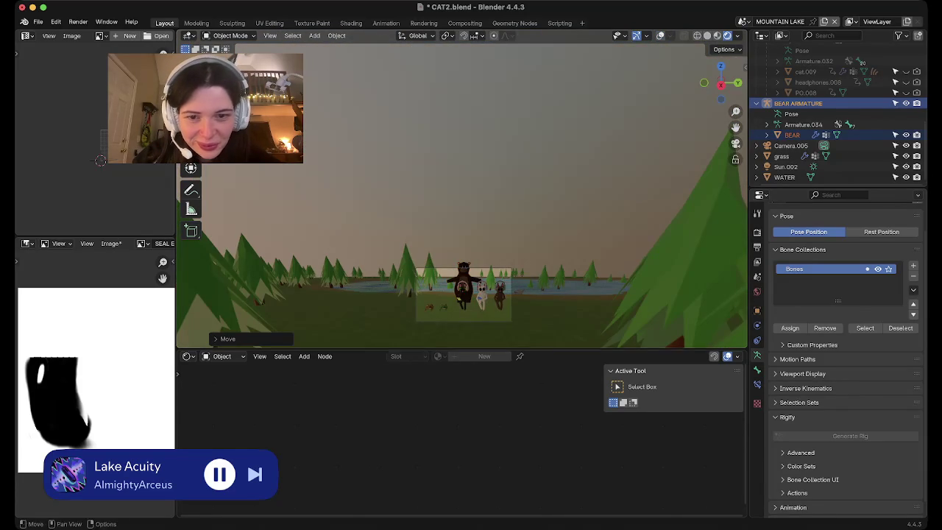
{"action": "scroll", "coordinate": [461, 221], "scroll_direction": "up", "scroll_amount": 2}
{"action": "scroll", "coordinate": [462, 220], "scroll_direction": "up", "scroll_amount": 1}
{"action": "scroll", "coordinate": [462, 221], "scroll_direction": "up", "scroll_amount": 2}
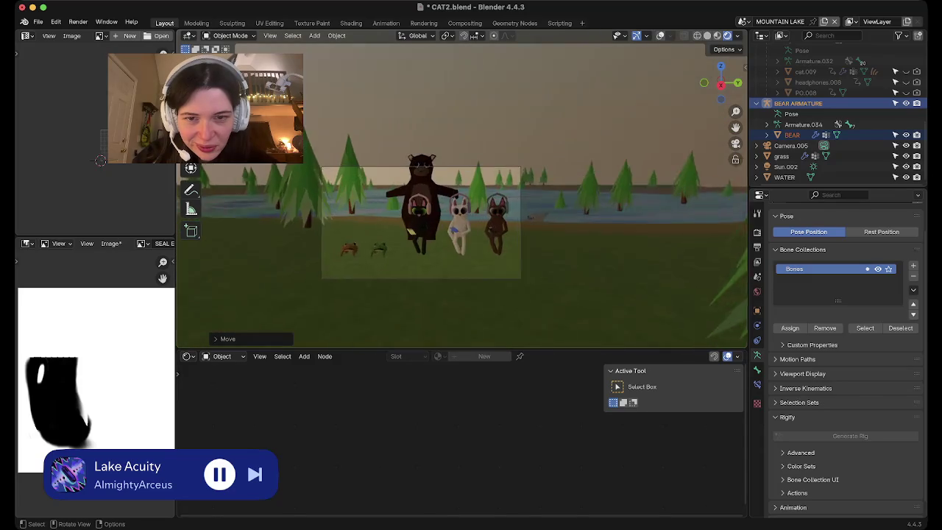
{"action": "scroll", "coordinate": [461, 192], "scroll_direction": "up", "scroll_amount": 3}
{"action": "key", "text": "space"}
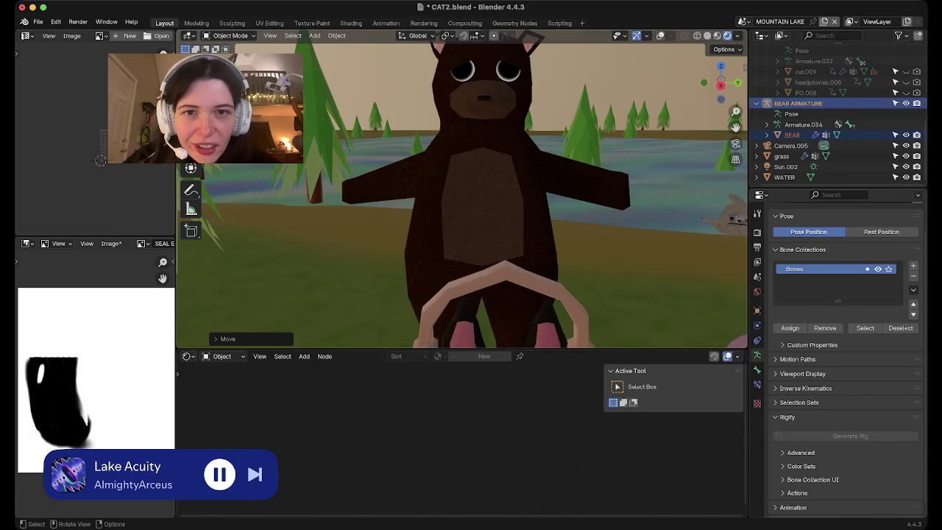
Select the bear mesh in Edit Mode and pick the linked nose faces.
{"action": "left_click", "coordinate": [792, 134]}
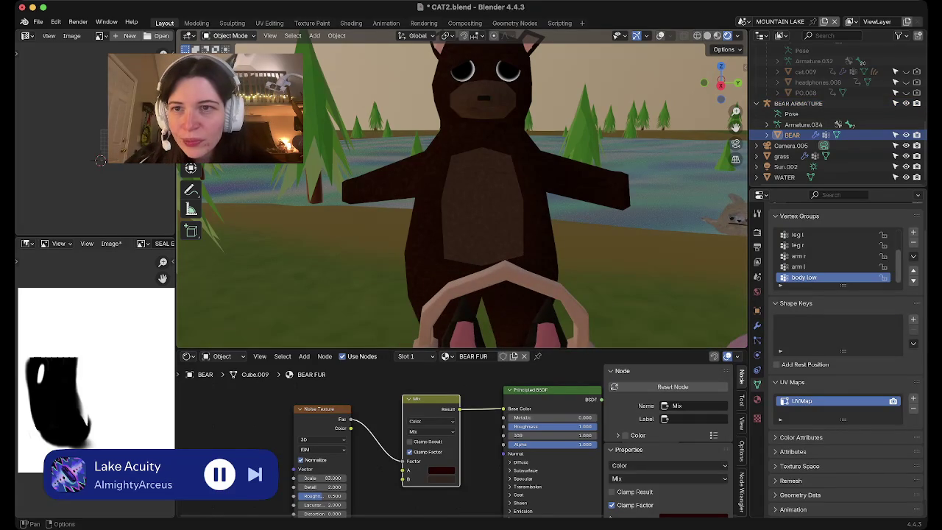
{"action": "key", "text": "Tab"}
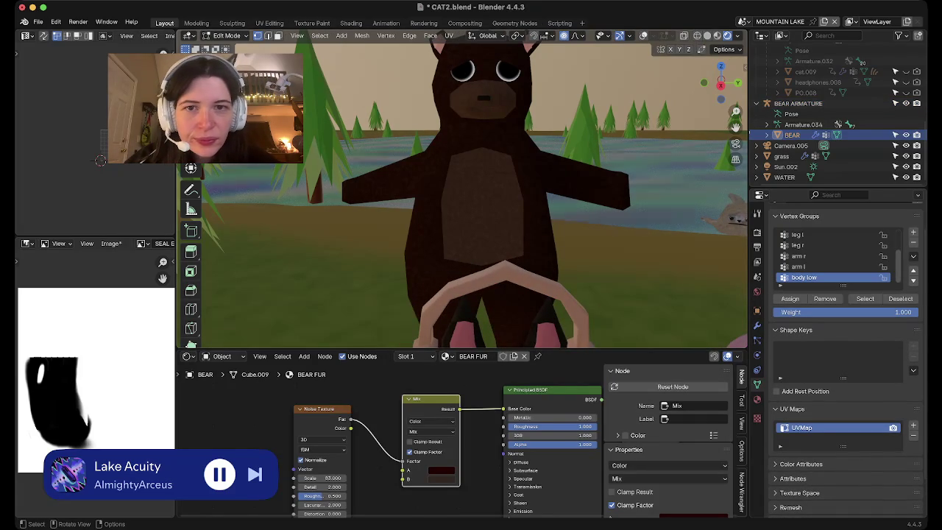
{"action": "key", "text": "ctrl+l"}
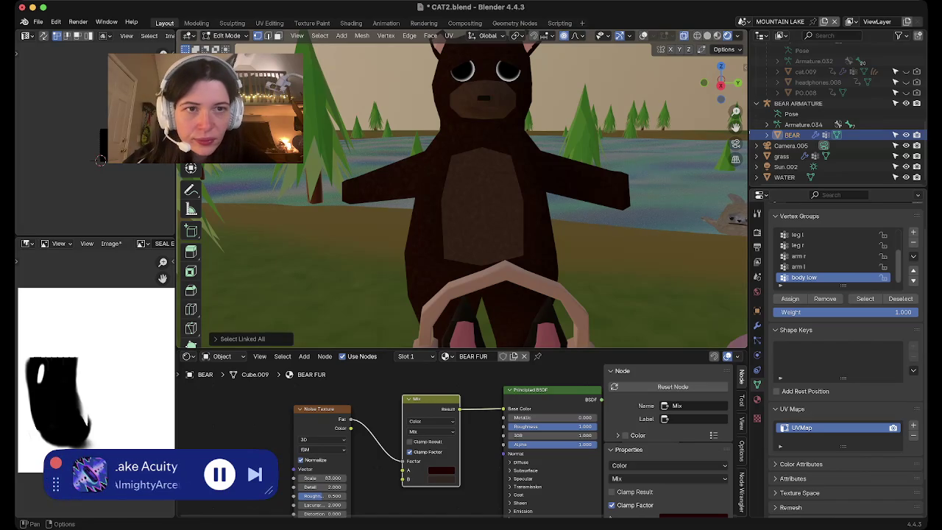
{"action": "key", "text": "alt+z"}
{"action": "middle_click_drag", "start_coordinate": [456, 184], "coordinate": [456, 243], "text": "shift"}
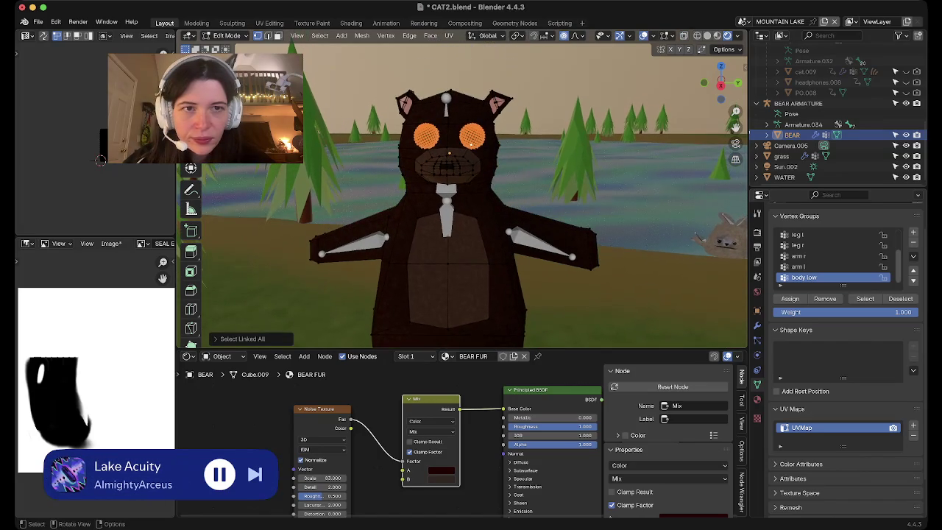
{"action": "key", "text": "shift+alt+z"}
Scale the nose faces smaller and return to Object Mode to check the face.
{"action": "key", "text": "s"}
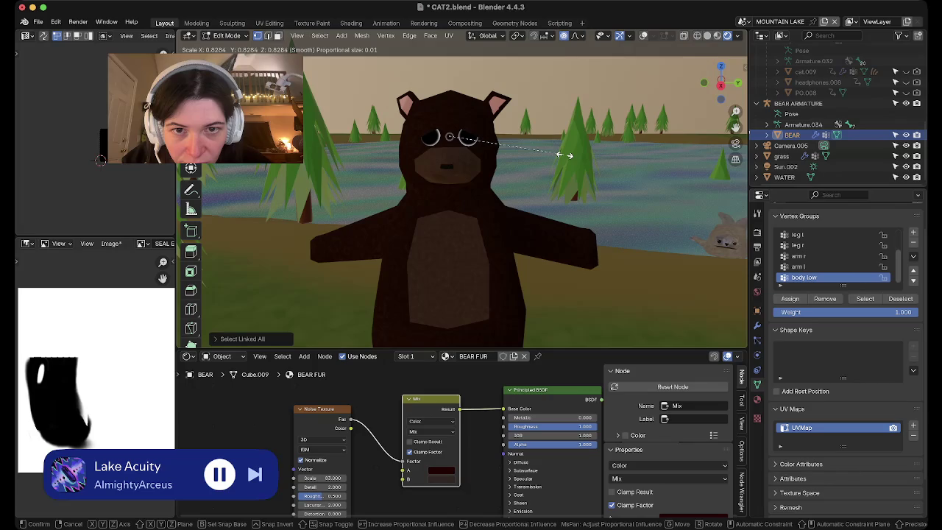
{"action": "left_click", "coordinate": [565, 155]}
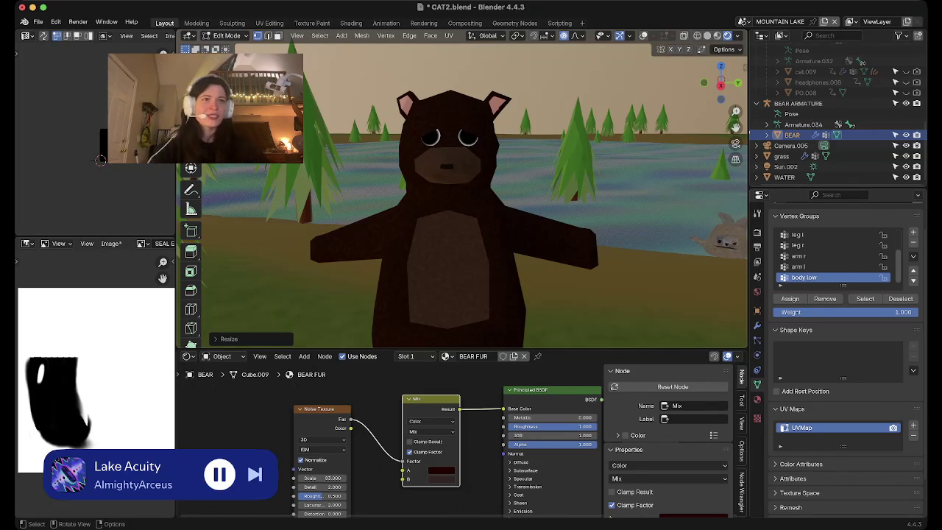
{"action": "mouse_move", "coordinate": [463, 198]}
{"action": "middle_mouse_down"}
{"action": "mouse_move", "coordinate": [515, 257]}
{"action": "mouse_move", "coordinate": [489, 188]}
{"action": "mouse_move", "coordinate": [493, 199]}
{"action": "mouse_move", "coordinate": [478, 184]}
{"action": "mouse_move", "coordinate": [485, 147]}
{"action": "middle_mouse_up"}
{"action": "scroll", "coordinate": [470, 191], "scroll_direction": "up", "scroll_amount": 2}
{"action": "scroll", "coordinate": [471, 192], "scroll_direction": "up", "scroll_amount": 2}
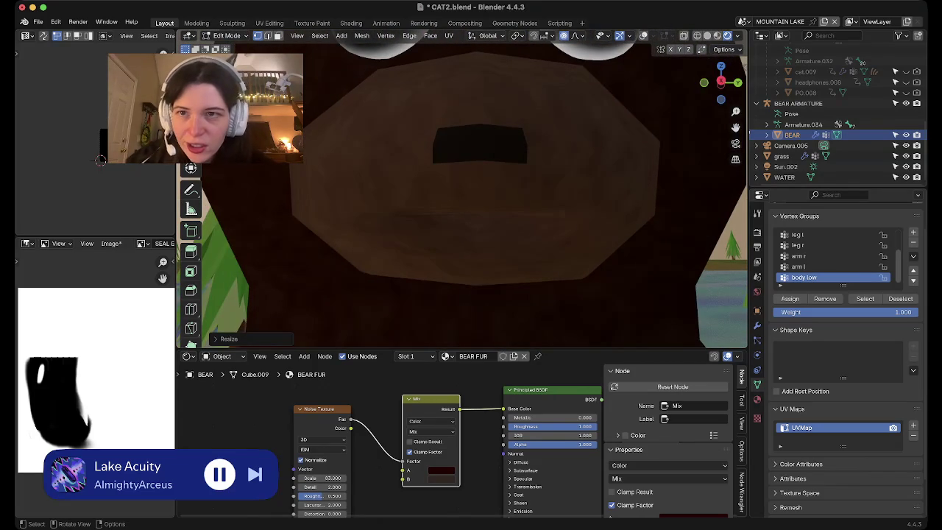
{"action": "key", "text": "Tab"}
{"action": "key", "text": "Tab"}
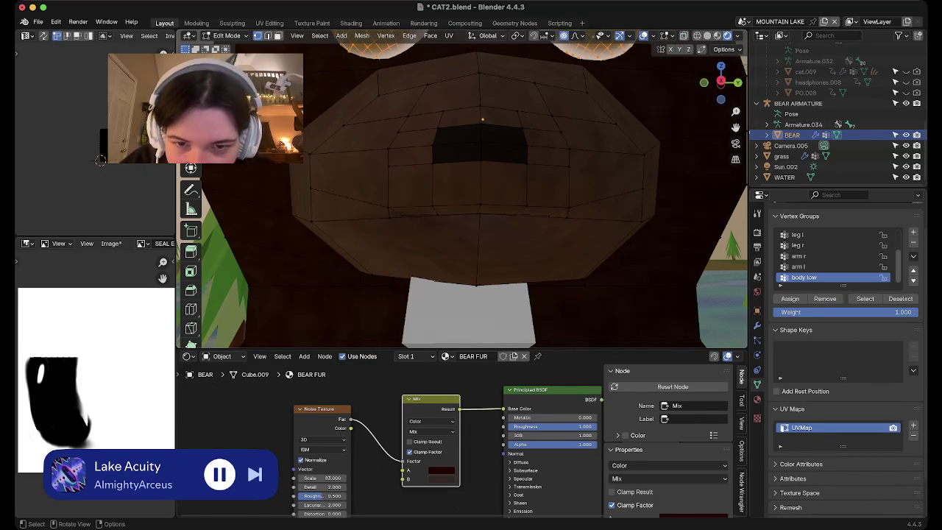
Select the thin strip of faces across the muzzle below the nose.
{"action": "scroll", "coordinate": [482, 191], "scroll_direction": "up", "scroll_amount": 1}
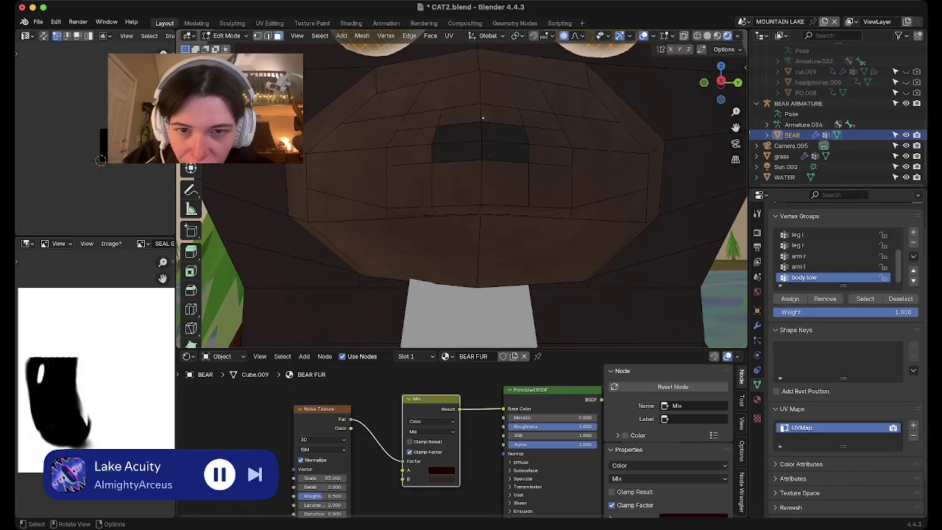
{"action": "left_click", "coordinate": [411, 212]}
{"action": "left_click", "coordinate": [458, 210], "text": "shift"}
{"action": "scroll", "coordinate": [482, 191], "scroll_direction": "up", "scroll_amount": 2}
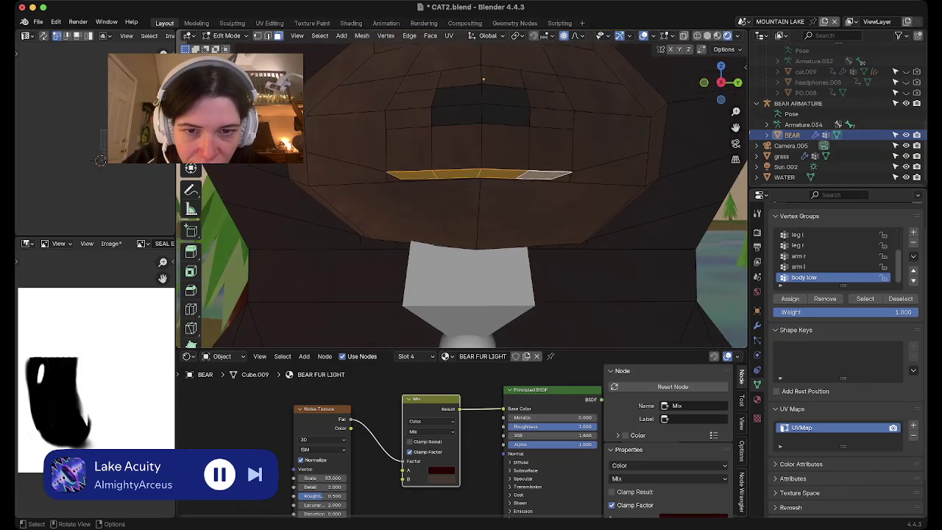
{"action": "scroll", "coordinate": [482, 191], "scroll_direction": "up", "scroll_amount": 1}
{"action": "scroll", "coordinate": [482, 192], "scroll_direction": "up", "scroll_amount": 2}
{"action": "scroll", "coordinate": [482, 191], "scroll_direction": "up", "scroll_amount": 1}
{"action": "scroll", "coordinate": [482, 191], "scroll_direction": "up", "scroll_amount": 2, "text": "shift"}
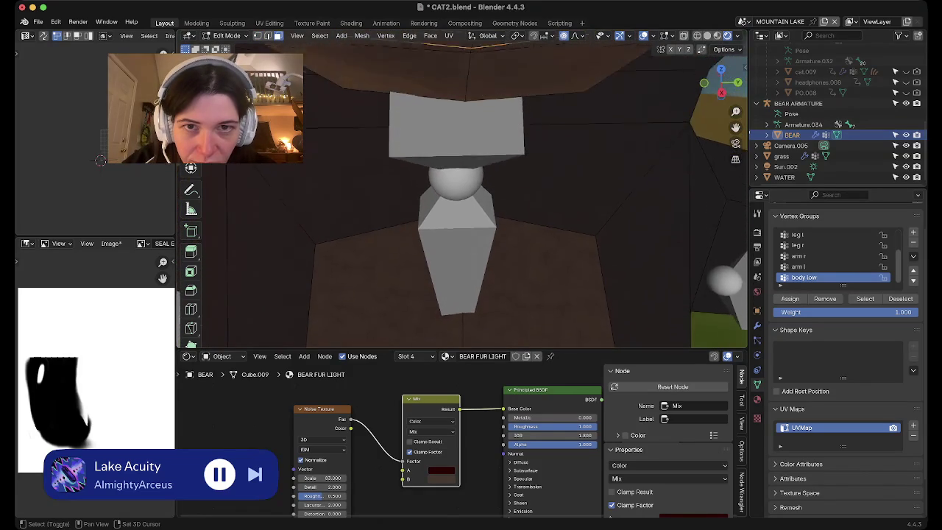
{"action": "scroll", "coordinate": [482, 191], "scroll_direction": "up", "scroll_amount": 2, "text": "shift"}
{"action": "scroll", "coordinate": [482, 191], "scroll_direction": "up", "scroll_amount": 3, "text": "shift"}
{"action": "scroll", "coordinate": [482, 191], "scroll_direction": "up", "scroll_amount": 3, "text": "shift"}
{"action": "scroll", "coordinate": [482, 191], "scroll_direction": "down", "scroll_amount": 3, "text": "shift"}
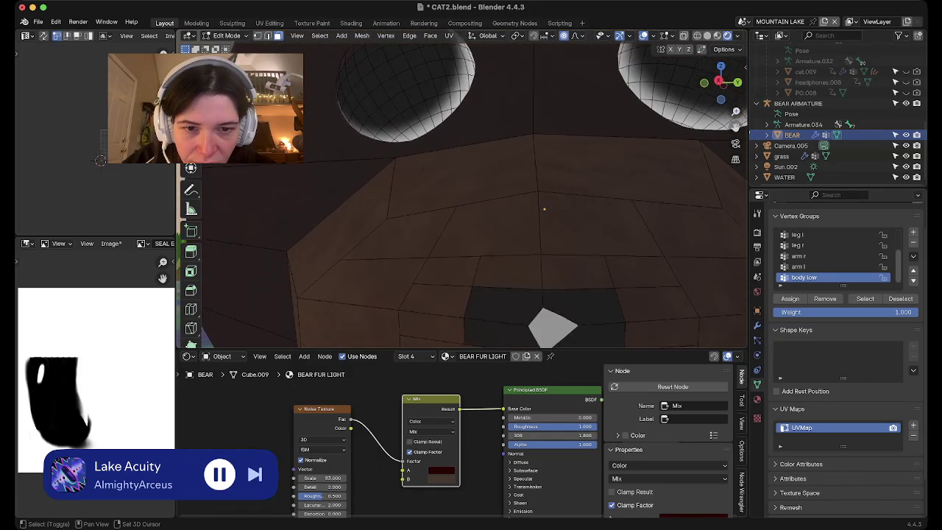
{"action": "scroll", "coordinate": [482, 192], "scroll_direction": "down", "scroll_amount": 3, "text": "shift"}
{"action": "scroll", "coordinate": [482, 191], "scroll_direction": "down", "scroll_amount": 1, "text": "shift"}
{"action": "scroll", "coordinate": [482, 191], "scroll_direction": "down", "scroll_amount": 1, "text": "shift"}
{"action": "scroll", "coordinate": [482, 192], "scroll_direction": "down", "scroll_amount": 1, "text": "shift"}
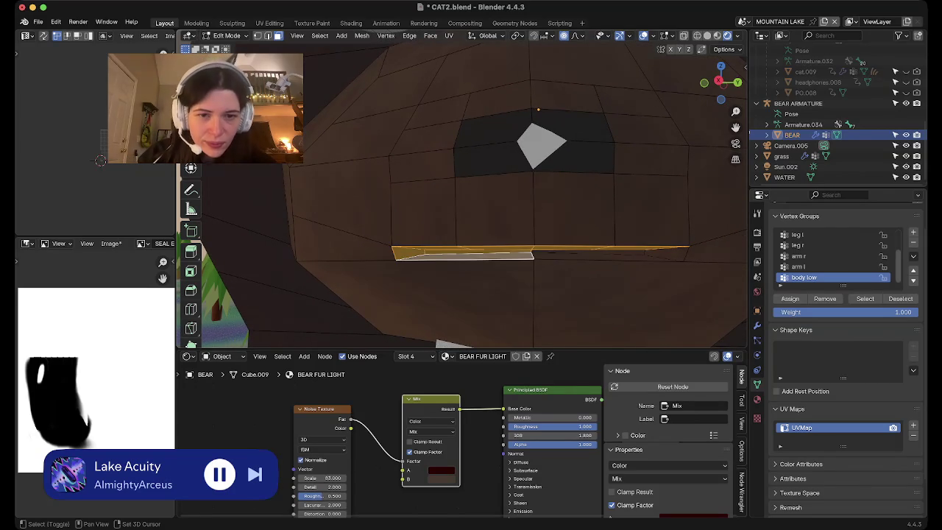
{"action": "left_click", "coordinate": [606, 255], "text": "shift"}
{"action": "left_click", "coordinate": [666, 254], "text": "shift"}
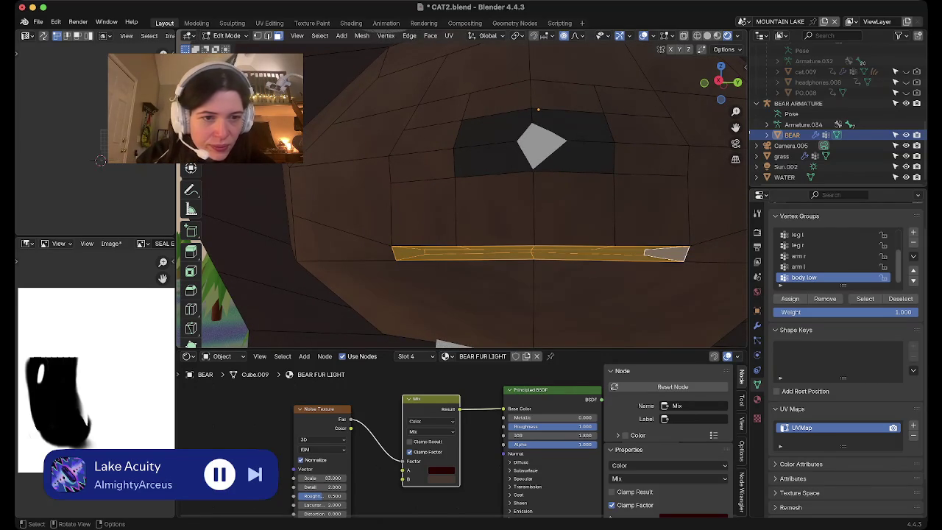
{"action": "scroll", "coordinate": [537, 221], "scroll_direction": "down", "scroll_amount": 1}
Assign the BEAR NOSE material to the strip and hide overlays to preview it.
{"action": "left_click", "coordinate": [757, 398]}
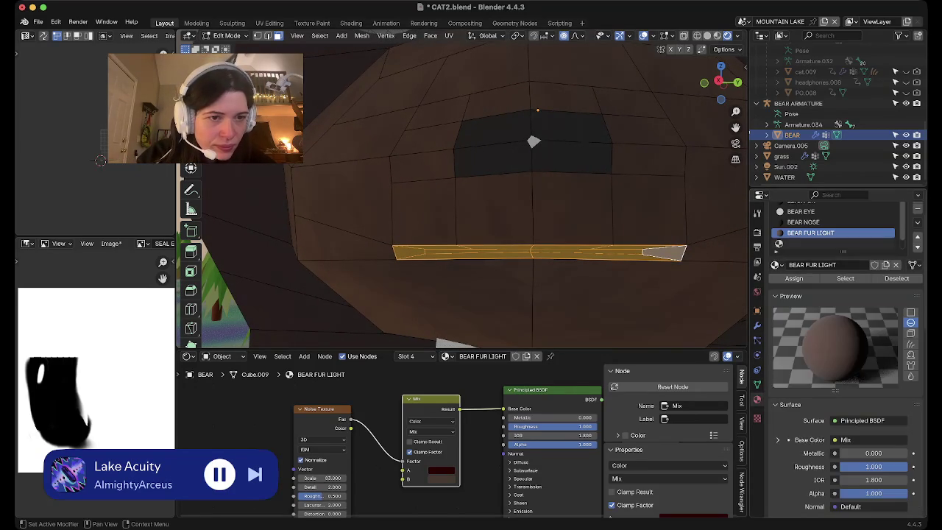
{"action": "left_click", "coordinate": [802, 222]}
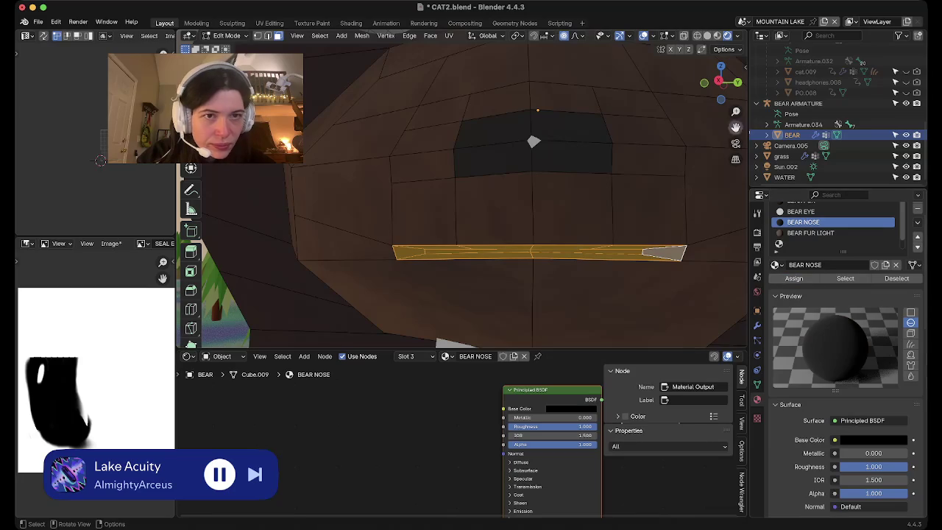
{"action": "key", "text": "shift+alt+z"}
{"action": "scroll", "coordinate": [537, 221], "scroll_direction": "down", "scroll_amount": 1}
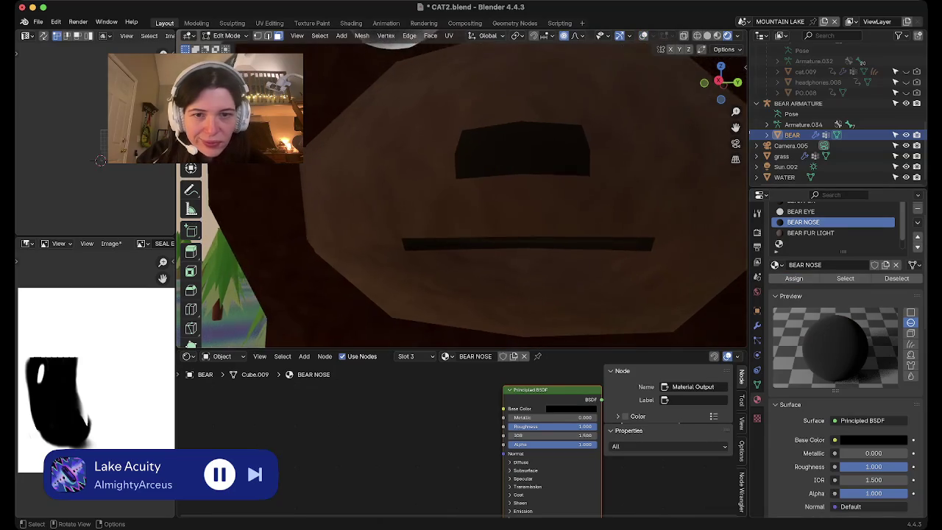
Zoom out, cancel a trial nose scale, and save CAT2.blend.
{"action": "scroll", "coordinate": [536, 221], "scroll_direction": "down", "scroll_amount": 3}
{"action": "scroll", "coordinate": [537, 221], "scroll_direction": "down", "scroll_amount": 2}
{"action": "scroll", "coordinate": [537, 221], "scroll_direction": "down", "scroll_amount": 2}
{"action": "scroll", "coordinate": [537, 221], "scroll_direction": "down", "scroll_amount": 2}
{"action": "scroll", "coordinate": [537, 220], "scroll_direction": "down", "scroll_amount": 1}
{"action": "scroll", "coordinate": [537, 221], "scroll_direction": "down", "scroll_amount": 2}
{"action": "scroll", "coordinate": [537, 221], "scroll_direction": "down", "scroll_amount": 1}
{"action": "scroll", "coordinate": [537, 221], "scroll_direction": "down", "scroll_amount": 1}
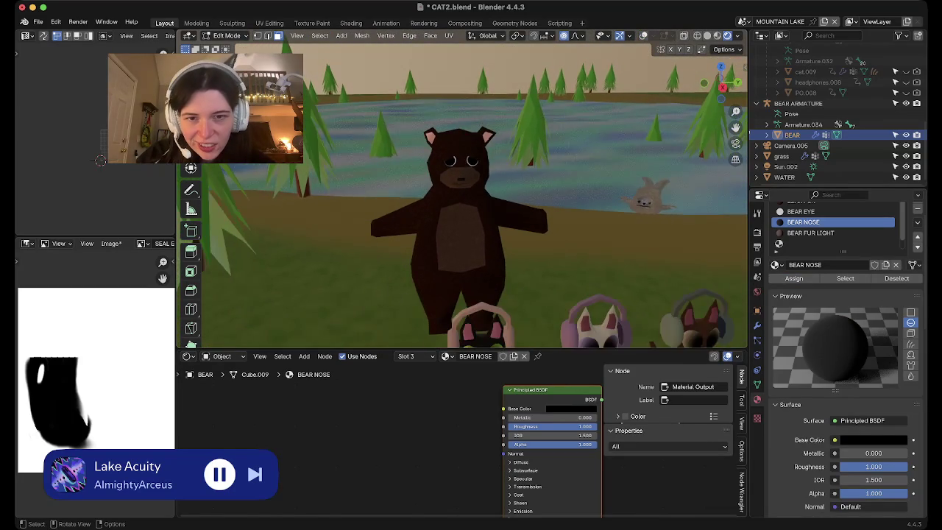
{"action": "scroll", "coordinate": [537, 221], "scroll_direction": "up", "scroll_amount": 2}
{"action": "scroll", "coordinate": [537, 220], "scroll_direction": "up", "scroll_amount": 1}
{"action": "scroll", "coordinate": [537, 221], "scroll_direction": "down", "scroll_amount": 2}
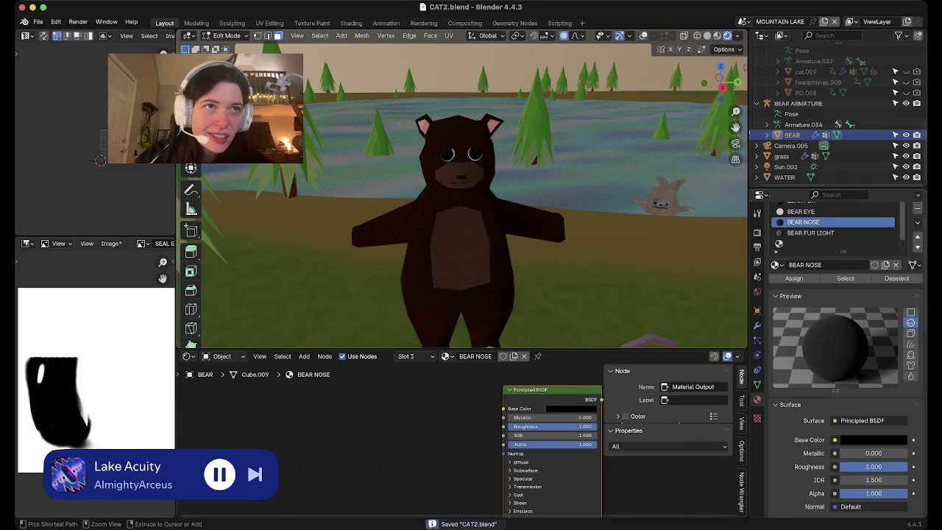
{"action": "key", "text": "s"}
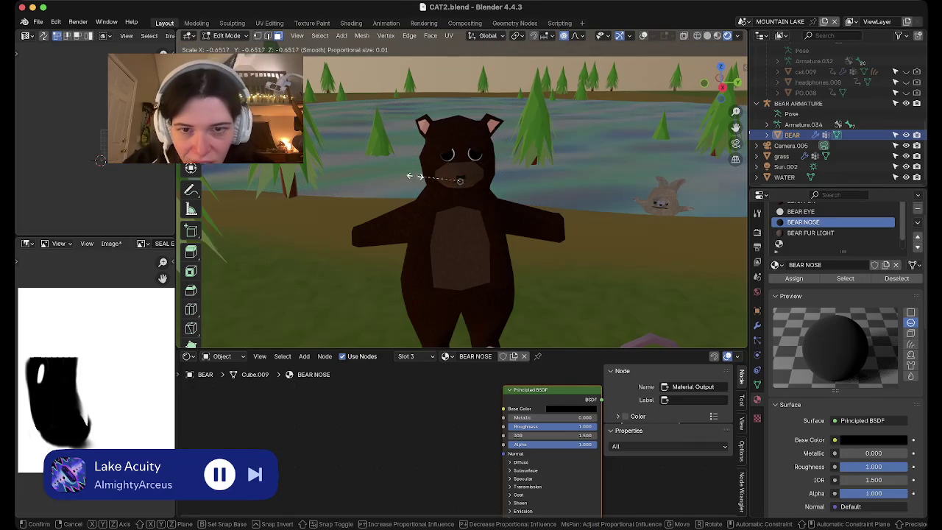
{"action": "key", "text": "Escape"}
{"action": "key", "text": "ctrl+s"}
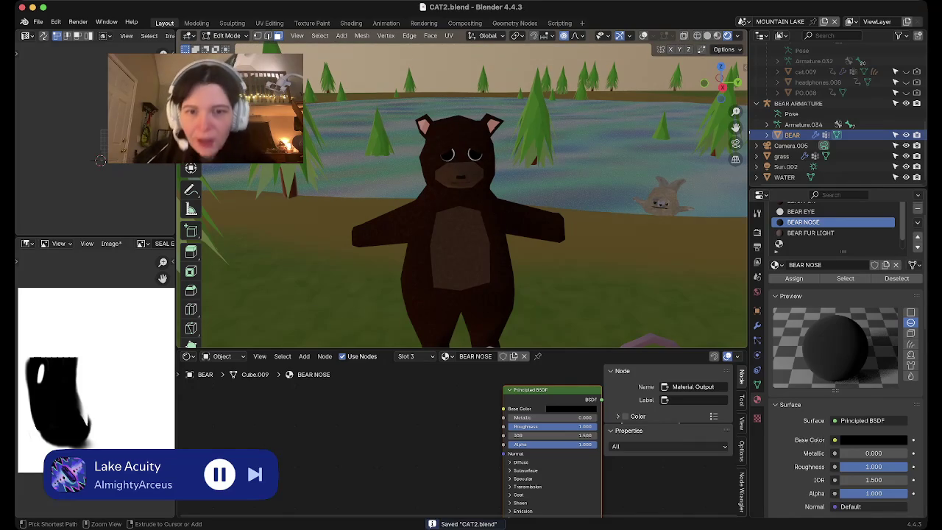
Turn overlays back on and return to Edit Mode on the bear's arm end.
{"action": "scroll", "coordinate": [462, 199], "scroll_direction": "up", "scroll_amount": 2}
{"action": "key", "text": "Tab"}
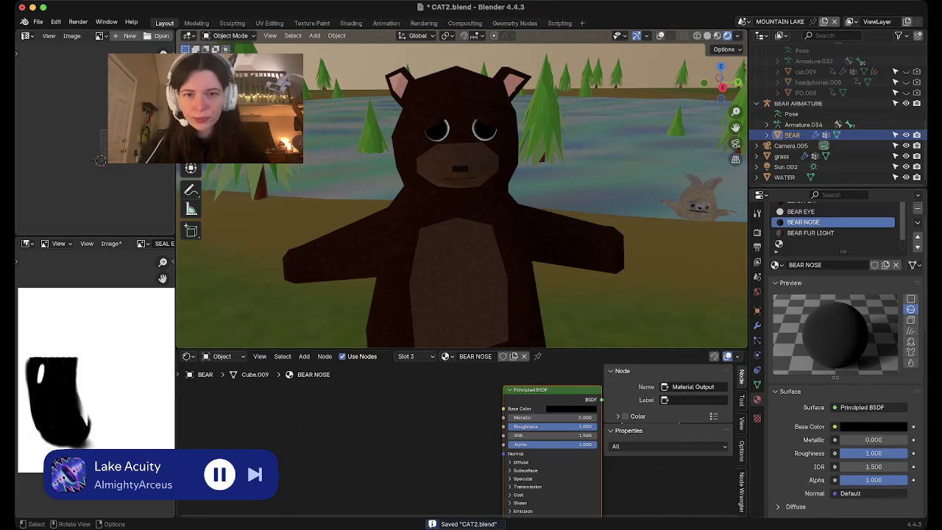
{"action": "key", "text": "shift+alt+z"}
{"action": "mouse_move", "coordinate": [461, 199]}
{"action": "middle_mouse_down"}
{"action": "mouse_move", "coordinate": [486, 184]}
{"action": "mouse_move", "coordinate": [397, 199]}
{"action": "middle_mouse_up"}
{"action": "key", "text": "Tab"}
{"action": "scroll", "coordinate": [462, 198], "scroll_direction": "down", "scroll_amount": 2}
{"action": "left_click", "coordinate": [302, 294]}
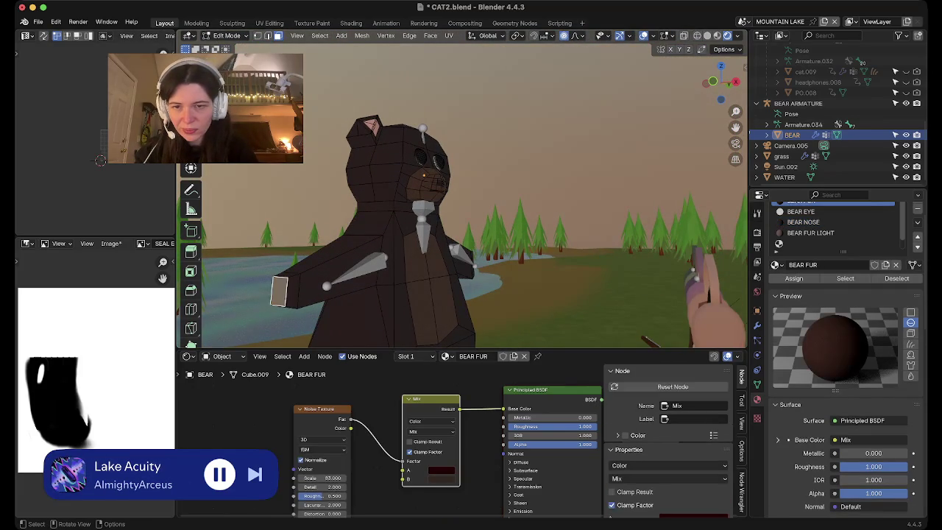
Subdivide the selected faces at the end of the bear's arm.
{"action": "right_click", "coordinate": [243, 287]}
{"action": "left_click", "coordinate": [239, 289]}
{"action": "mouse_move", "coordinate": [239, 290]}
{"action": "middle_mouse_down"}
{"action": "mouse_move", "coordinate": [477, 248]}
{"action": "mouse_move", "coordinate": [412, 289]}
{"action": "middle_mouse_up"}
{"action": "right_click", "coordinate": [412, 289]}
{"action": "left_click", "coordinate": [401, 289]}
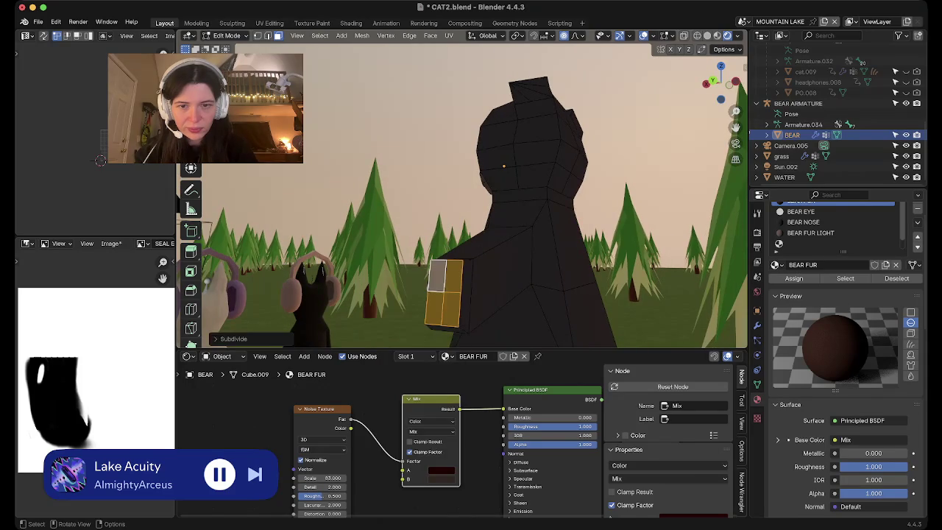
Reshape the right and left paws by moving vertices with proportional editing.
{"action": "key", "text": "1"}
{"action": "middle_click_drag", "start_coordinate": [442, 291], "coordinate": [611, 291]}
{"action": "key", "text": "g"}
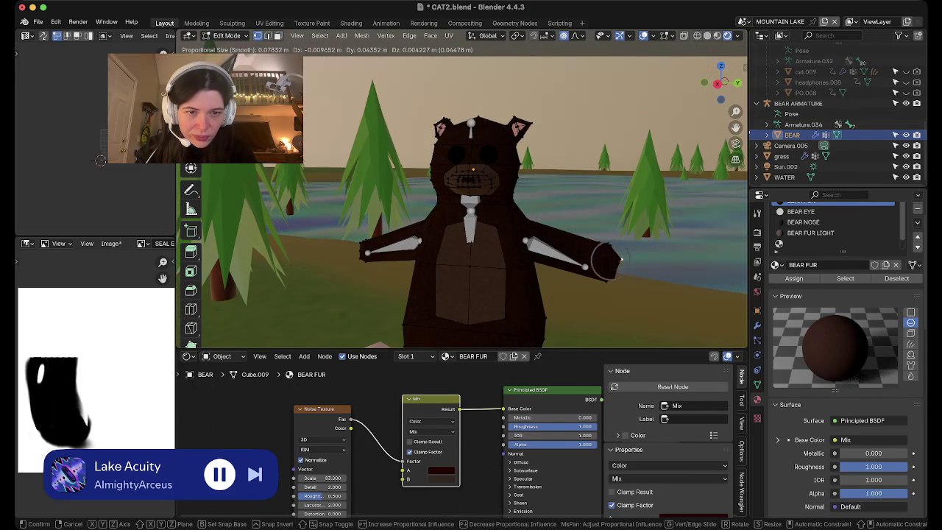
{"action": "left_click", "coordinate": [620, 259]}
{"action": "mouse_move", "coordinate": [620, 258]}
{"action": "middle_mouse_down"}
{"action": "mouse_move", "coordinate": [684, 273]}
{"action": "mouse_move", "coordinate": [647, 266]}
{"action": "middle_mouse_up"}
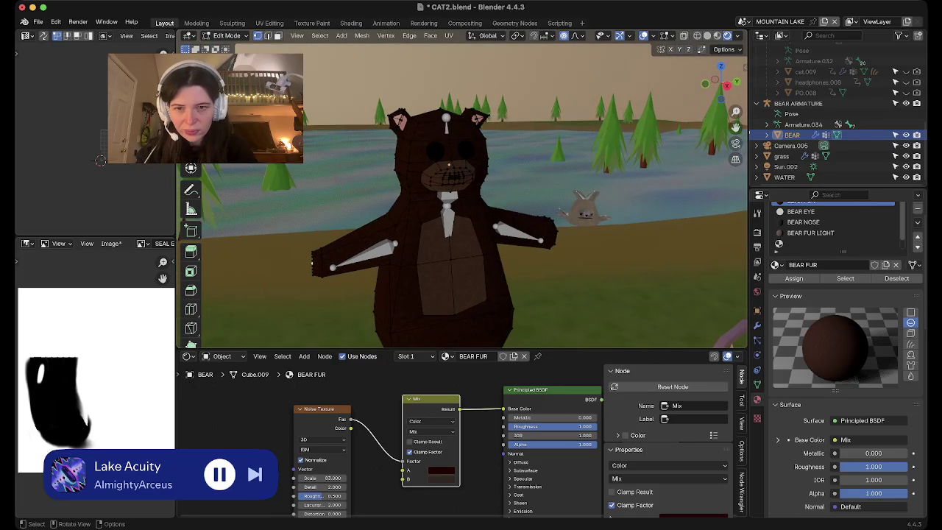
{"action": "key", "text": "g"}
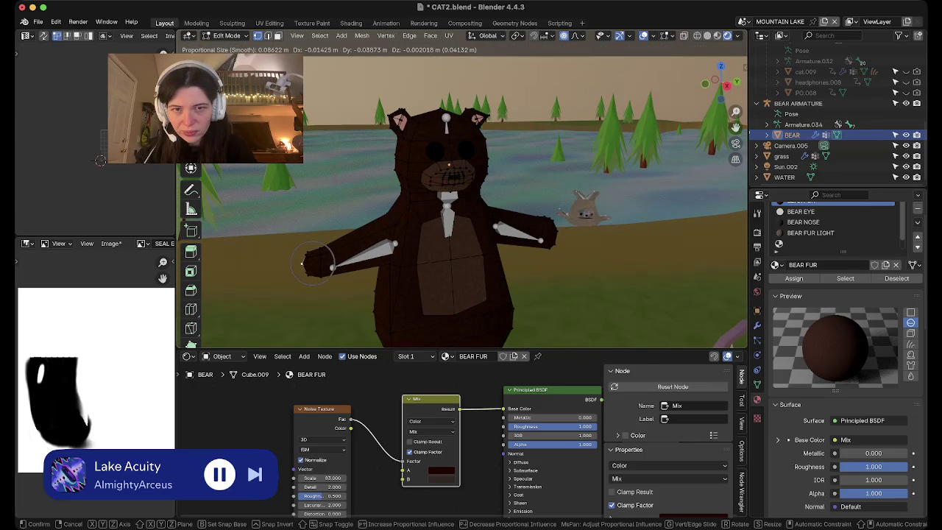
{"action": "left_click", "coordinate": [301, 263]}
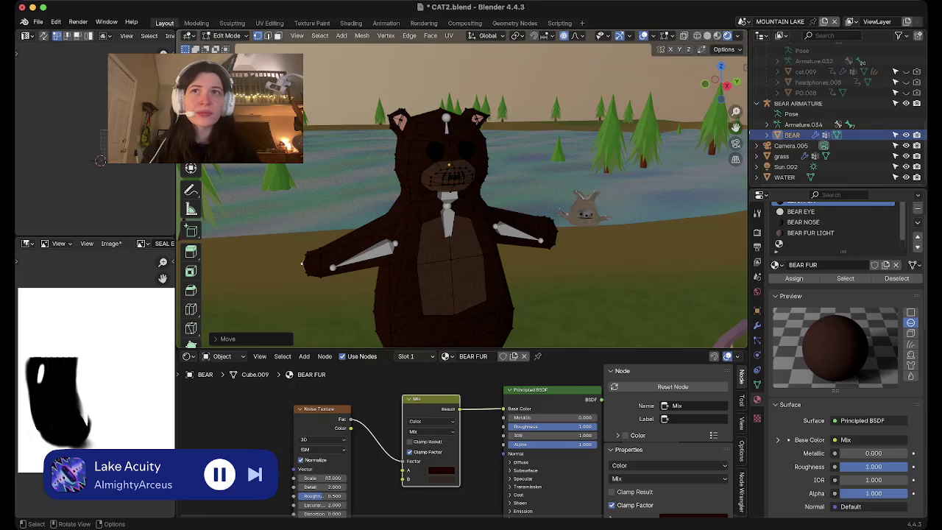
{"action": "mouse_move", "coordinate": [162, 475]}
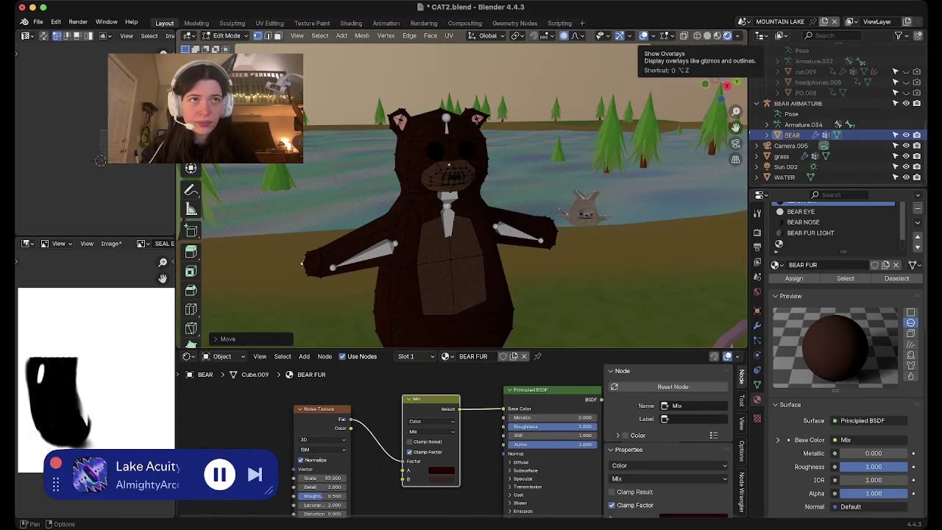
Orbit and zoom around the bear to inspect the reshaped arms.
{"action": "left_click_drag", "start_coordinate": [722, 75], "coordinate": [715, 88]}
{"action": "scroll", "coordinate": [462, 191], "scroll_direction": "down", "scroll_amount": 5}
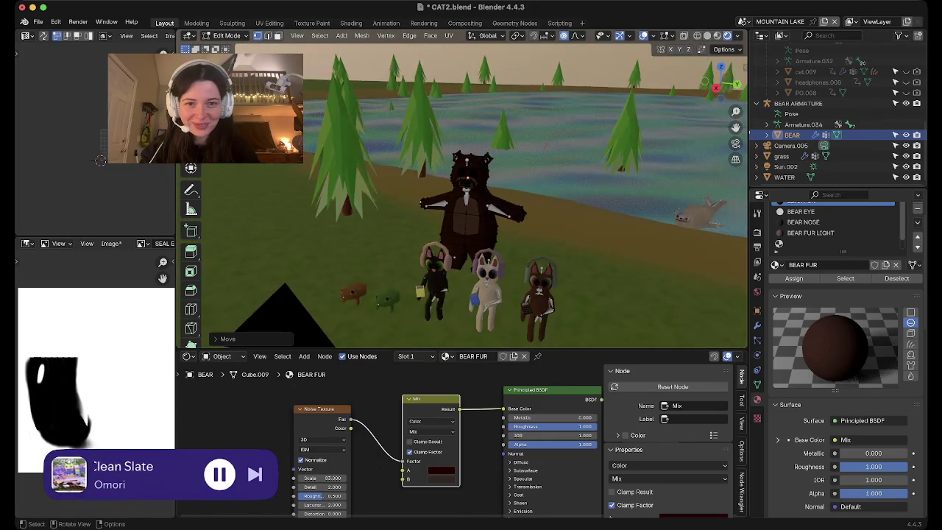
{"action": "scroll", "coordinate": [462, 191], "scroll_direction": "up", "scroll_amount": 6}
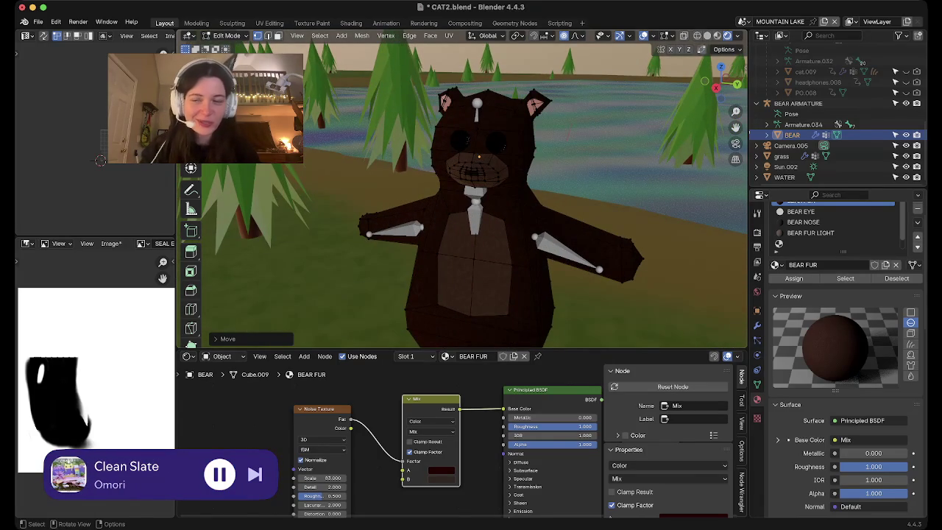
{"action": "middle_click_drag", "start_coordinate": [461, 191], "coordinate": [506, 161], "text": "shift"}
{"action": "middle_click_drag", "start_coordinate": [462, 191], "coordinate": [442, 221]}
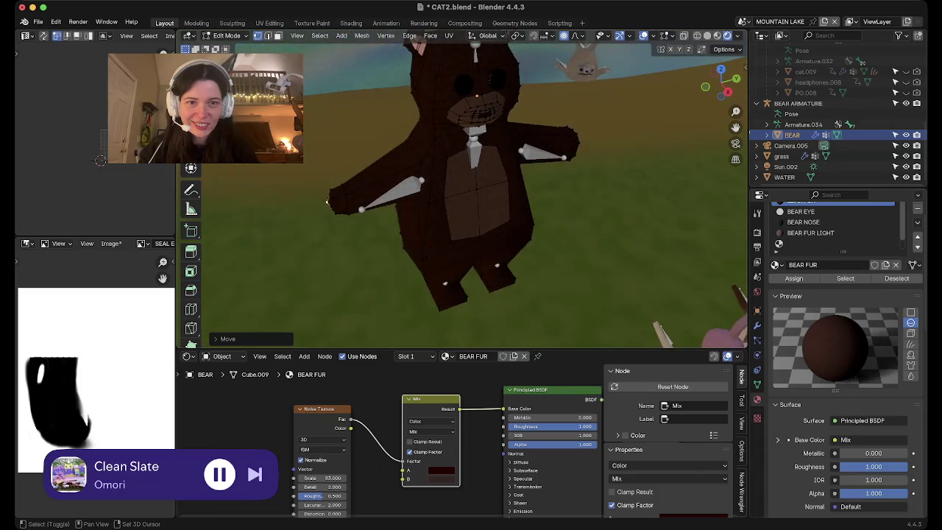
{"action": "middle_click_drag", "start_coordinate": [298, 302], "coordinate": [317, 243]}
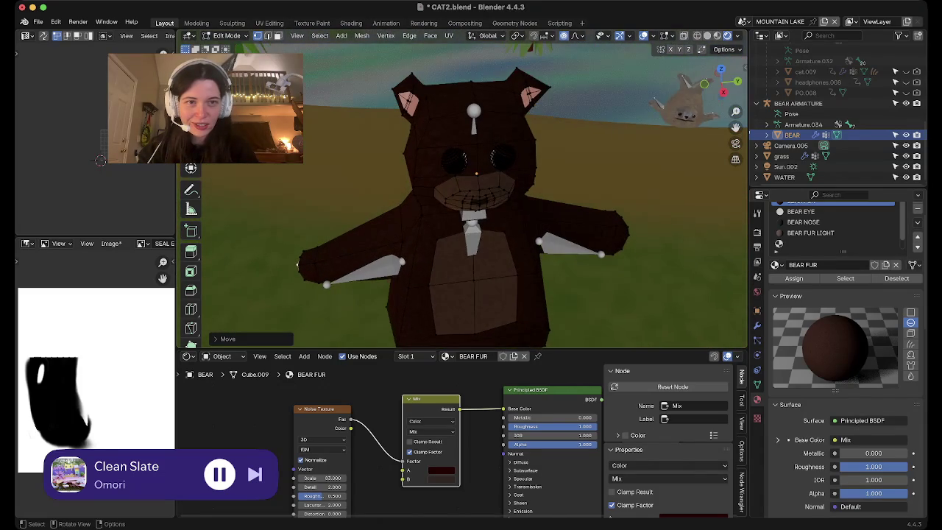
{"action": "scroll", "coordinate": [316, 242], "scroll_direction": "down", "scroll_amount": 4}
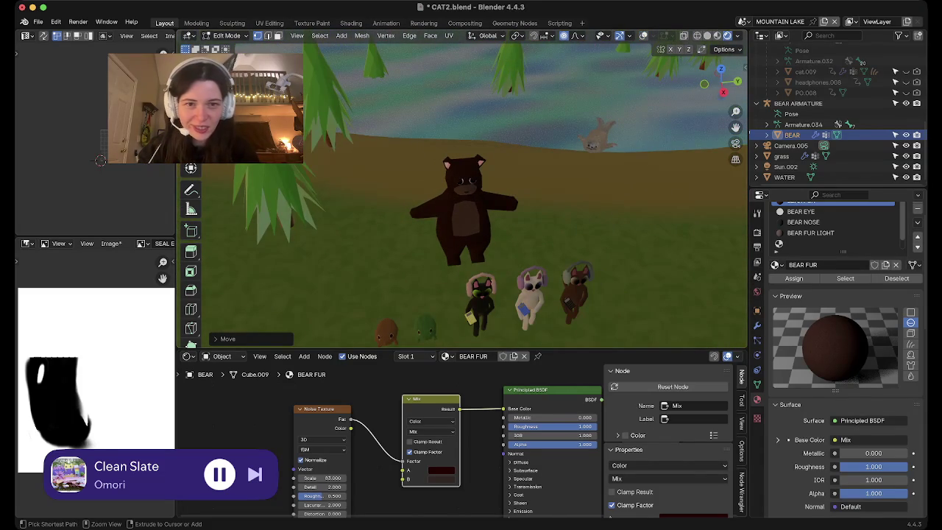
{"action": "key", "text": "ctrl+s"}
{"action": "scroll", "coordinate": [462, 191], "scroll_direction": "down", "scroll_amount": 5}
{"action": "key", "text": "space"}
{"action": "scroll", "coordinate": [462, 221], "scroll_direction": "up", "scroll_amount": 1}
{"action": "scroll", "coordinate": [462, 220], "scroll_direction": "up", "scroll_amount": 2}
{"action": "scroll", "coordinate": [462, 221], "scroll_direction": "up", "scroll_amount": 1}
{"action": "scroll", "coordinate": [462, 220], "scroll_direction": "up", "scroll_amount": 1}
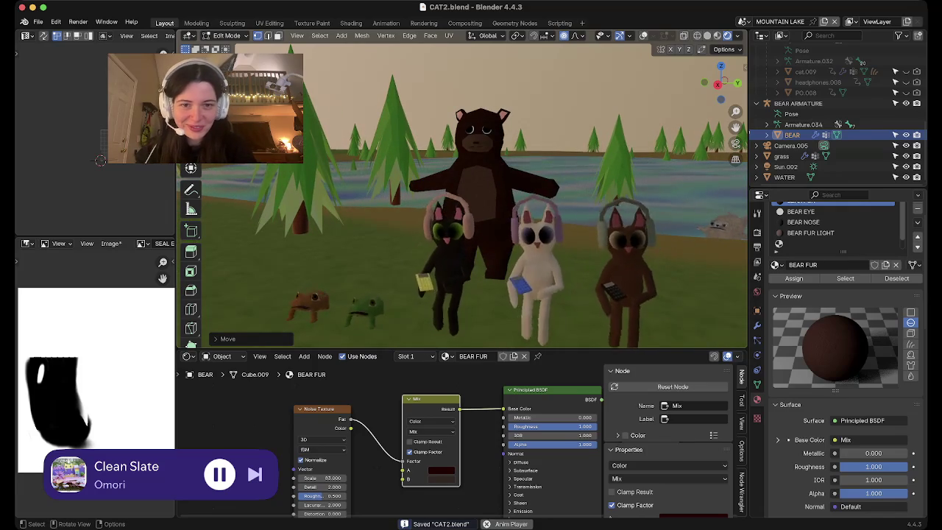
{"action": "key", "text": "space"}
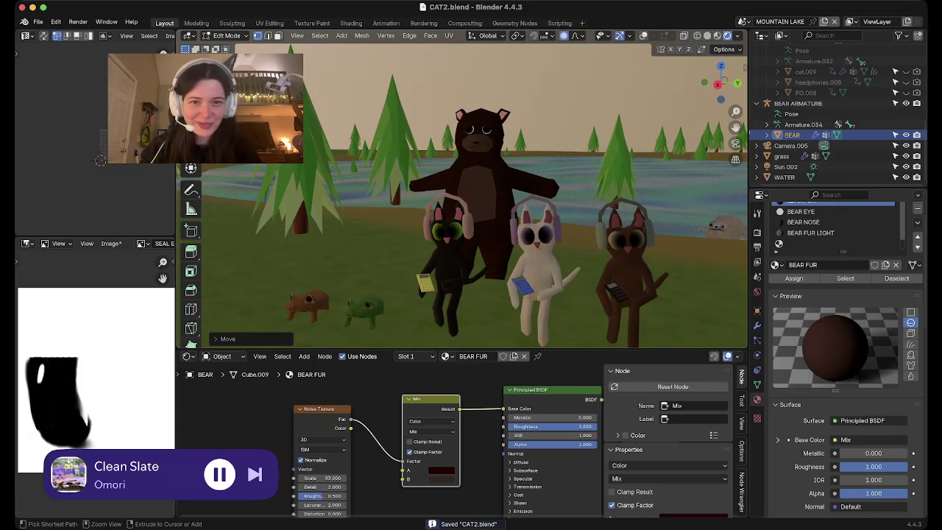
{"action": "scroll", "coordinate": [462, 206], "scroll_direction": "down", "scroll_amount": 2}
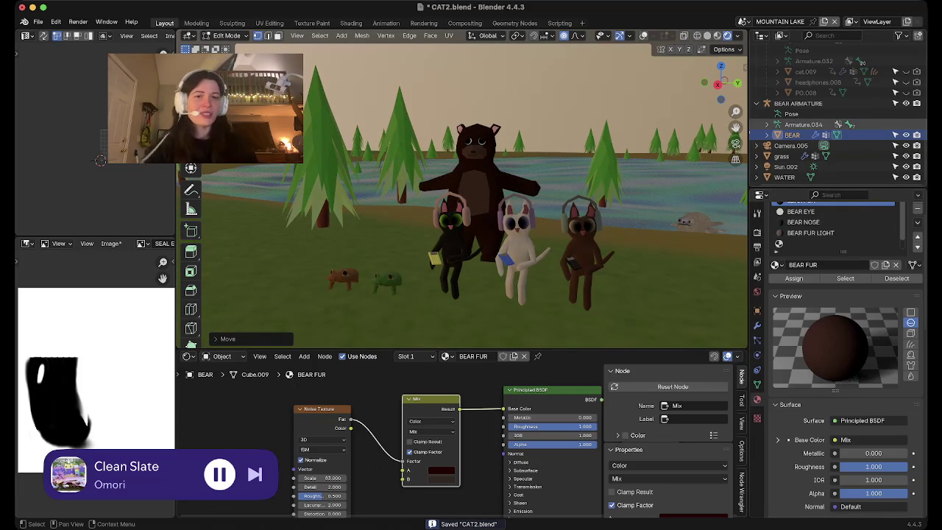
{"action": "middle_click_drag", "start_coordinate": [462, 221], "coordinate": [493, 258]}
{"action": "scroll", "coordinate": [335, 184], "scroll_direction": "up", "scroll_amount": 3}
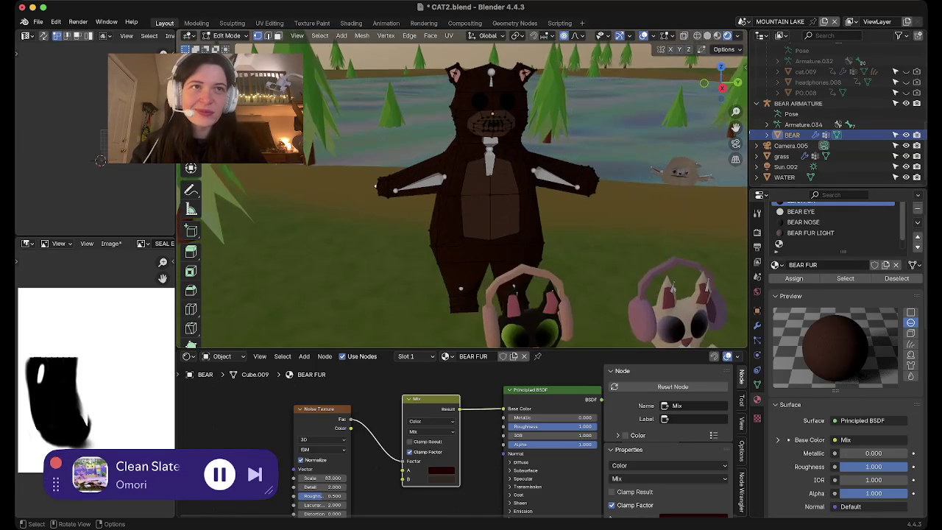
{"action": "scroll", "coordinate": [336, 183], "scroll_direction": "up", "scroll_amount": 3}
{"action": "middle_click_drag", "start_coordinate": [335, 184], "coordinate": [366, 221]}
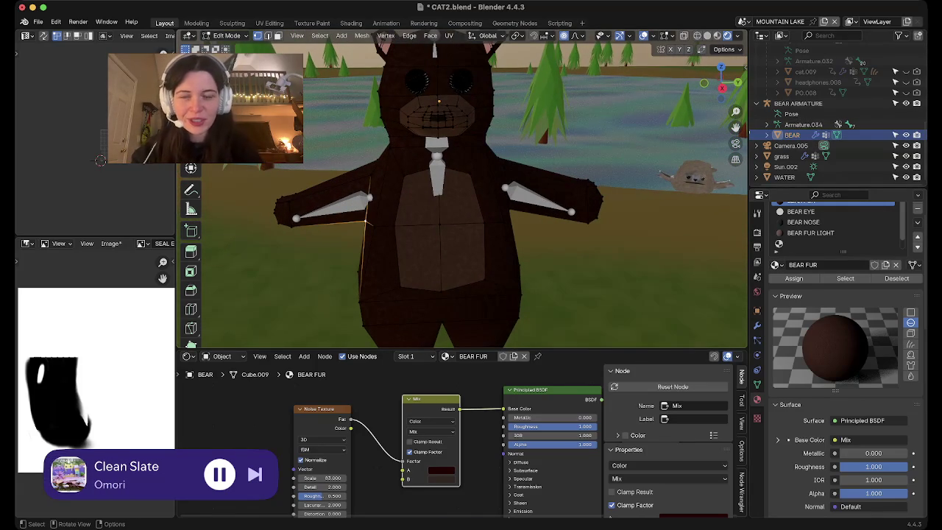
{"action": "left_click", "coordinate": [226, 35]}
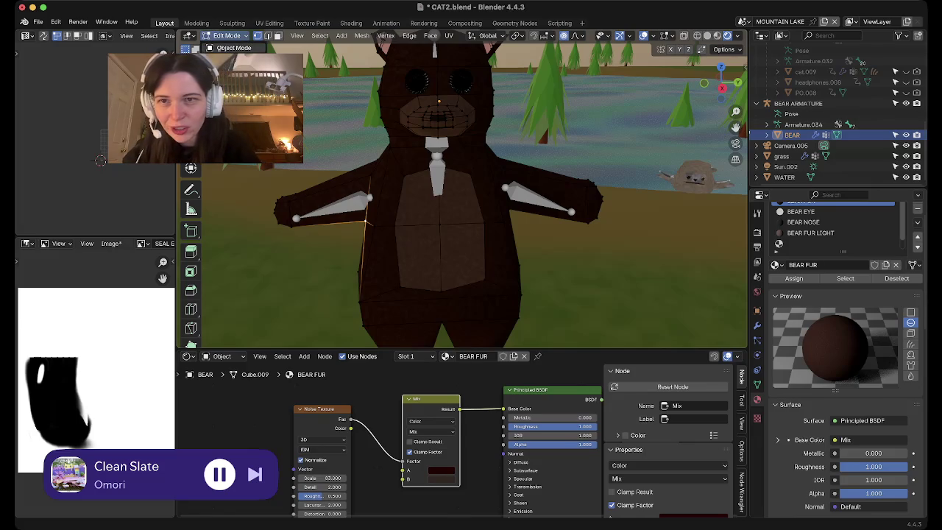
Put the BEAR ARMATURE into Pose Mode.
{"action": "left_click", "coordinate": [229, 47]}
{"action": "left_click", "coordinate": [797, 103]}
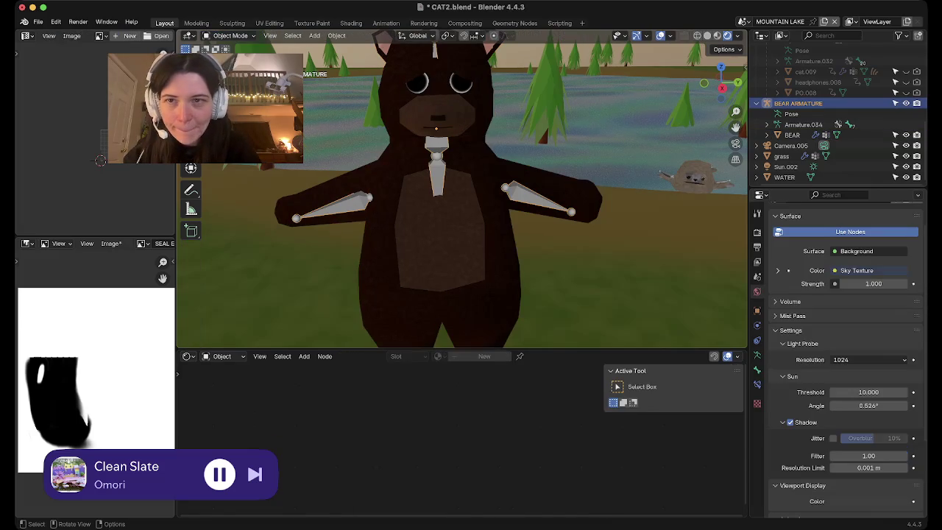
{"action": "left_click", "coordinate": [230, 35]}
{"action": "left_click", "coordinate": [230, 79]}
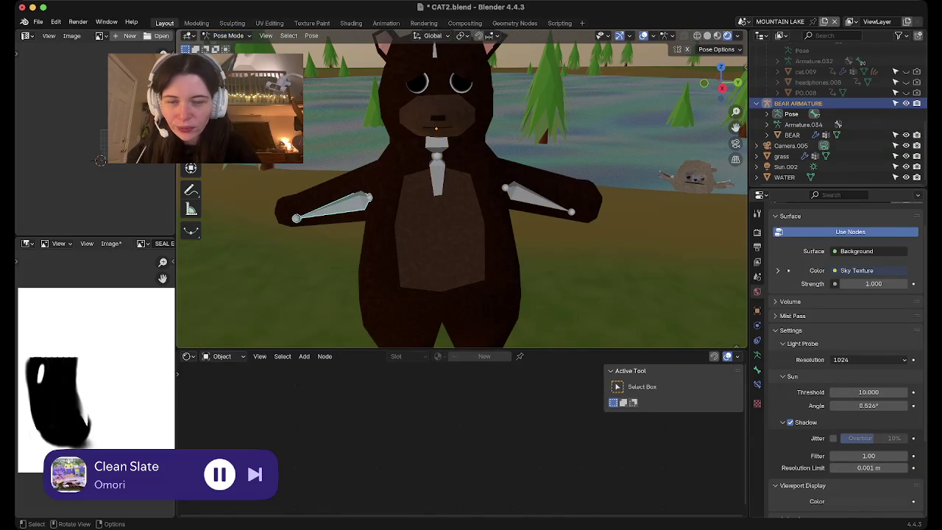
{"action": "middle_click_drag", "start_coordinate": [442, 221], "coordinate": [515, 184]}
{"action": "middle_click_drag", "start_coordinate": [463, 221], "coordinate": [464, 147]}
{"action": "scroll", "coordinate": [464, 192], "scroll_direction": "up", "scroll_amount": 2}
{"action": "scroll", "coordinate": [441, 220], "scroll_direction": "down", "scroll_amount": 2}
Show the Action Editor in the bottom area and assign the action 'Action'.
{"action": "left_click", "coordinate": [188, 356]}
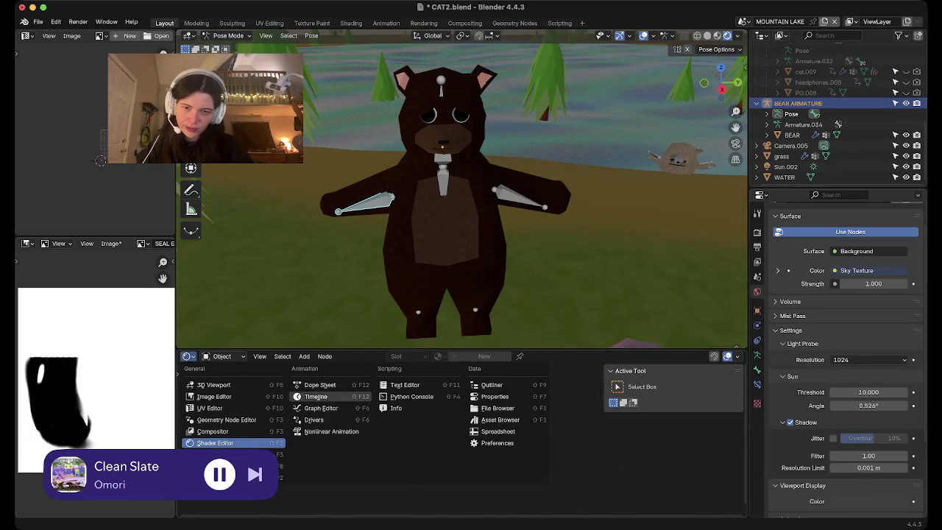
{"action": "left_click", "coordinate": [319, 383]}
{"action": "left_click", "coordinate": [423, 356]}
{"action": "left_click", "coordinate": [397, 380]}
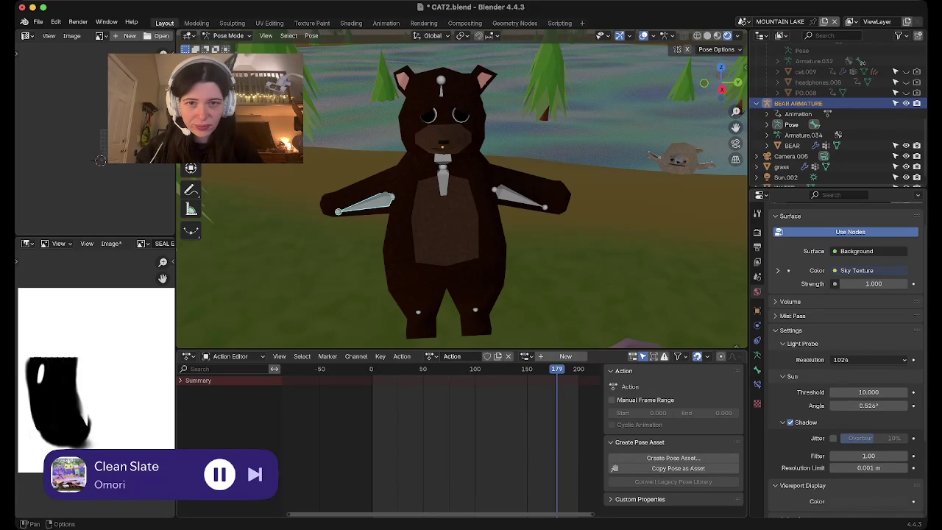
{"action": "left_click", "coordinate": [371, 368]}
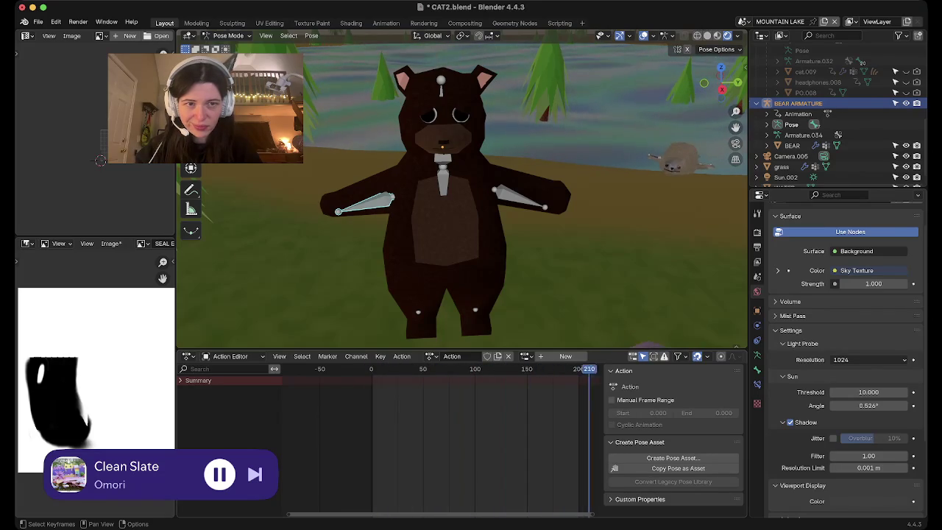
{"action": "left_click_drag", "start_coordinate": [481, 368], "coordinate": [381, 369]}
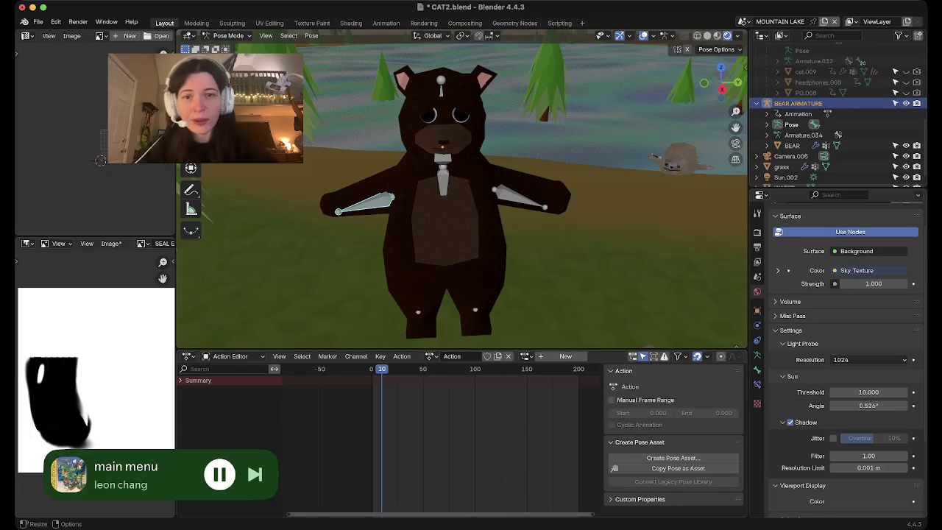
{"action": "scroll", "coordinate": [462, 195], "scroll_direction": "down", "scroll_amount": 3}
{"action": "scroll", "coordinate": [462, 195], "scroll_direction": "down", "scroll_amount": 2}
{"action": "mouse_move", "coordinate": [462, 221]}
{"action": "middle_mouse_down"}
{"action": "mouse_move", "coordinate": [456, 176]}
{"action": "mouse_move", "coordinate": [442, 206]}
{"action": "mouse_move", "coordinate": [412, 220]}
{"action": "mouse_move", "coordinate": [456, 202]}
{"action": "middle_mouse_up"}
{"action": "scroll", "coordinate": [462, 199], "scroll_direction": "up", "scroll_amount": 2}
{"action": "scroll", "coordinate": [462, 198], "scroll_direction": "up", "scroll_amount": 2}
{"action": "scroll", "coordinate": [462, 199], "scroll_direction": "up", "scroll_amount": 2}
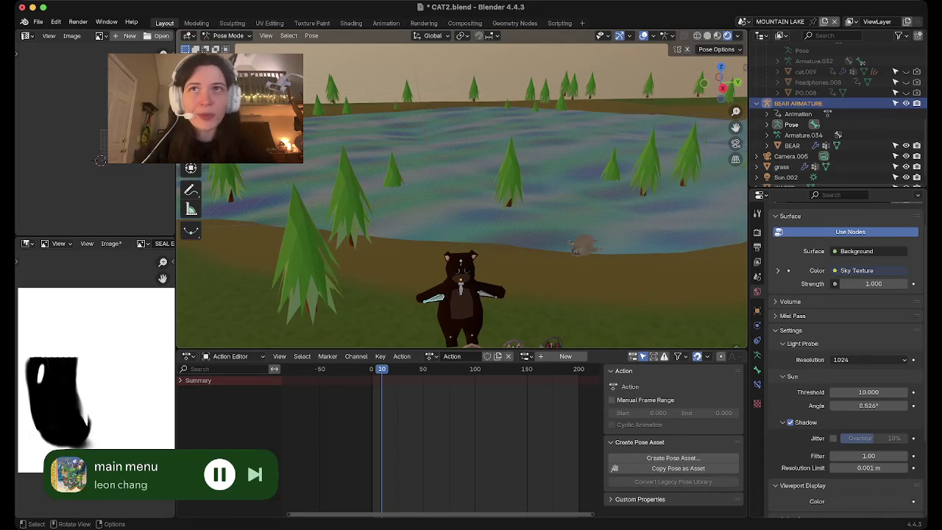
{"action": "scroll", "coordinate": [462, 198], "scroll_direction": "up", "scroll_amount": 2}
{"action": "scroll", "coordinate": [462, 199], "scroll_direction": "up", "scroll_amount": 2}
{"action": "scroll", "coordinate": [462, 199], "scroll_direction": "up", "scroll_amount": 2}
{"action": "scroll", "coordinate": [462, 198], "scroll_direction": "up", "scroll_amount": 1}
{"action": "left_click_drag", "start_coordinate": [382, 369], "coordinate": [370, 368]}
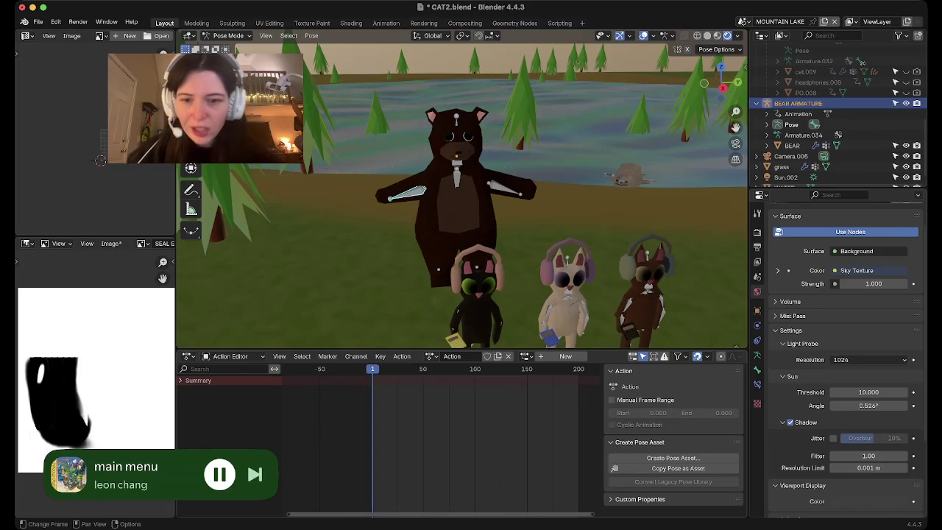
{"action": "mouse_move", "coordinate": [441, 221]}
{"action": "middle_mouse_down"}
{"action": "mouse_move", "coordinate": [515, 221]}
{"action": "mouse_move", "coordinate": [367, 235]}
{"action": "middle_mouse_up"}
{"action": "mouse_move", "coordinate": [456, 221]}
{"action": "middle_mouse_down"}
{"action": "mouse_move", "coordinate": [559, 243]}
{"action": "mouse_move", "coordinate": [666, 342]}
{"action": "mouse_move", "coordinate": [590, 342]}
{"action": "middle_mouse_up"}
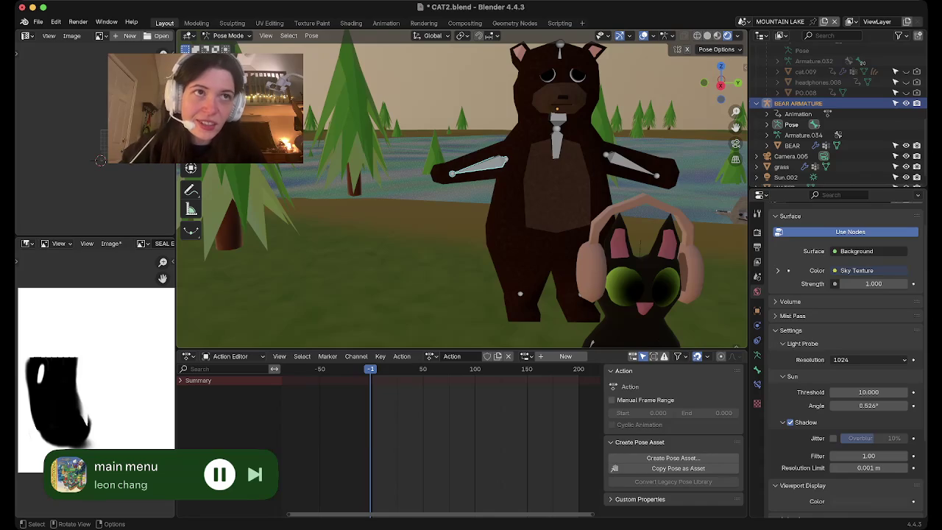
Rotate both arm bones around X so they hang down at the bear's sides.
{"action": "key", "text": "r"}
{"action": "key", "text": "z"}
{"action": "key", "text": "x"}
{"action": "left_click", "coordinate": [610, 181]}
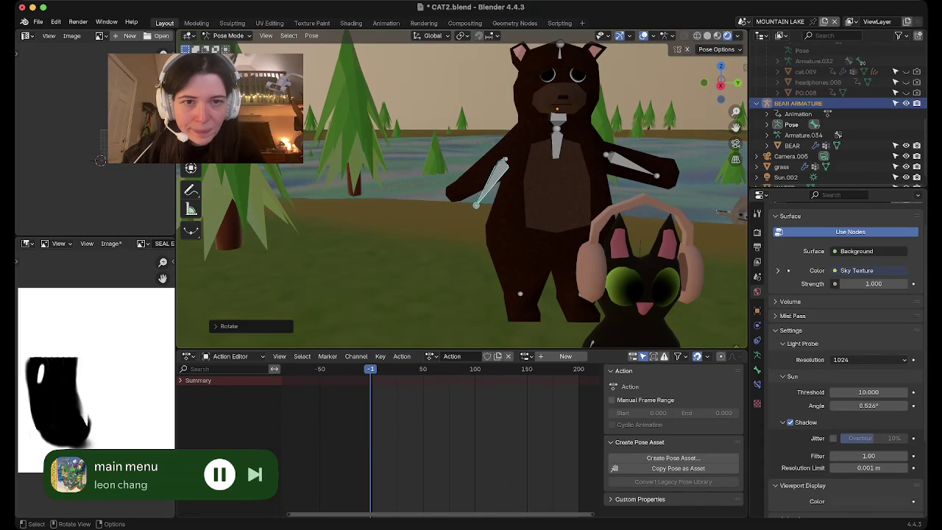
{"action": "key", "text": "r"}
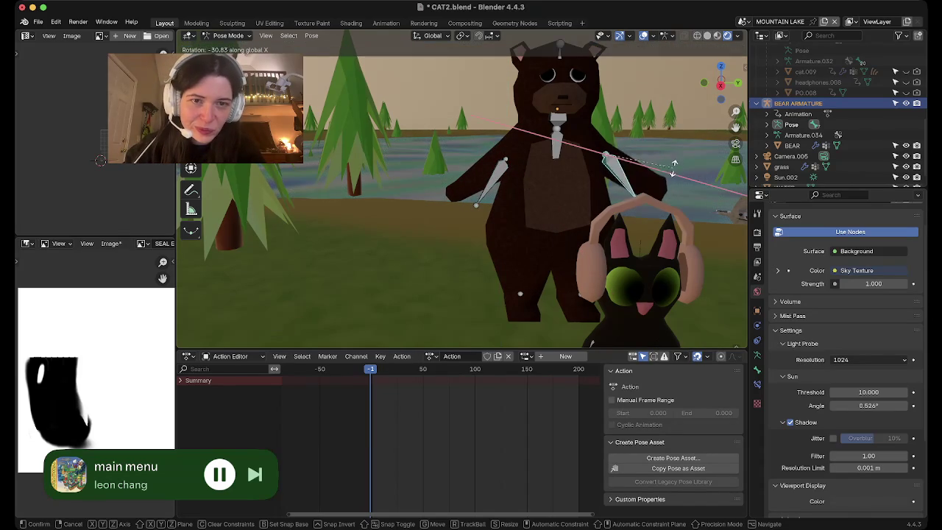
{"action": "left_click", "coordinate": [516, 280]}
Orbit to face the bear and set the current frame to 0.
{"action": "mouse_move", "coordinate": [516, 280]}
{"action": "middle_mouse_down"}
{"action": "mouse_move", "coordinate": [441, 280]}
{"action": "mouse_move", "coordinate": [440, 302]}
{"action": "middle_mouse_up"}
{"action": "scroll", "coordinate": [439, 442], "scroll_direction": "down", "scroll_amount": 5}
{"action": "scroll", "coordinate": [454, 441], "scroll_direction": "up", "scroll_amount": 2}
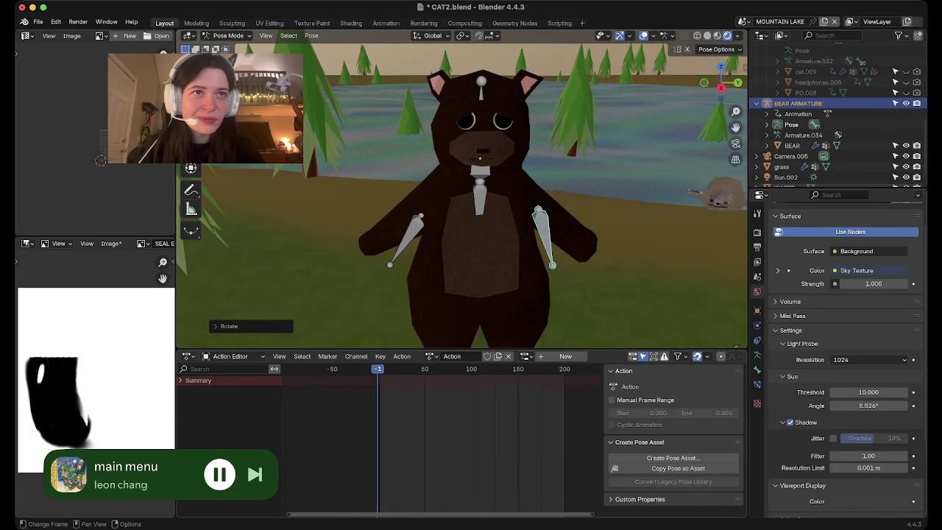
{"action": "scroll", "coordinate": [454, 441], "scroll_direction": "up", "scroll_amount": 2}
{"action": "scroll", "coordinate": [454, 441], "scroll_direction": "up", "scroll_amount": 1}
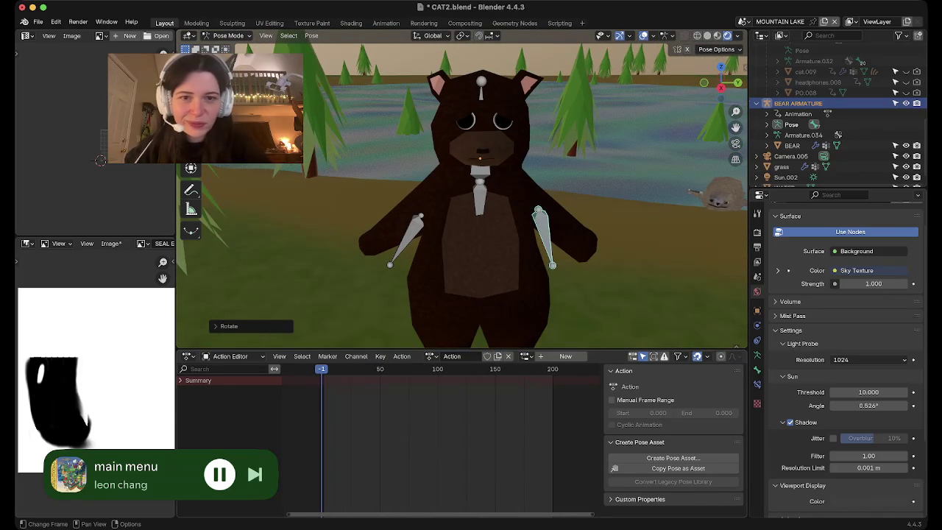
{"action": "key", "text": "shift+Left"}
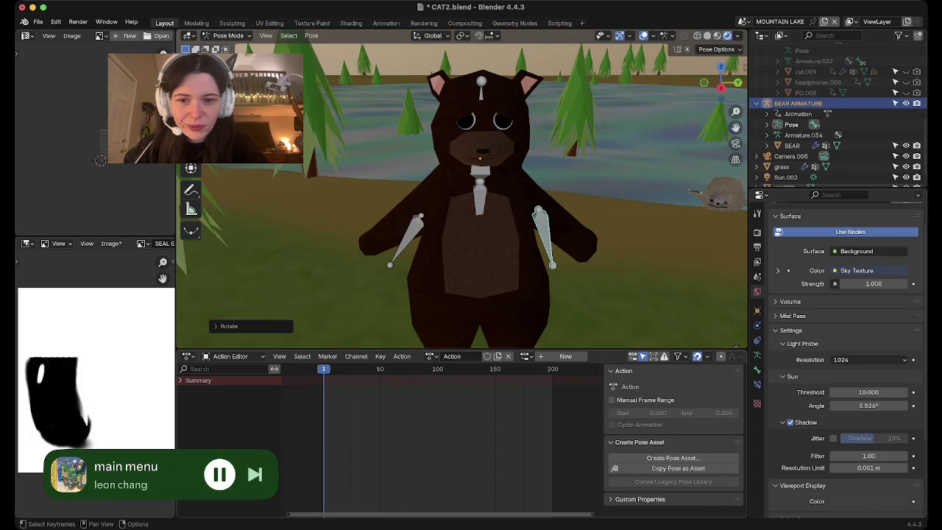
{"action": "key", "text": "Left"}
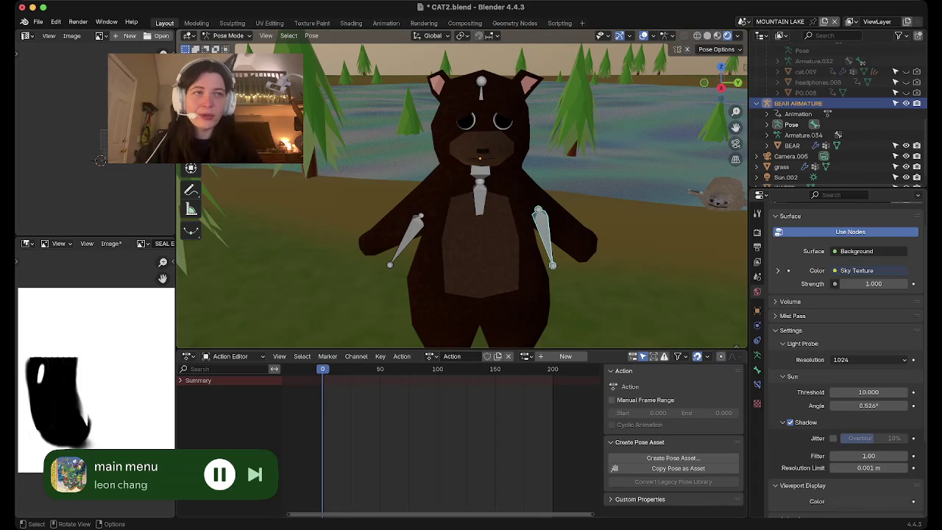
Keyframe the lowered-arm pose at frame 0 and again at frame 200.
{"action": "key", "text": "i"}
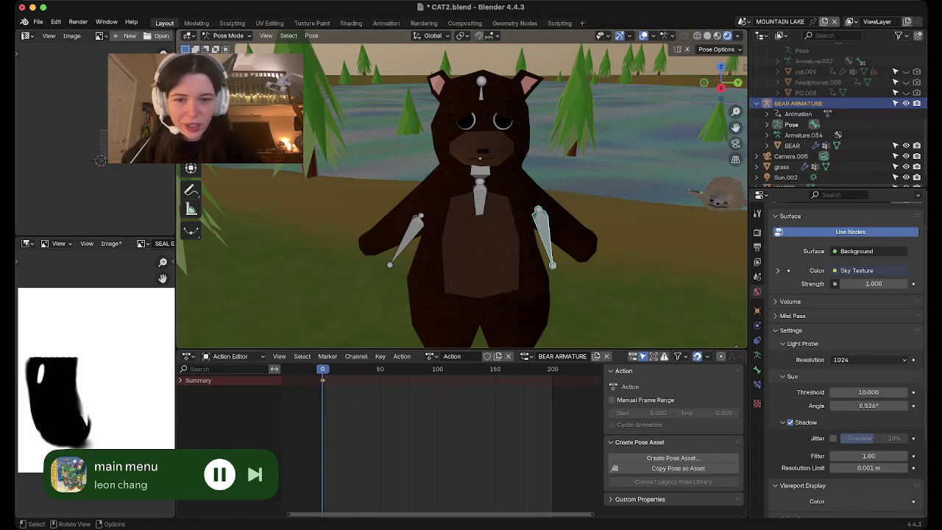
{"action": "key", "text": "shift+Right"}
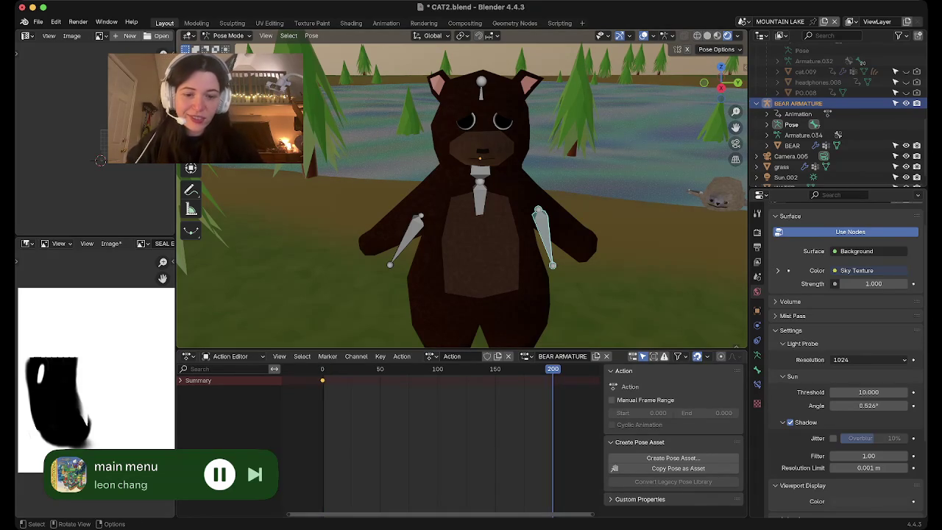
{"action": "key", "text": "i"}
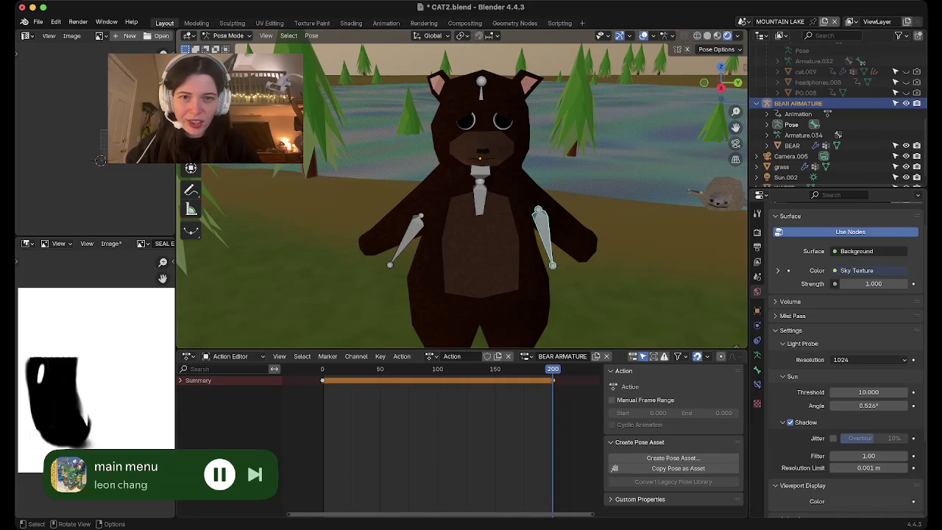
{"action": "scroll", "coordinate": [461, 192], "scroll_direction": "down", "scroll_amount": 5}
{"action": "scroll", "coordinate": [461, 192], "scroll_direction": "up", "scroll_amount": 2, "text": "shift"}
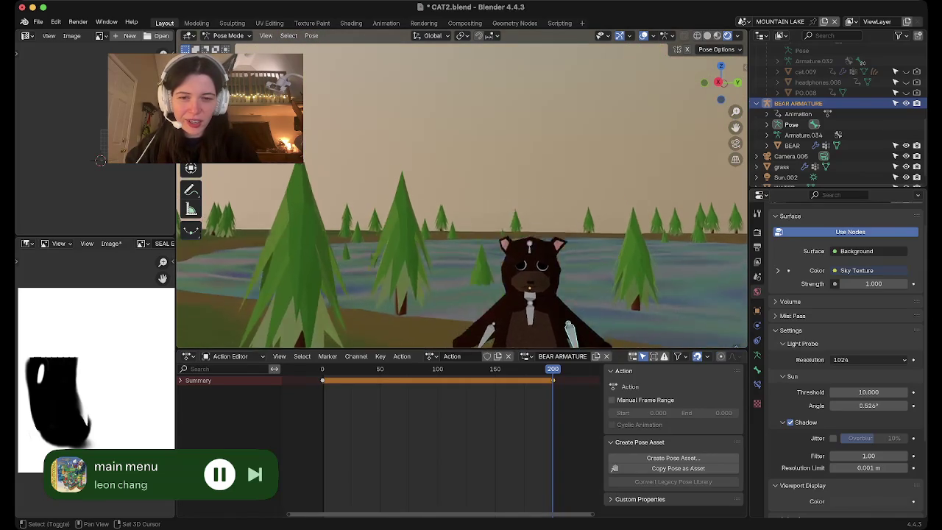
{"action": "scroll", "coordinate": [462, 191], "scroll_direction": "up", "scroll_amount": 3, "text": "shift"}
{"action": "scroll", "coordinate": [461, 192], "scroll_direction": "up", "scroll_amount": 2, "text": "shift"}
{"action": "scroll", "coordinate": [461, 191], "scroll_direction": "up", "scroll_amount": 2, "text": "shift"}
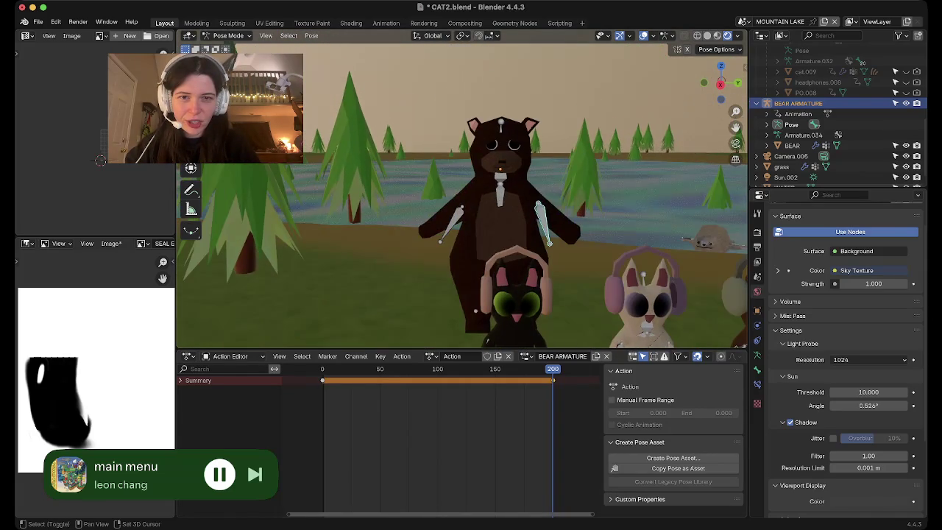
{"action": "scroll", "coordinate": [461, 192], "scroll_direction": "down", "scroll_amount": 3}
{"action": "scroll", "coordinate": [461, 191], "scroll_direction": "down", "scroll_amount": 2}
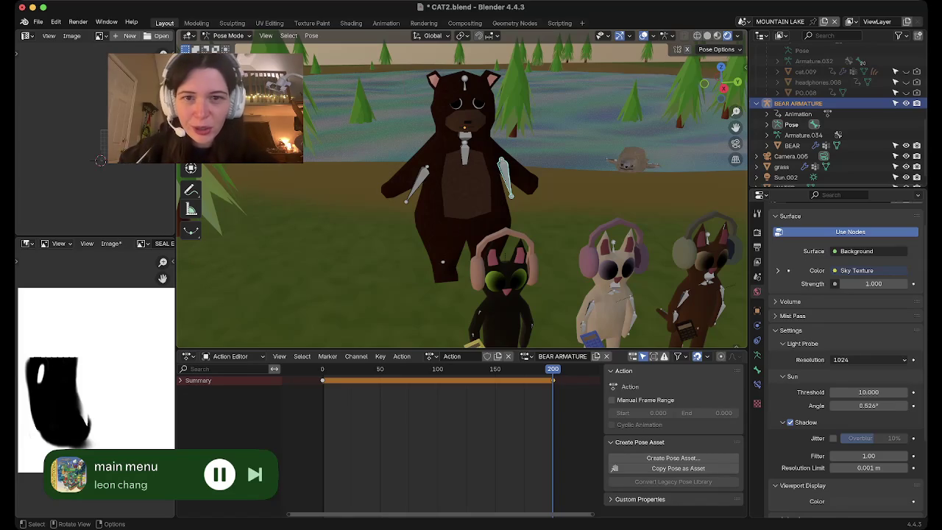
Frame the bear, cats and frogs by the lake, then start animation playback.
{"action": "scroll", "coordinate": [462, 195], "scroll_direction": "down", "scroll_amount": 5}
{"action": "mouse_move", "coordinate": [462, 195]}
{"action": "middle_mouse_down"}
{"action": "mouse_move", "coordinate": [441, 242]}
{"action": "mouse_move", "coordinate": [445, 232]}
{"action": "middle_mouse_up"}
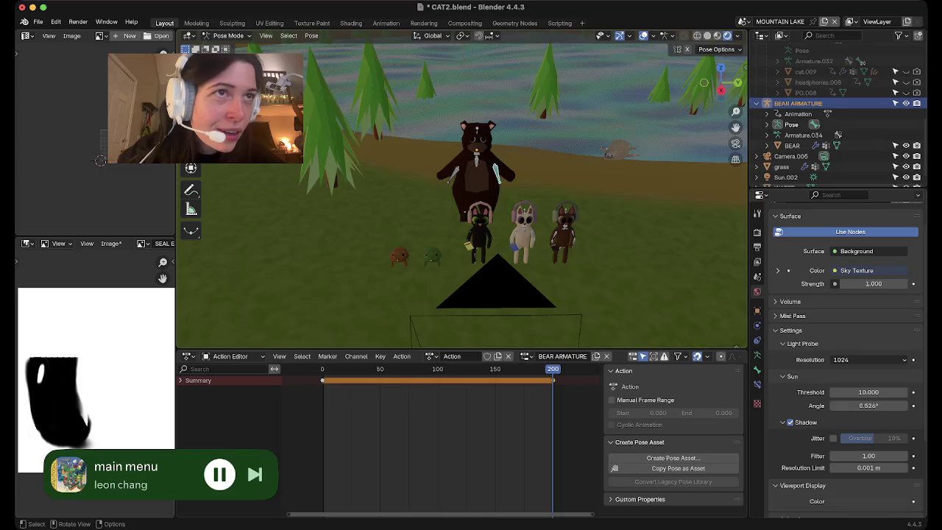
{"action": "key", "text": "KP_Decimal"}
{"action": "middle_click_drag", "start_coordinate": [462, 147], "coordinate": [468, 189]}
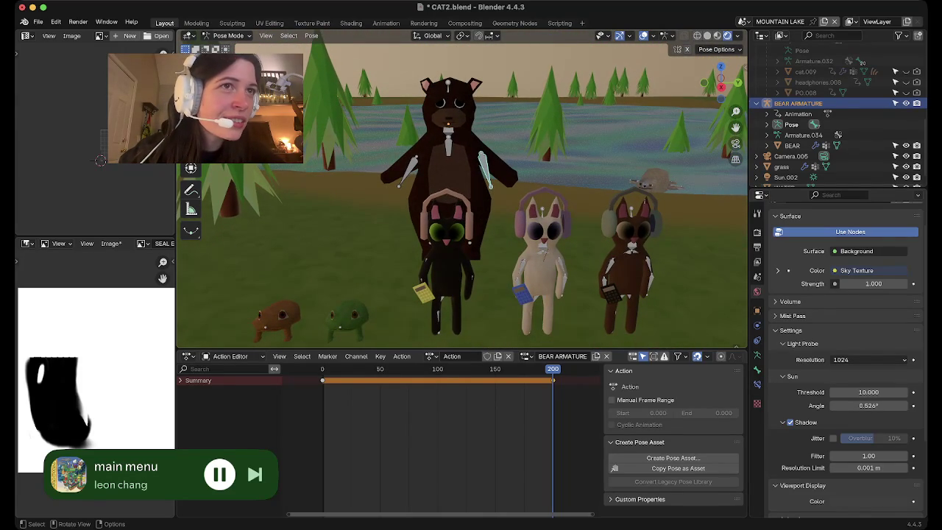
{"action": "middle_click_drag", "start_coordinate": [462, 184], "coordinate": [462, 228]}
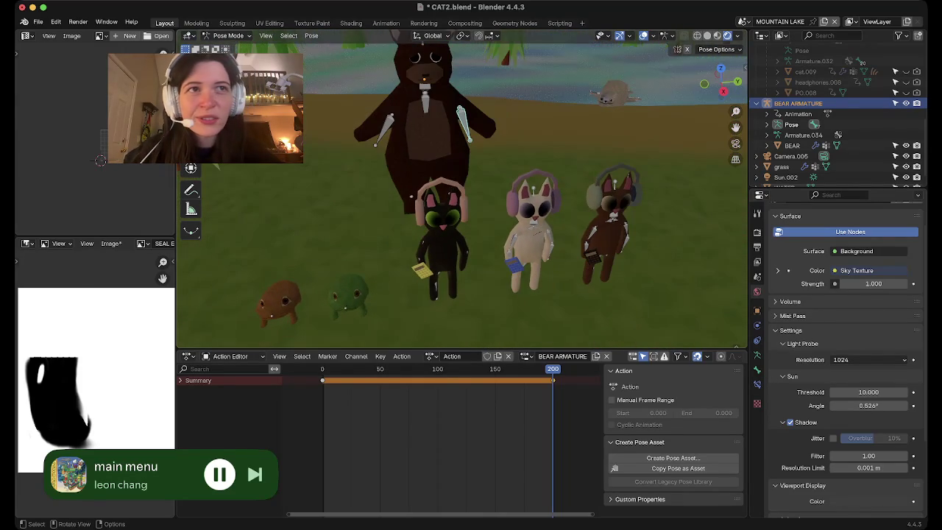
{"action": "mouse_move", "coordinate": [442, 191]}
{"action": "middle_mouse_down", "text": "shift"}
{"action": "mouse_move", "coordinate": [478, 191]}
{"action": "mouse_move", "coordinate": [441, 236]}
{"action": "middle_mouse_up", "text": "shift"}
{"action": "middle_click_drag", "start_coordinate": [367, 235], "coordinate": [640, 235], "text": "shift"}
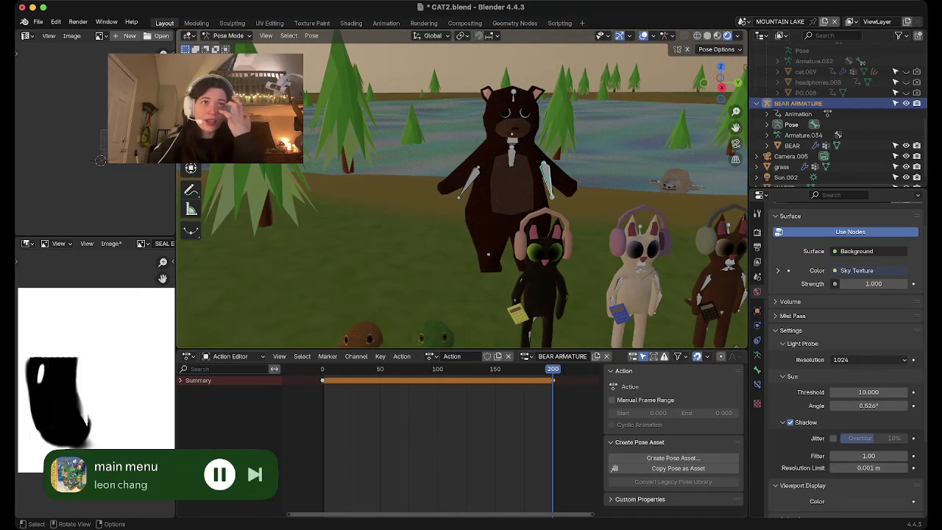
{"action": "middle_click_drag", "start_coordinate": [462, 170], "coordinate": [462, 214]}
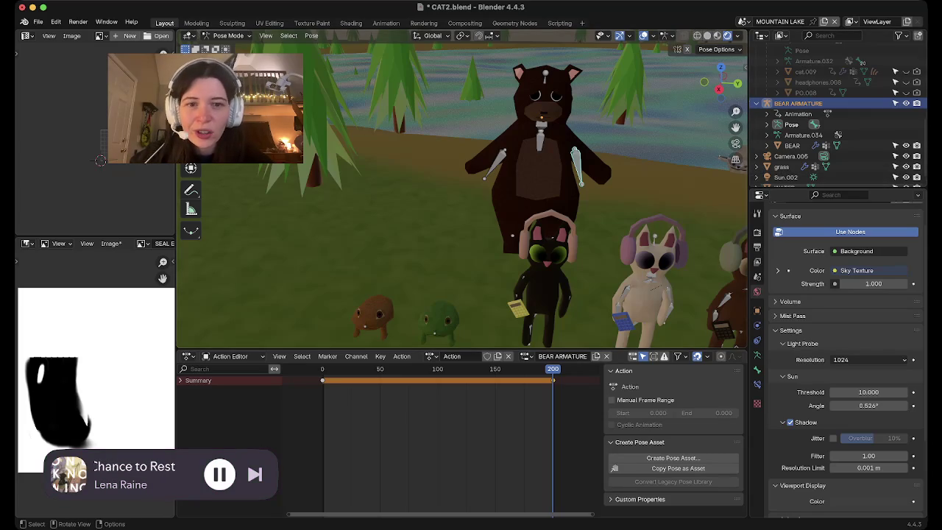
{"action": "mouse_move", "coordinate": [462, 192]}
{"action": "middle_mouse_down", "text": "shift"}
{"action": "mouse_move", "coordinate": [462, 220]}
{"action": "mouse_move", "coordinate": [485, 206]}
{"action": "middle_mouse_up", "text": "shift"}
{"action": "scroll", "coordinate": [462, 221], "scroll_direction": "up", "scroll_amount": 5}
{"action": "scroll", "coordinate": [462, 195], "scroll_direction": "up", "scroll_amount": 1}
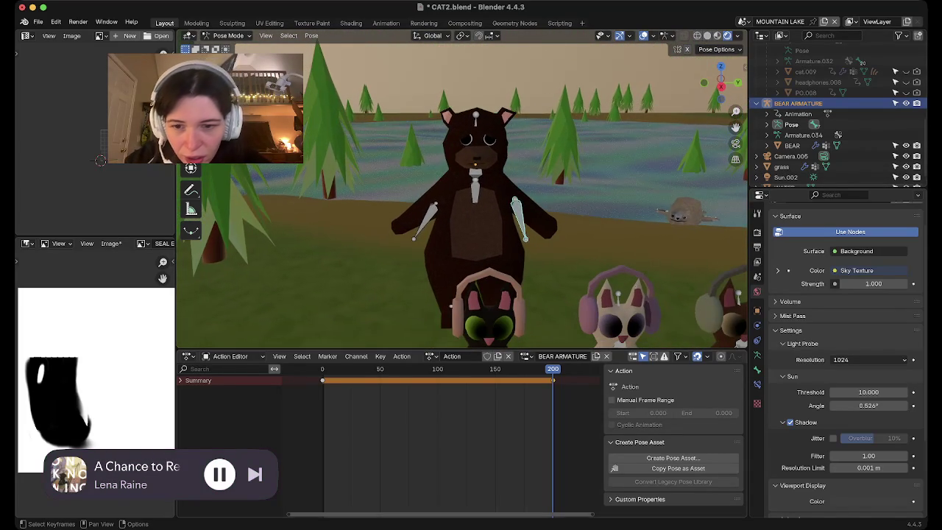
{"action": "key", "text": "space"}
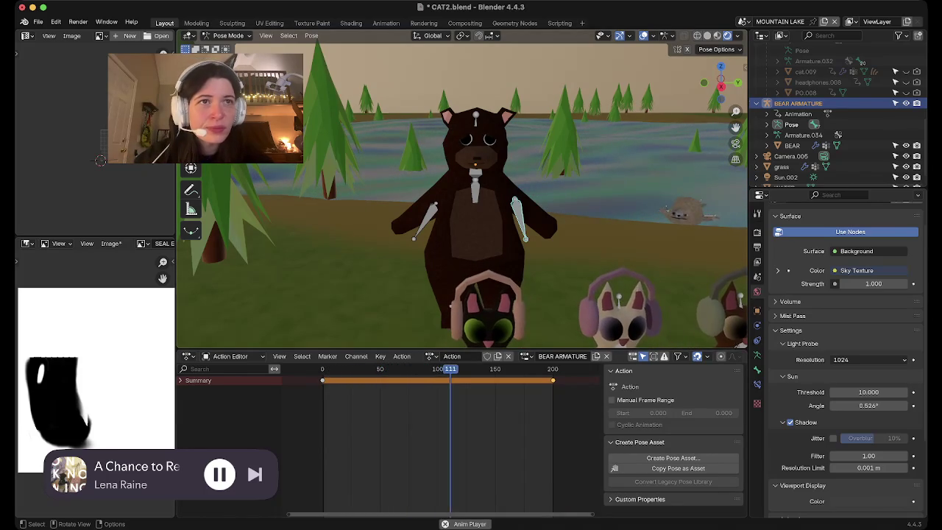
At frame 38, rotate the bear's left arm upward and key the trial pose.
{"action": "left_click", "coordinate": [366, 368]}
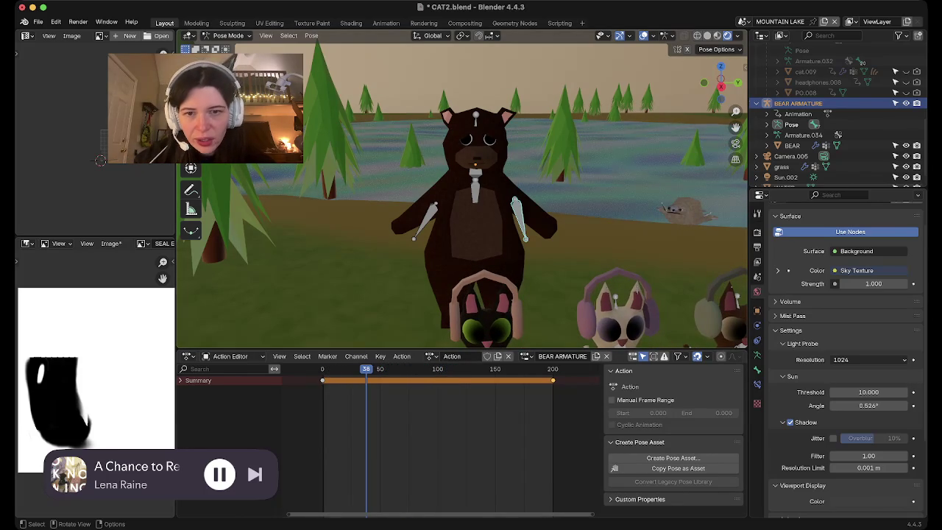
{"action": "key", "text": "alt+a"}
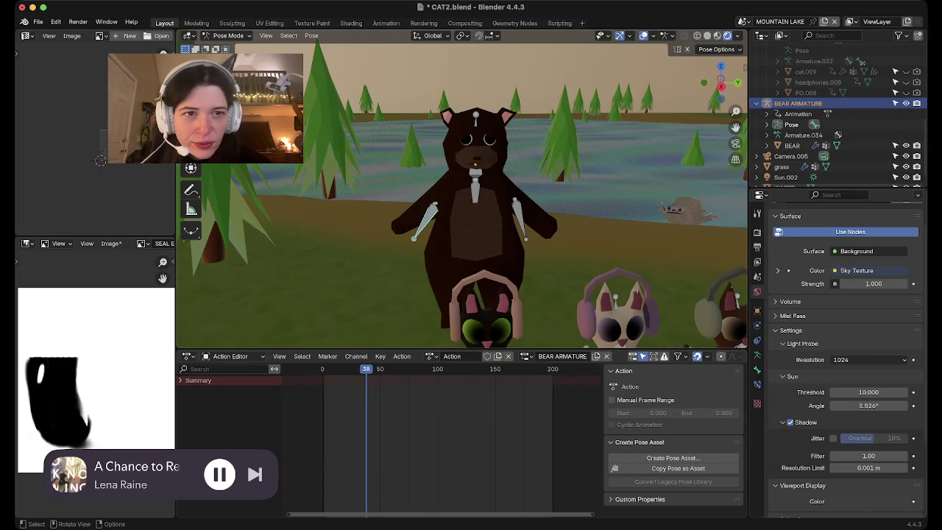
{"action": "key", "text": "r"}
{"action": "key", "text": "Return"}
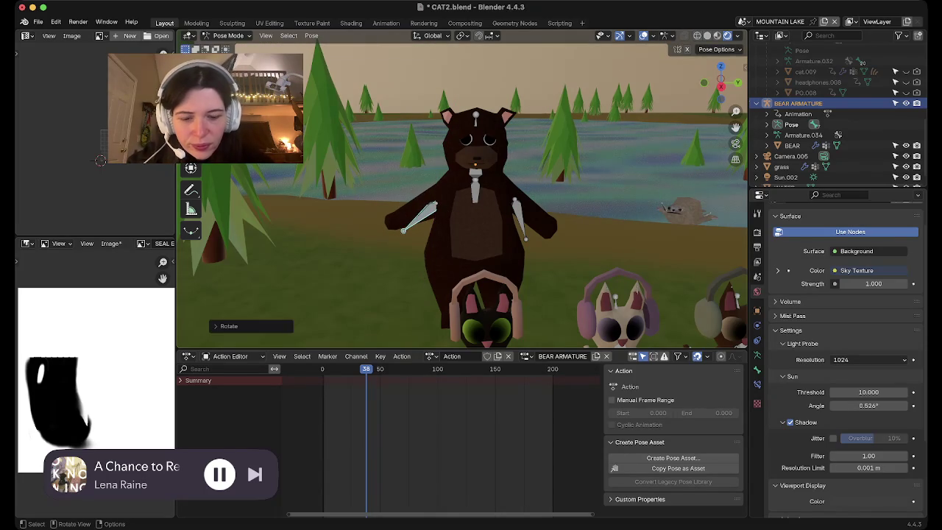
{"action": "scroll", "coordinate": [464, 221], "scroll_direction": "up", "scroll_amount": 20, "text": "alt"}
{"action": "key", "text": "r"}
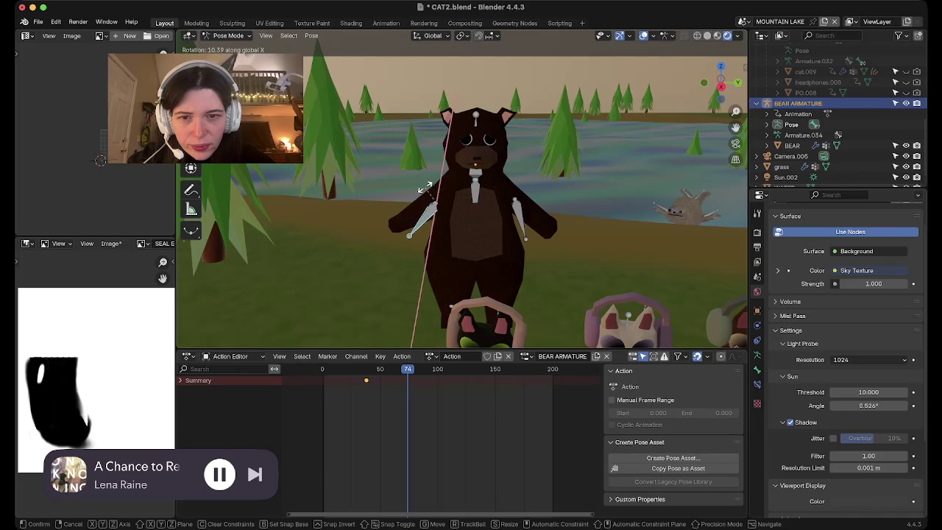
{"action": "key", "text": "Return"}
{"action": "key", "text": "i"}
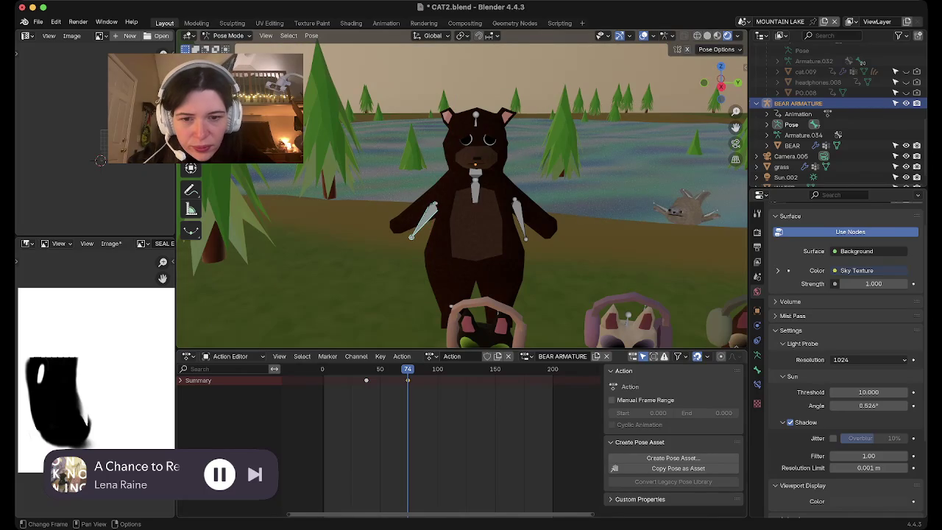
Delete the trial arm keyframes so the bear's action has no keys.
{"action": "left_click", "coordinate": [472, 369]}
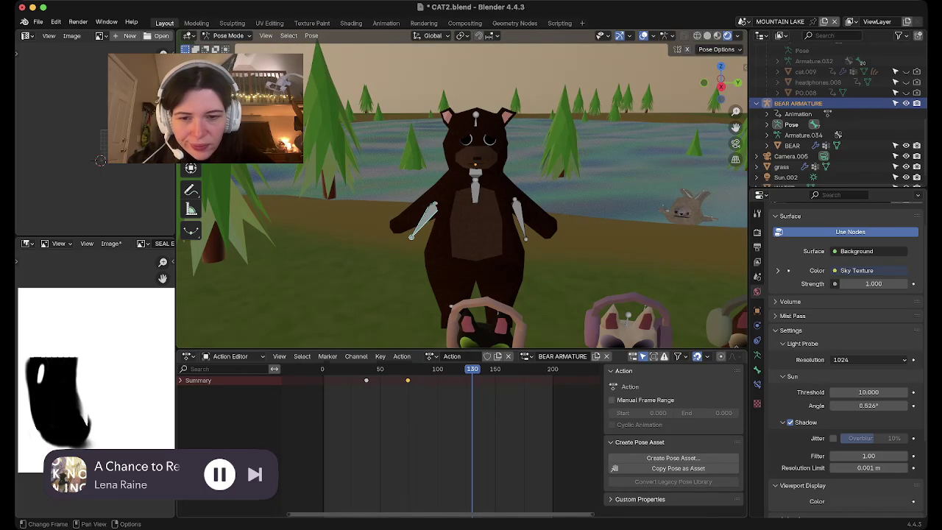
{"action": "key", "text": "x"}
{"action": "key", "text": "Return"}
{"action": "key", "text": "shift+Left"}
{"action": "key", "text": "space"}
{"action": "key", "text": "space"}
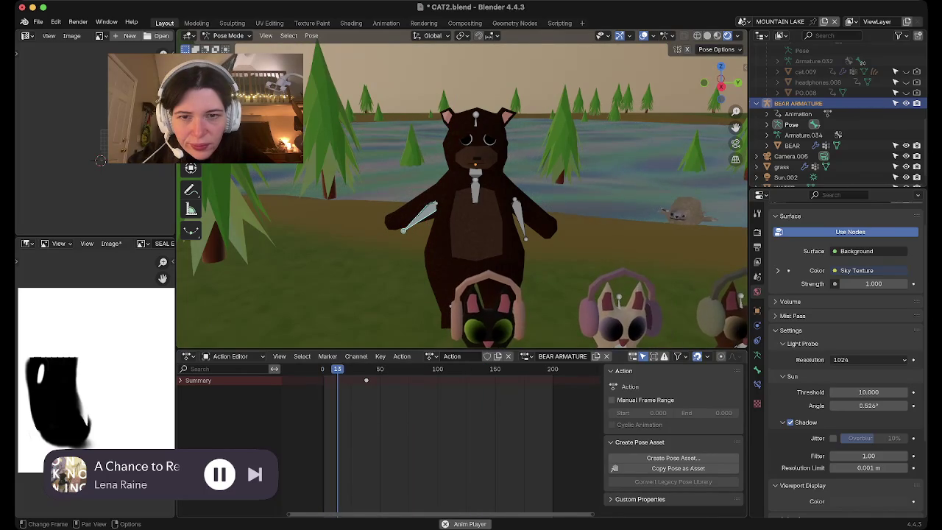
{"action": "left_click", "coordinate": [365, 380]}
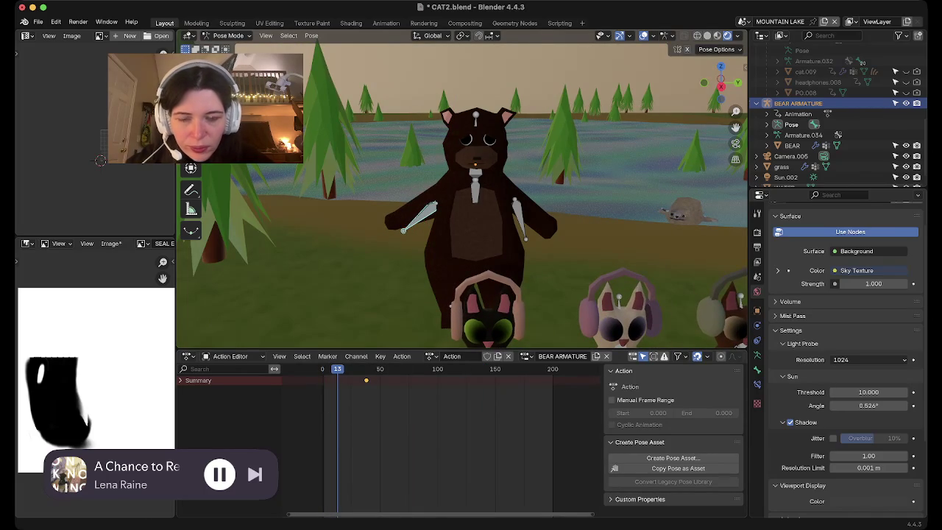
{"action": "key", "text": "x"}
{"action": "key", "text": "Return"}
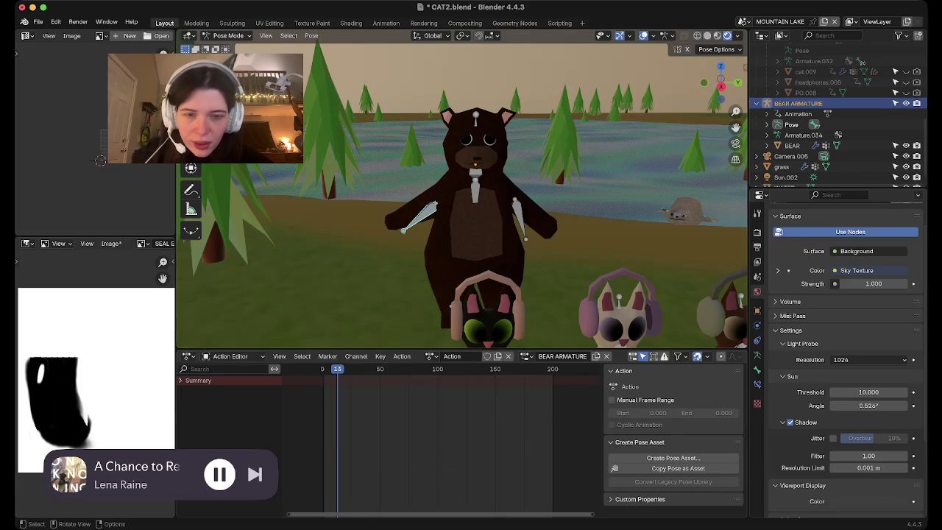
Lower the bear's left arm, key the resting pose at frames 0 and 200, and play back.
{"action": "key", "text": "r"}
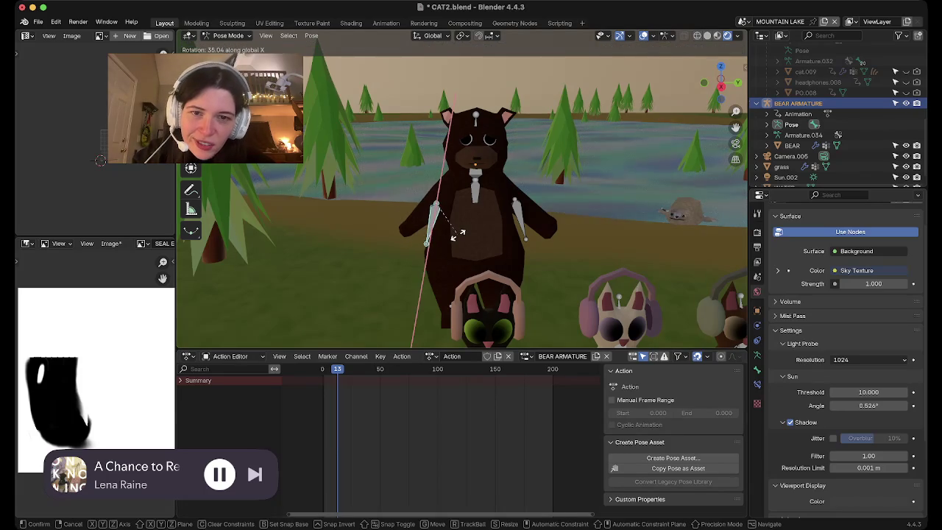
{"action": "key", "text": "Return"}
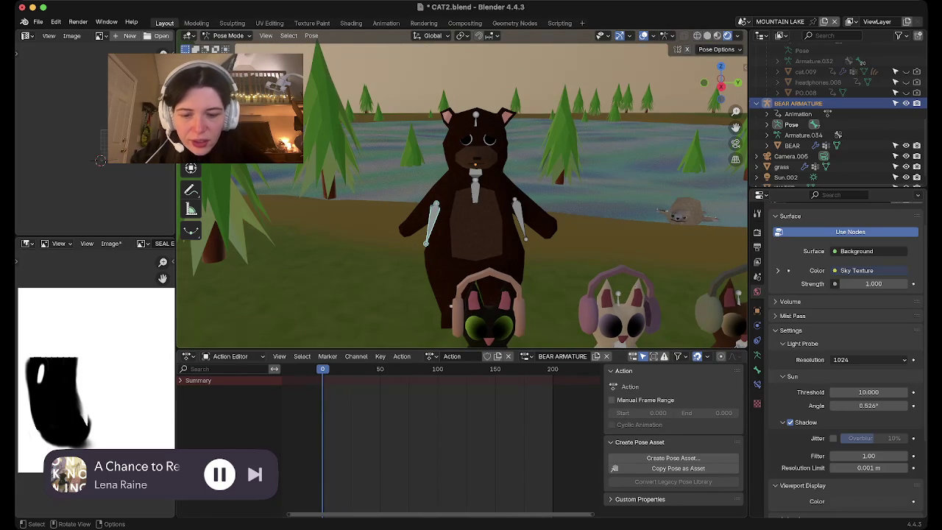
{"action": "key", "text": "a"}
{"action": "key", "text": "Up"}
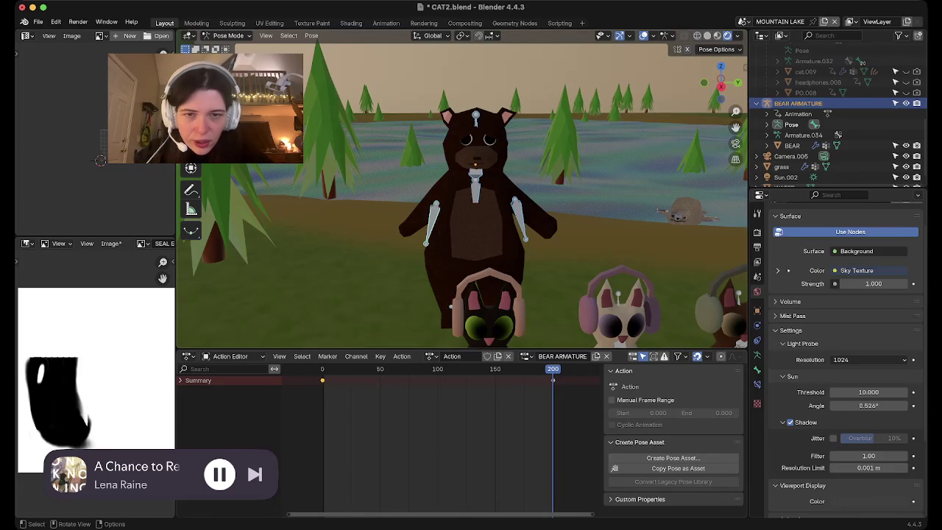
{"action": "key", "text": "i"}
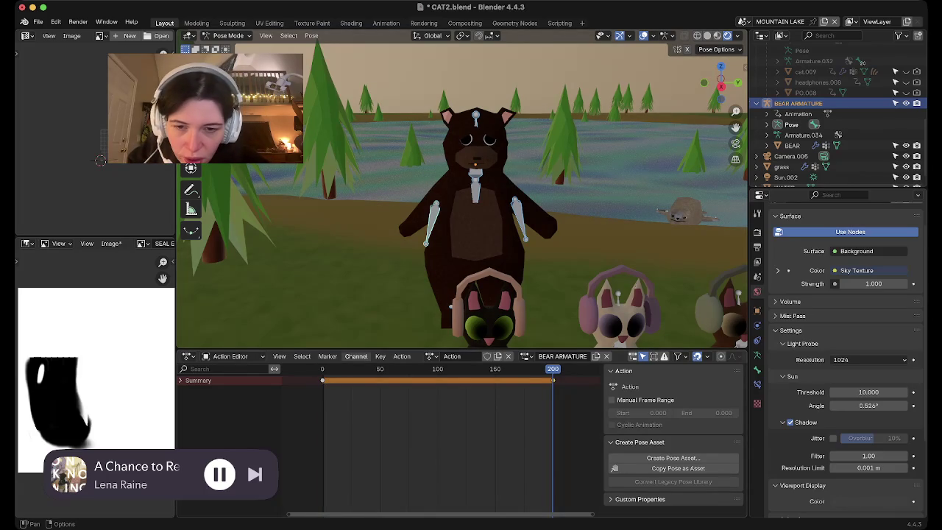
{"action": "left_click", "coordinate": [320, 368]}
{"action": "key", "text": "space"}
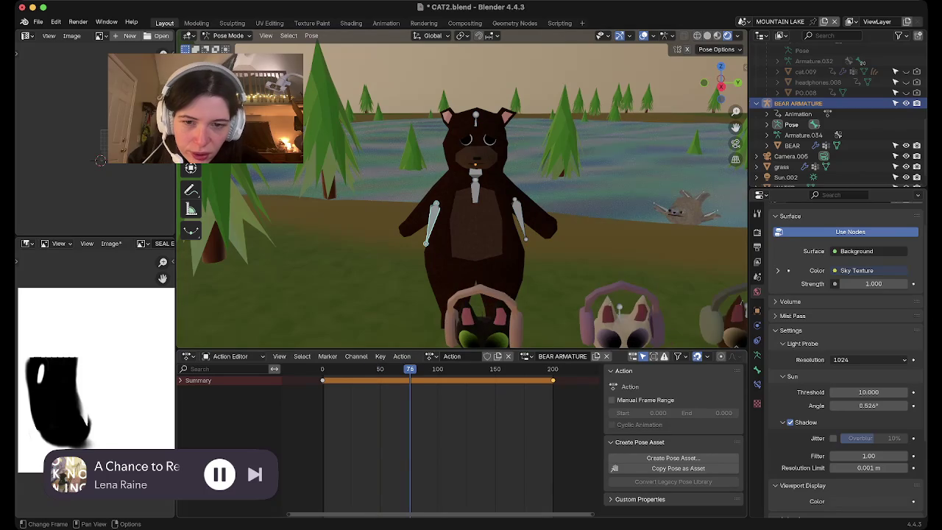
Raise the bear's left arm and key that pose at frame 50.
{"action": "key", "text": "r"}
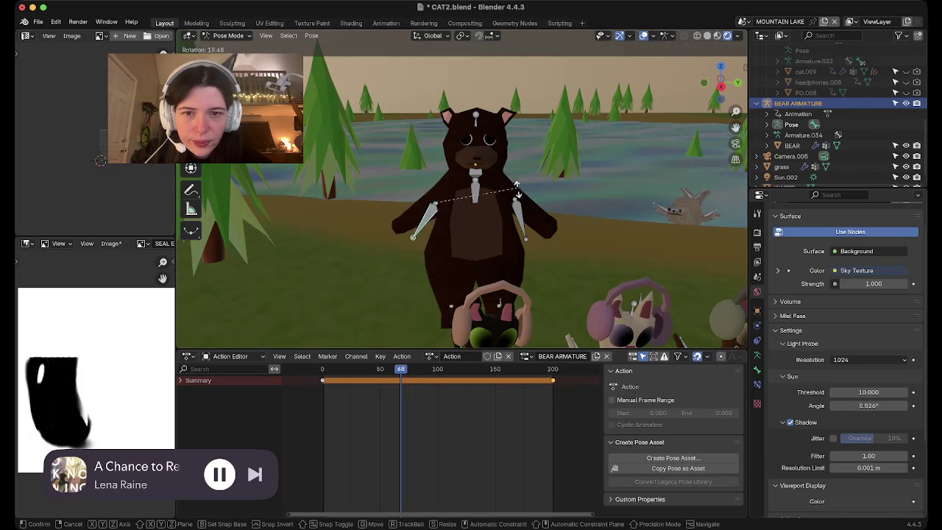
{"action": "left_click", "coordinate": [508, 238]}
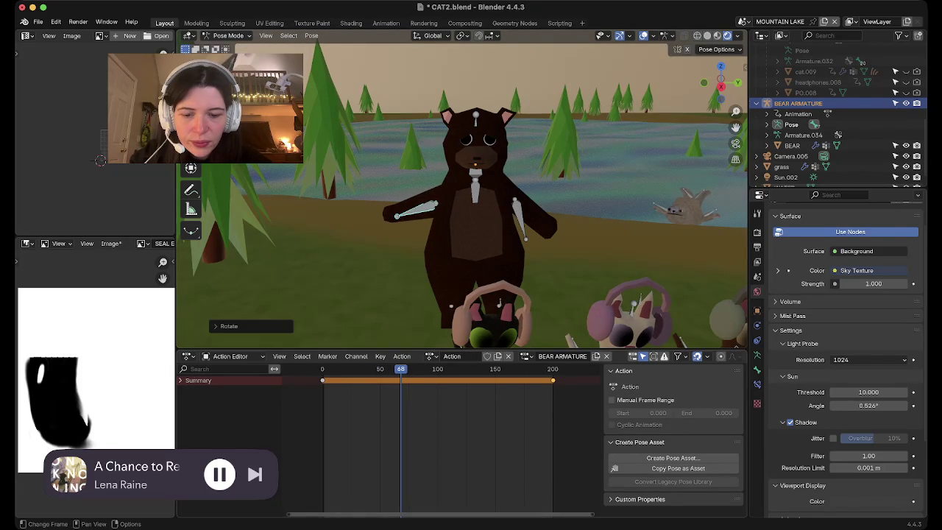
{"action": "key", "text": "i"}
{"action": "key", "text": "g"}
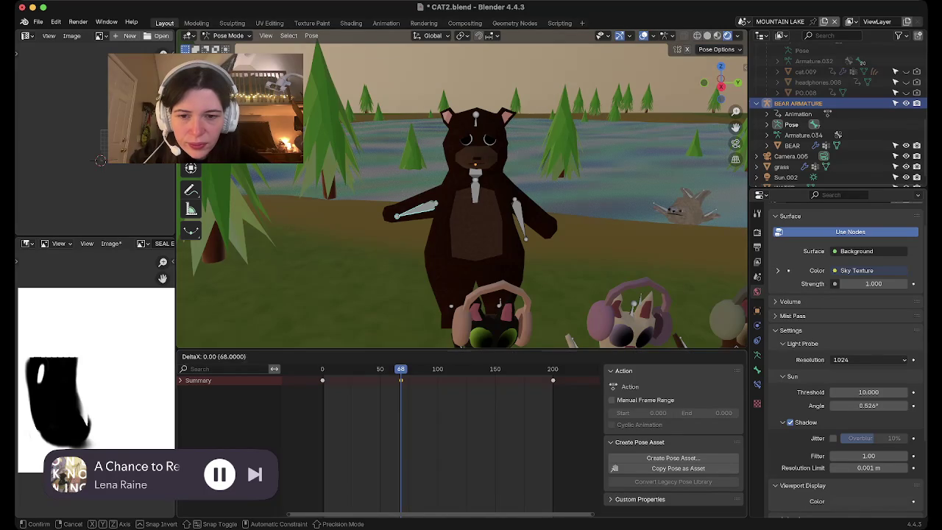
{"action": "key", "text": "Return"}
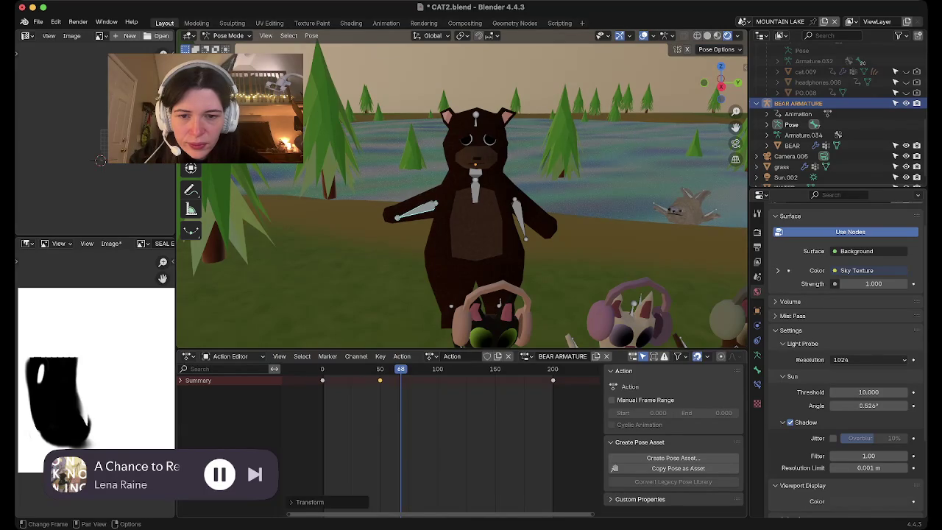
Key the left arm lowered at frame 101 and raised again at frame 151.
{"action": "left_click", "coordinate": [439, 369]}
{"action": "key", "text": "r"}
{"action": "key", "text": "x"}
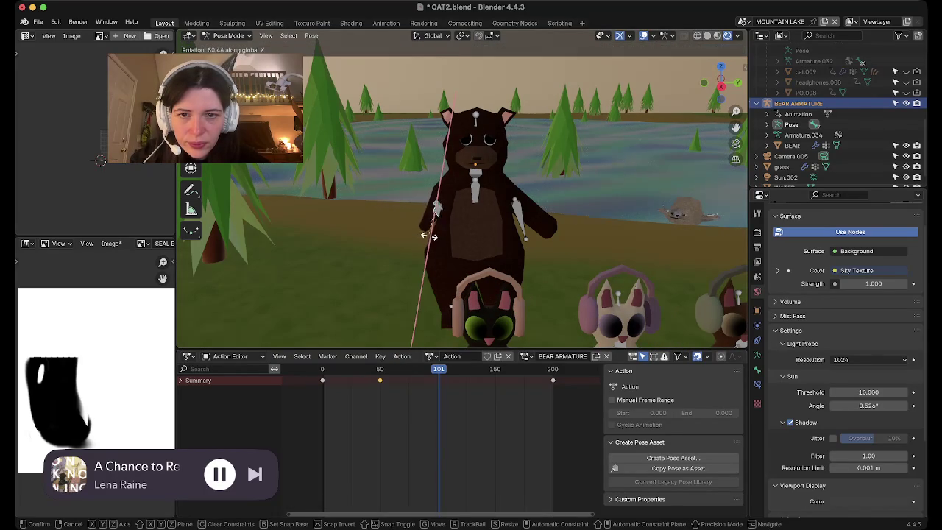
{"action": "left_click", "coordinate": [411, 224]}
{"action": "key", "text": "i"}
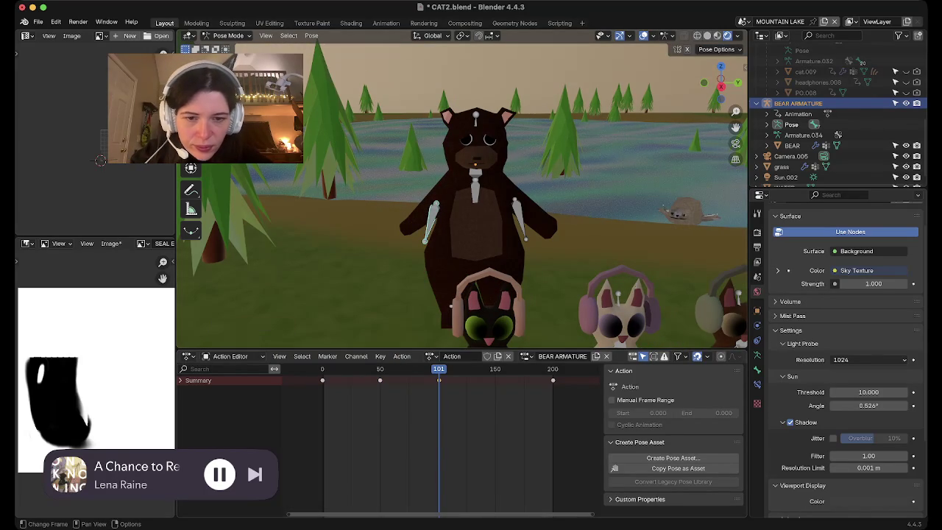
{"action": "left_click", "coordinate": [496, 368]}
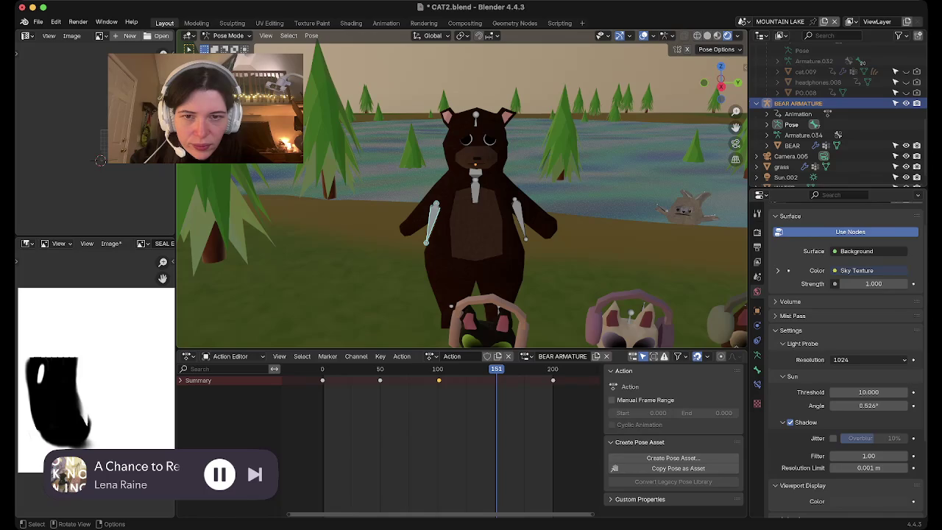
{"action": "key", "text": "r"}
{"action": "key", "text": "Return"}
{"action": "key", "text": "i"}
Select the right arm bone, rotate it on X and key it at frame 50.
{"action": "left_click", "coordinate": [380, 369]}
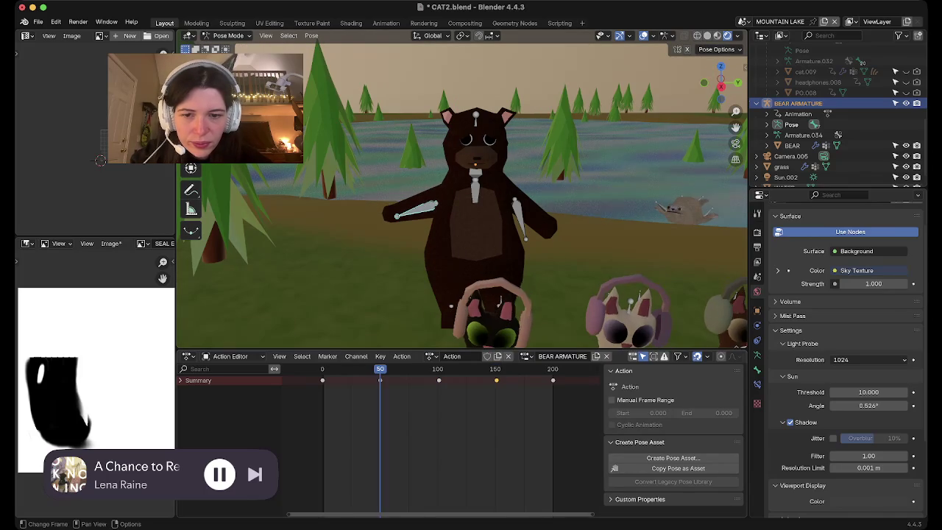
{"action": "left_click", "coordinate": [520, 219]}
{"action": "key", "text": "r"}
{"action": "key", "text": "x"}
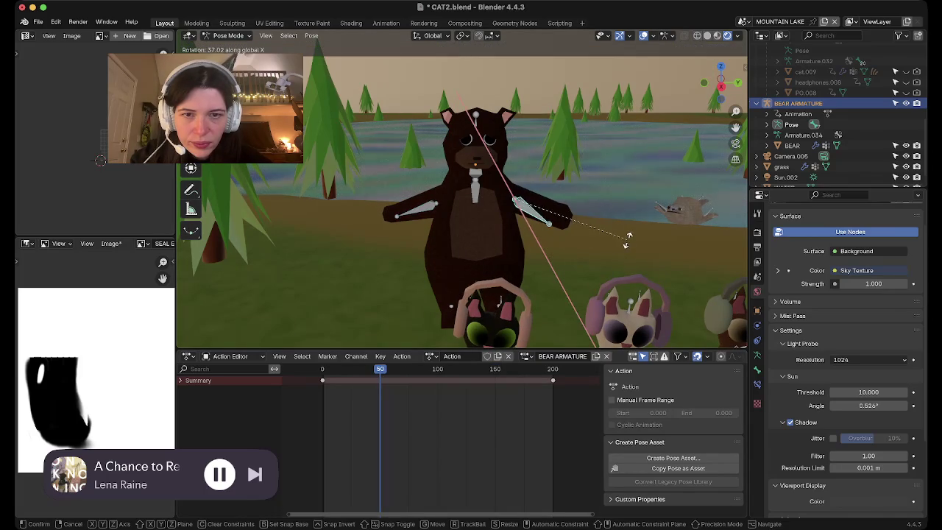
{"action": "key", "text": "Return"}
{"action": "key", "text": "r"}
{"action": "key", "text": "Return"}
{"action": "key", "text": "i"}
Key the right arm lowered at frame 100 and rotated again at frame 152.
{"action": "key", "text": "Up"}
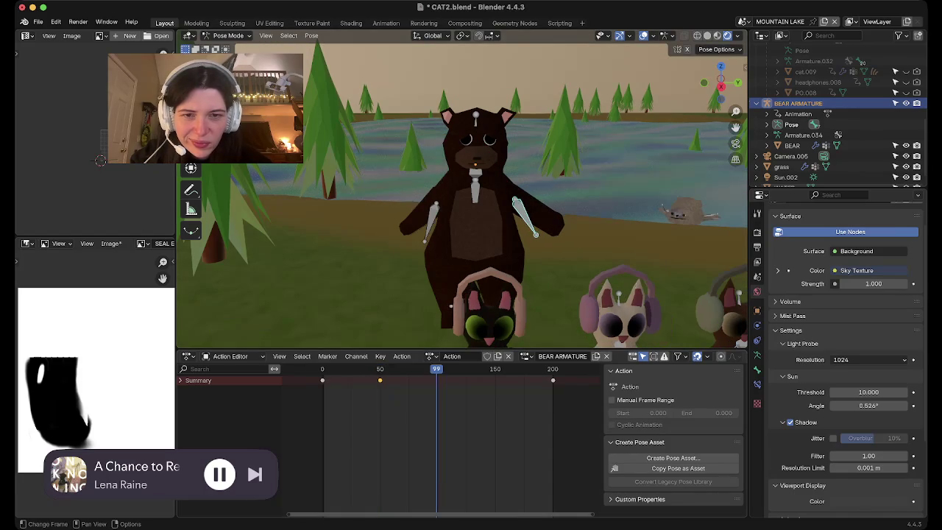
{"action": "key", "text": "r"}
{"action": "key", "text": "Return"}
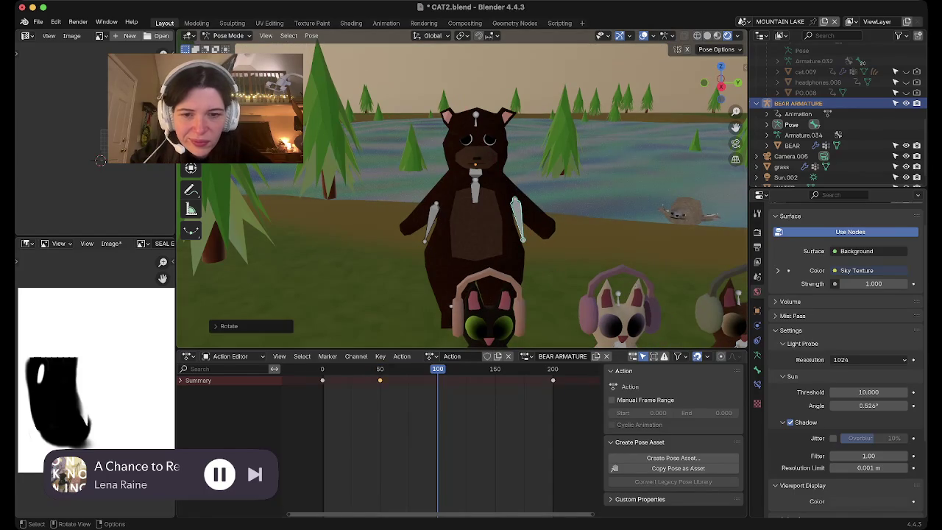
{"action": "key", "text": "i"}
{"action": "left_click", "coordinate": [498, 368]}
{"action": "key", "text": "r"}
{"action": "key", "text": "x"}
{"action": "key", "text": "Return"}
{"action": "key", "text": "i"}
Preview the wave, then key head tilts at frames 56 and 139.
{"action": "key", "text": "space"}
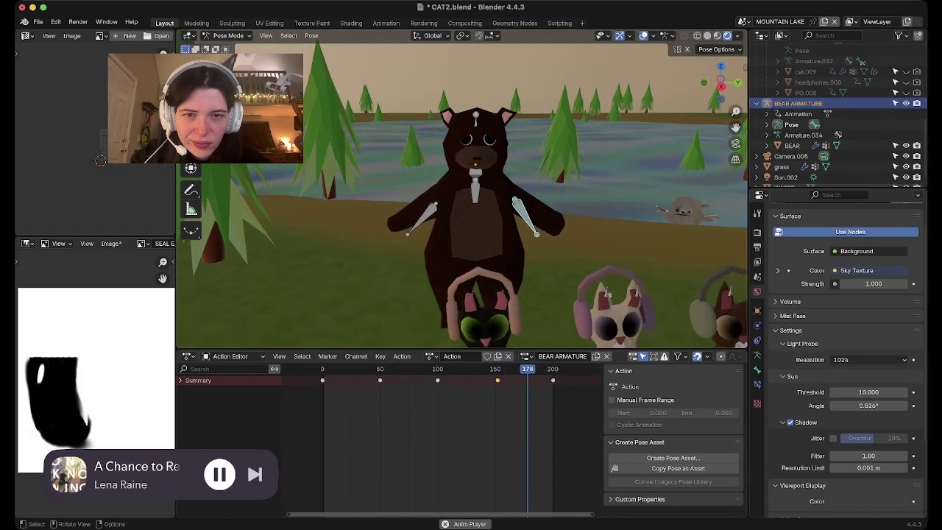
{"action": "key", "text": "space"}
{"action": "key", "text": "ctrl+z"}
{"action": "key", "text": "ctrl+z"}
{"action": "key", "text": "ctrl+z"}
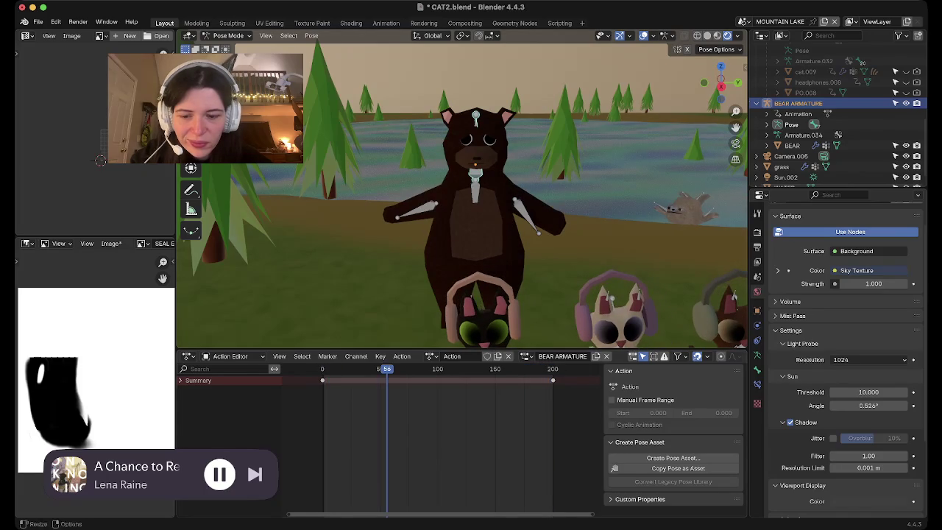
{"action": "key", "text": "r"}
{"action": "key", "text": "r"}
{"action": "key", "text": "Return"}
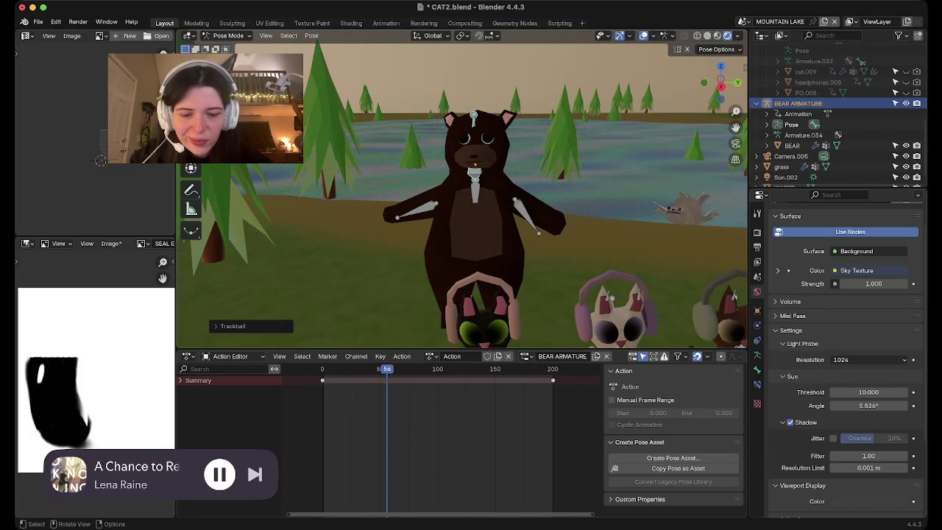
{"action": "key", "text": "i"}
{"action": "left_click", "coordinate": [481, 368]}
{"action": "key", "text": "r"}
{"action": "key", "text": "r"}
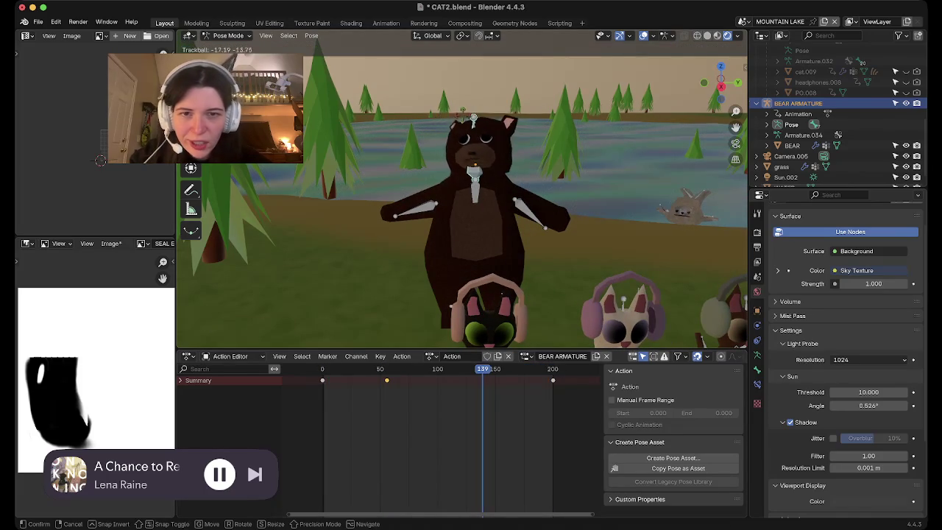
{"action": "key", "text": "Return"}
{"action": "key", "text": "i"}
Trackball-rotate the bones into a new pose keyed at frame 180, play, and deselect all bones.
{"action": "left_click", "coordinate": [529, 368]}
{"action": "key", "text": "r"}
{"action": "key", "text": "r"}
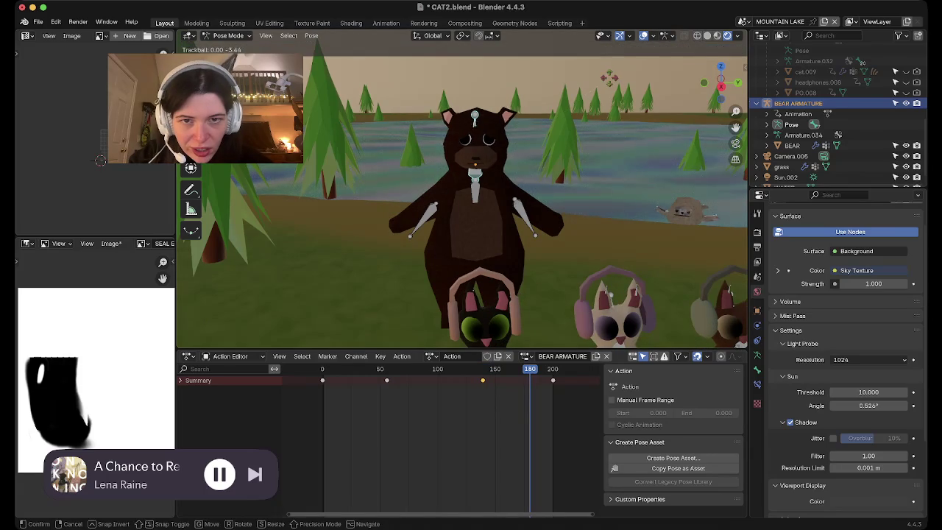
{"action": "key", "text": "Return"}
{"action": "key", "text": "i"}
{"action": "key", "text": "space"}
{"action": "key", "text": "alt+a"}
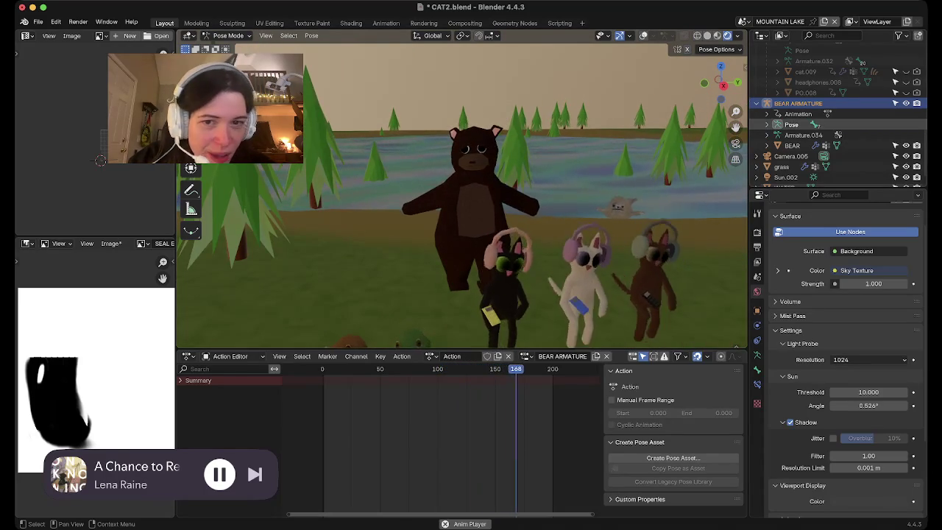
Stop the playback near frame 5.
{"action": "key", "text": "space"}
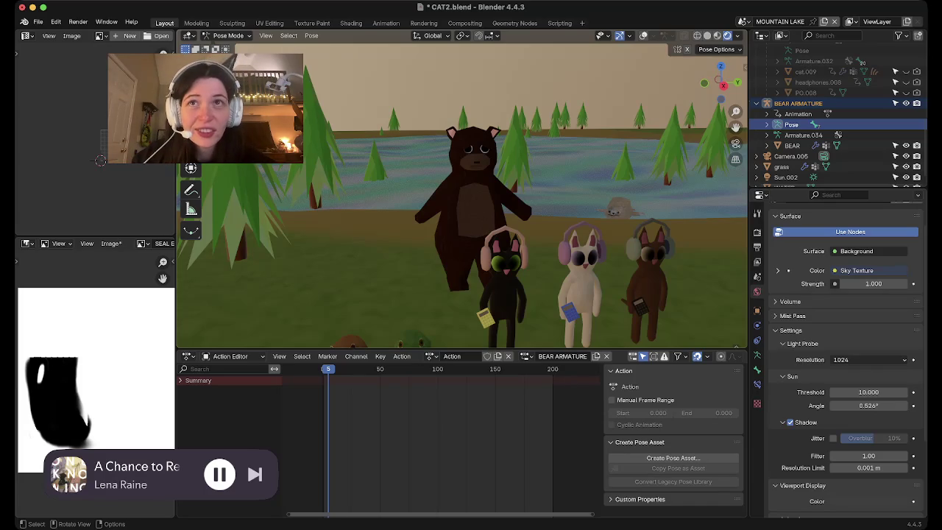
Orbit to a low Rendered view of the characters, collapse the Action Editor, and play.
{"action": "middle_click_drag", "start_coordinate": [463, 198], "coordinate": [508, 177]}
{"action": "scroll", "coordinate": [462, 195], "scroll_direction": "down", "scroll_amount": 3}
{"action": "scroll", "coordinate": [462, 195], "scroll_direction": "down", "scroll_amount": 2}
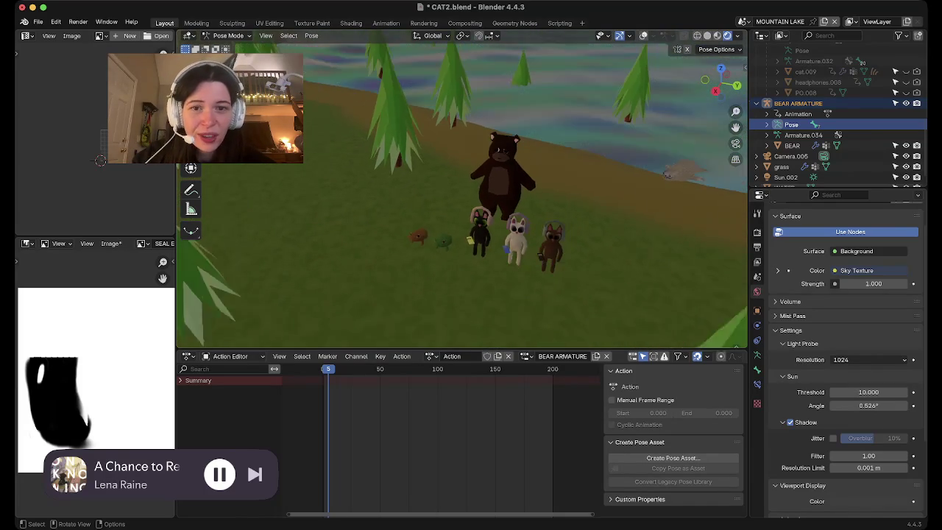
{"action": "left_click", "coordinate": [707, 35]}
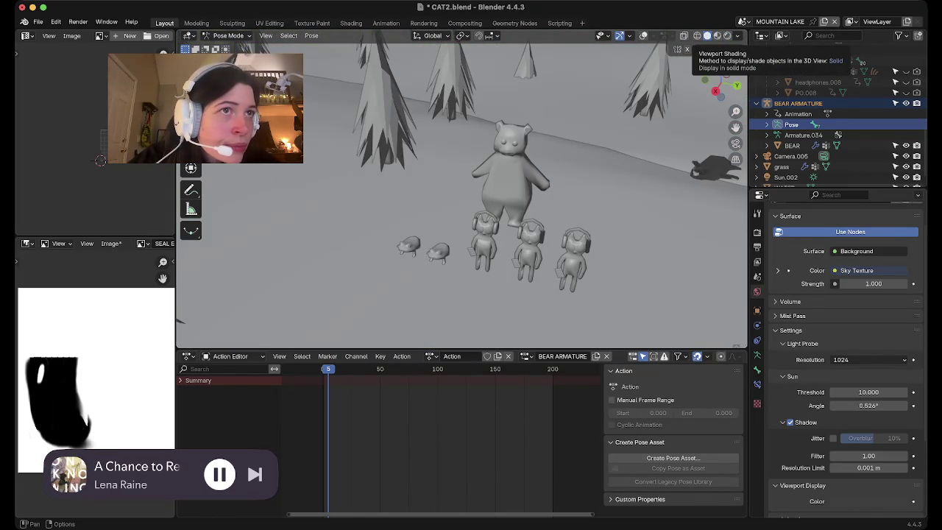
{"action": "middle_click_drag", "start_coordinate": [515, 191], "coordinate": [471, 176]}
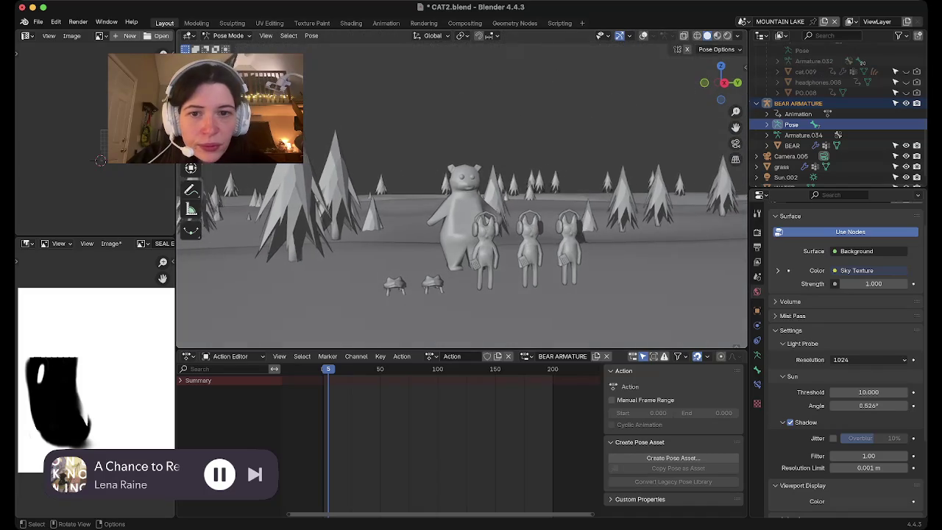
{"action": "left_click", "coordinate": [727, 36]}
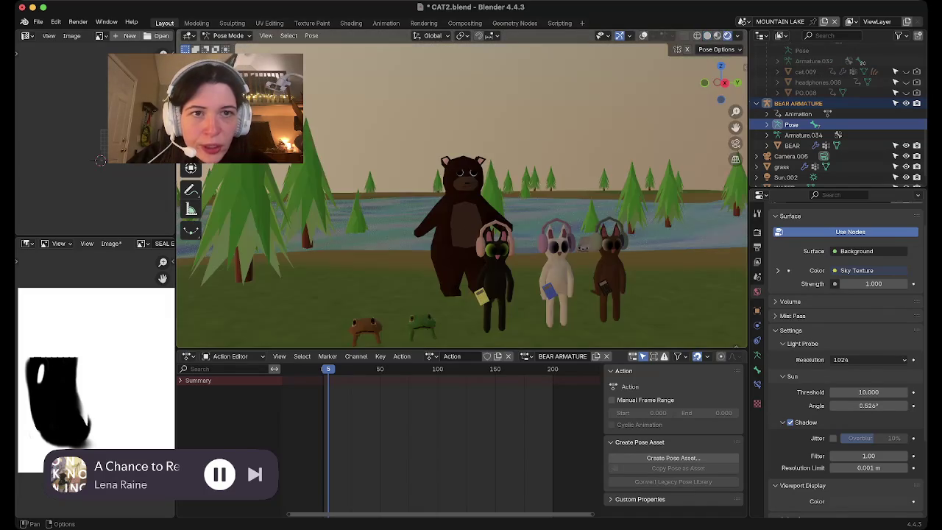
{"action": "left_click_drag", "start_coordinate": [462, 351], "coordinate": [462, 505]}
{"action": "key", "text": "space"}
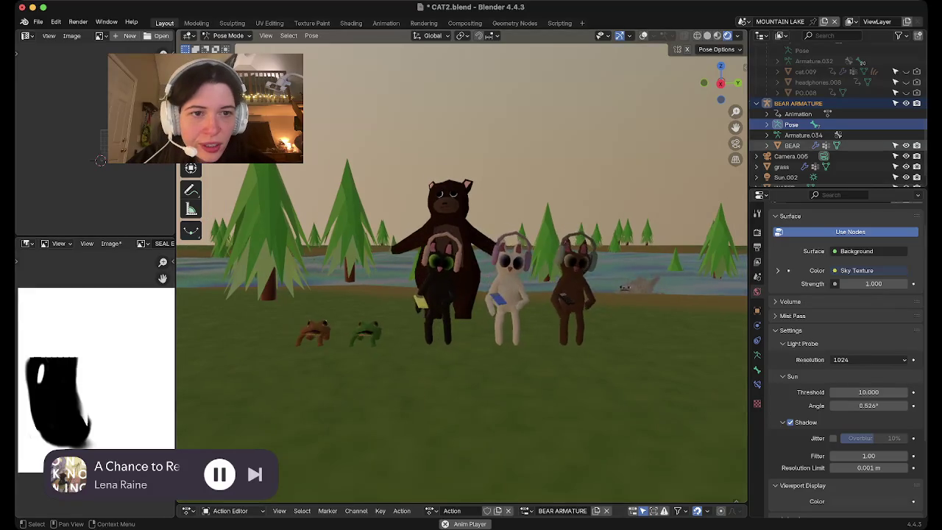
Check the camera framing, then close the accidentally split image editor area.
{"action": "key", "text": "KP_0"}
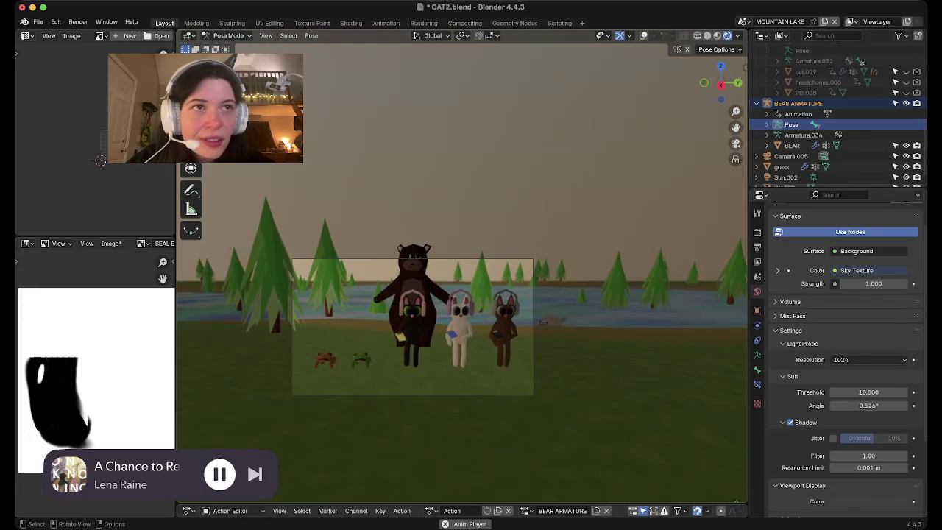
{"action": "scroll", "coordinate": [461, 345], "scroll_direction": "down", "scroll_amount": 2}
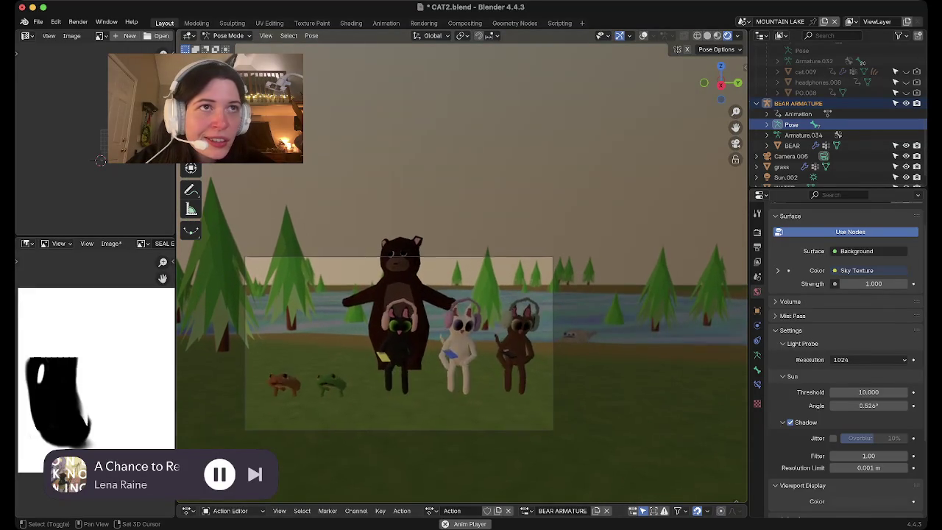
{"action": "middle_click_drag", "start_coordinate": [461, 346], "coordinate": [537, 263], "text": "shift"}
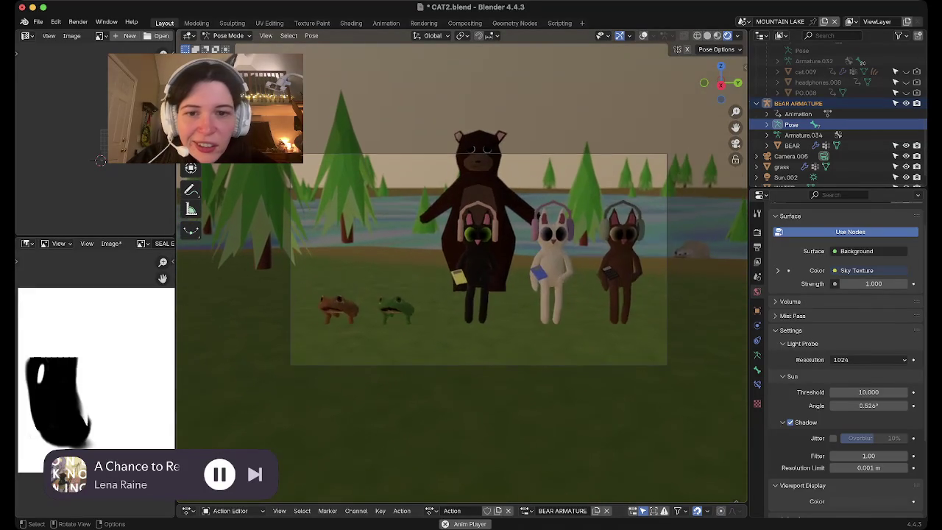
{"action": "key", "text": "KP_0"}
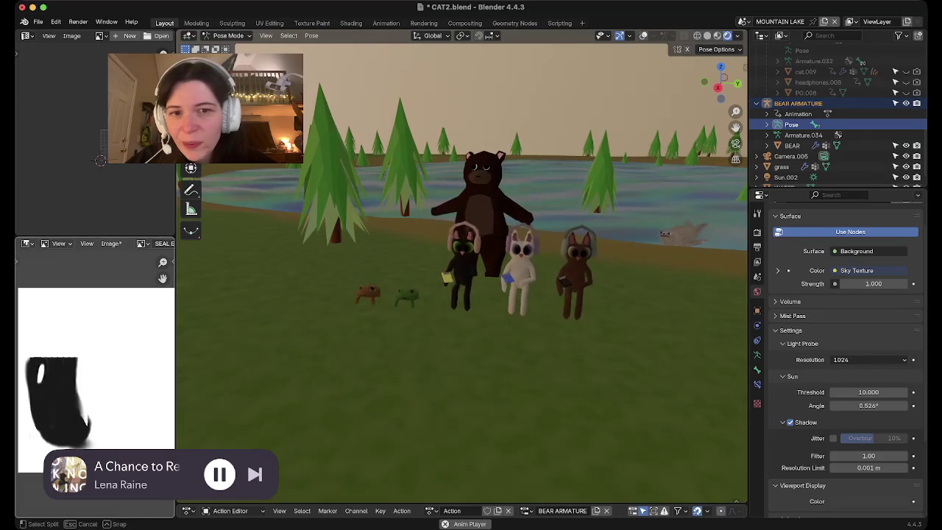
{"action": "left_click_drag", "start_coordinate": [17, 238], "coordinate": [41, 250]}
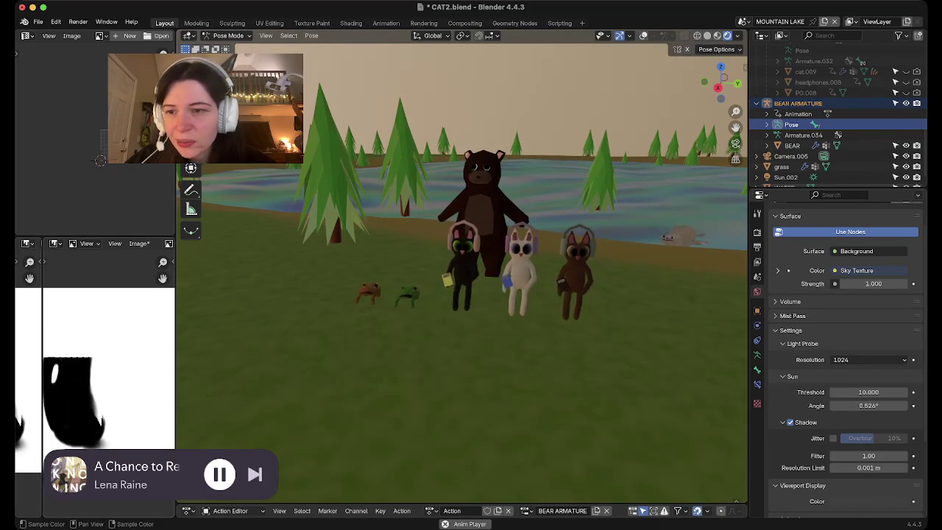
{"action": "right_click", "coordinate": [30, 243]}
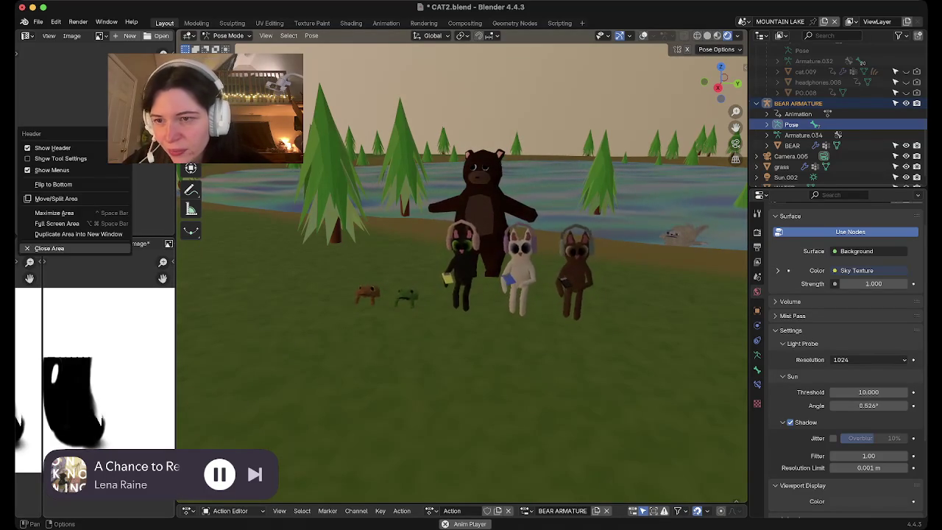
{"action": "left_click", "coordinate": [30, 246]}
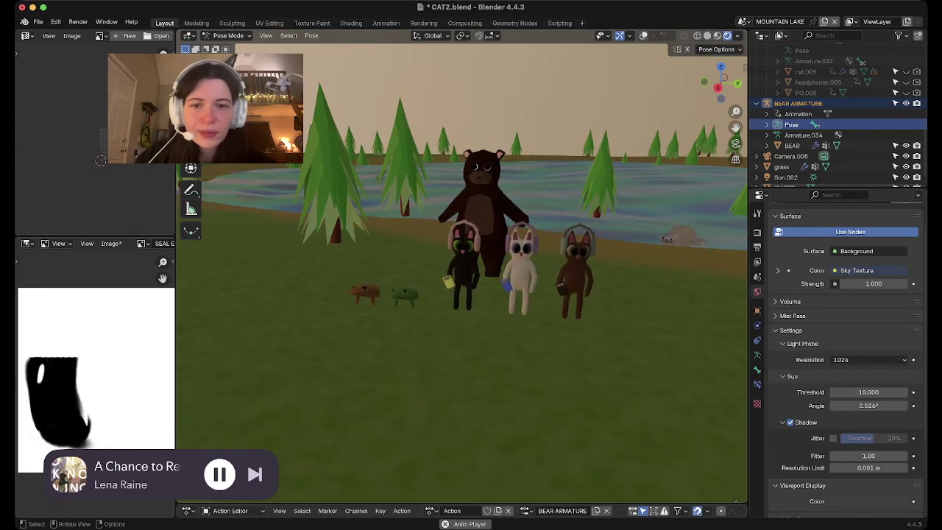
Pan across the lake, save CAT2.blend, and enlarge the Action Editor to half height.
{"action": "middle_click_drag", "start_coordinate": [461, 272], "coordinate": [368, 331], "text": "shift"}
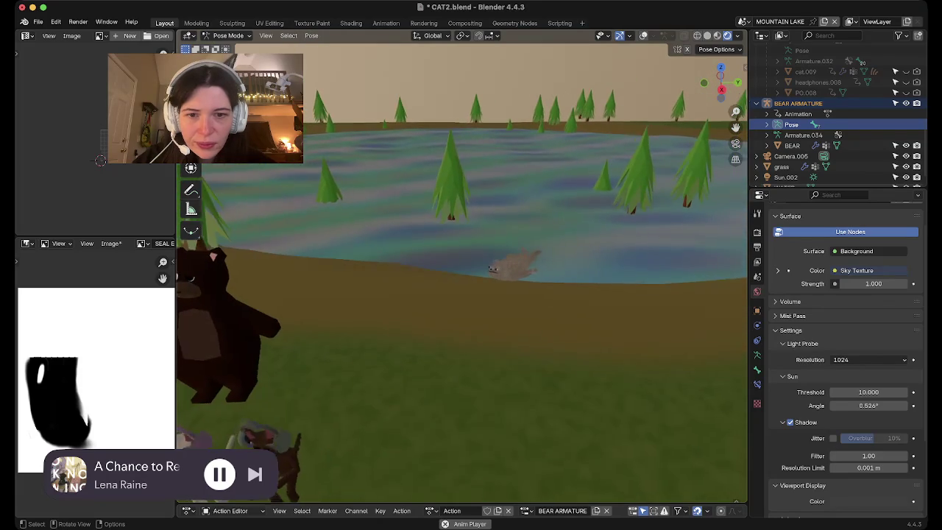
{"action": "scroll", "coordinate": [461, 272], "scroll_direction": "down", "scroll_amount": 3}
{"action": "scroll", "coordinate": [461, 273], "scroll_direction": "down", "scroll_amount": 3}
{"action": "scroll", "coordinate": [462, 273], "scroll_direction": "down", "scroll_amount": 3}
{"action": "middle_click_drag", "start_coordinate": [424, 276], "coordinate": [526, 340], "text": "shift"}
{"action": "key", "text": "ctrl+s"}
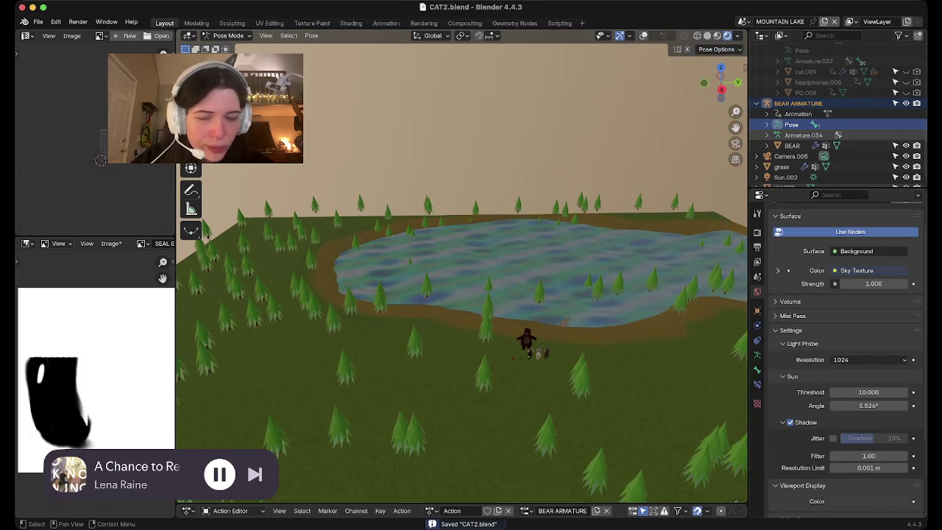
{"action": "left_click_drag", "start_coordinate": [441, 504], "coordinate": [441, 260]}
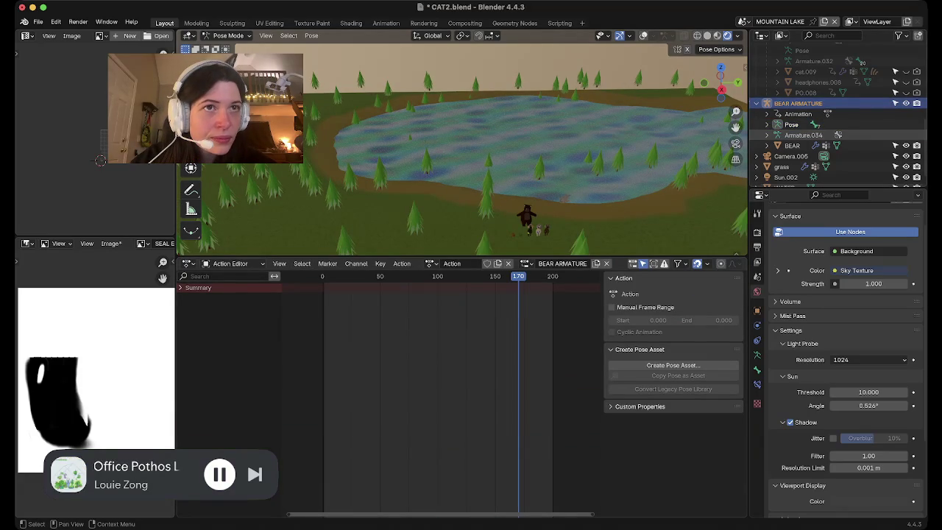
Select Armature.034, return to Rendered shading, enter Object Mode, and select BEAR ARMATURE's hierarchy.
{"action": "left_click", "coordinate": [803, 134]}
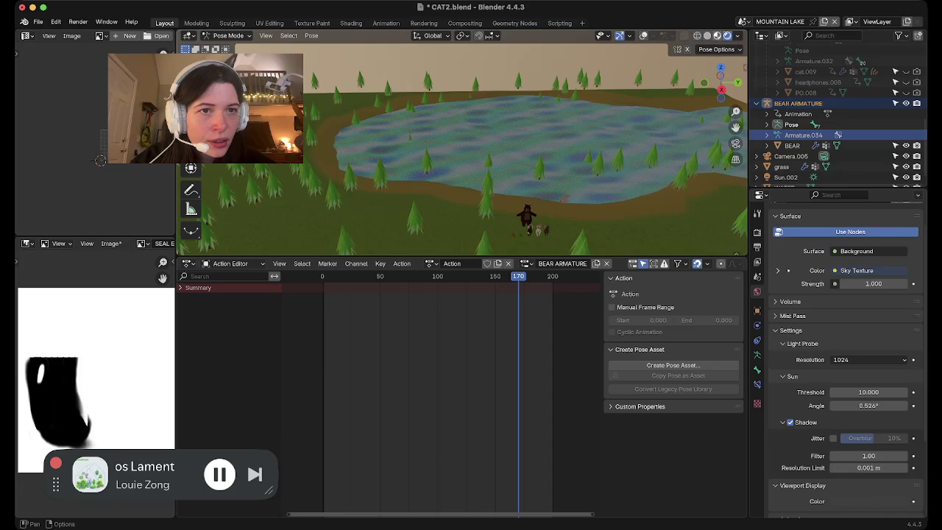
{"action": "key", "text": "z"}
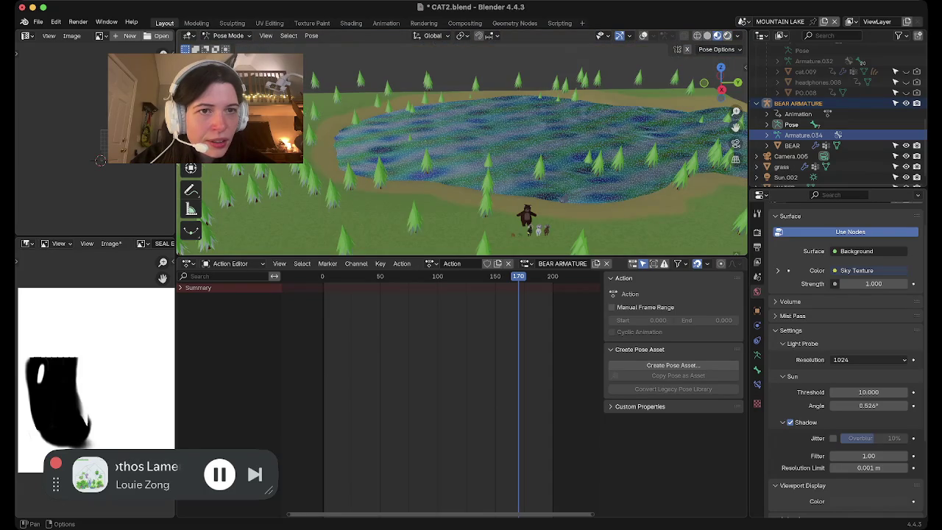
{"action": "left_click", "coordinate": [717, 35]}
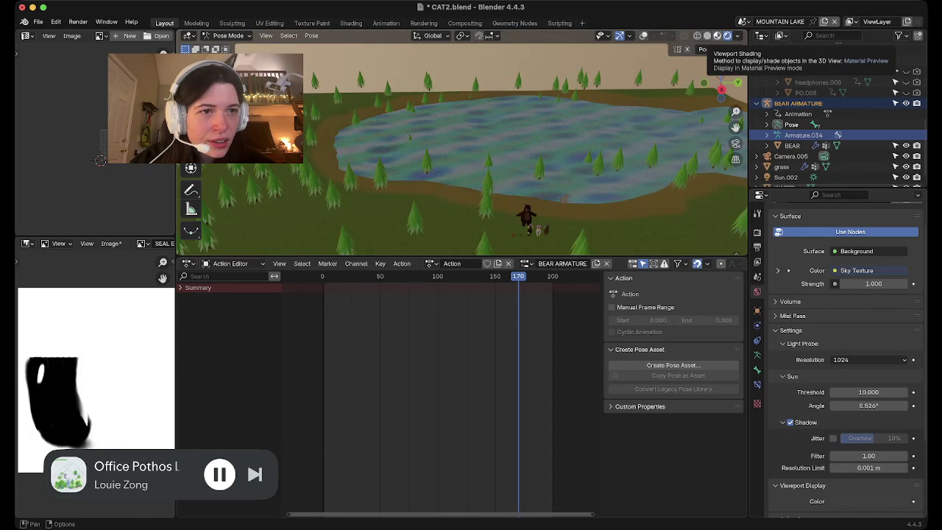
{"action": "left_click", "coordinate": [727, 35]}
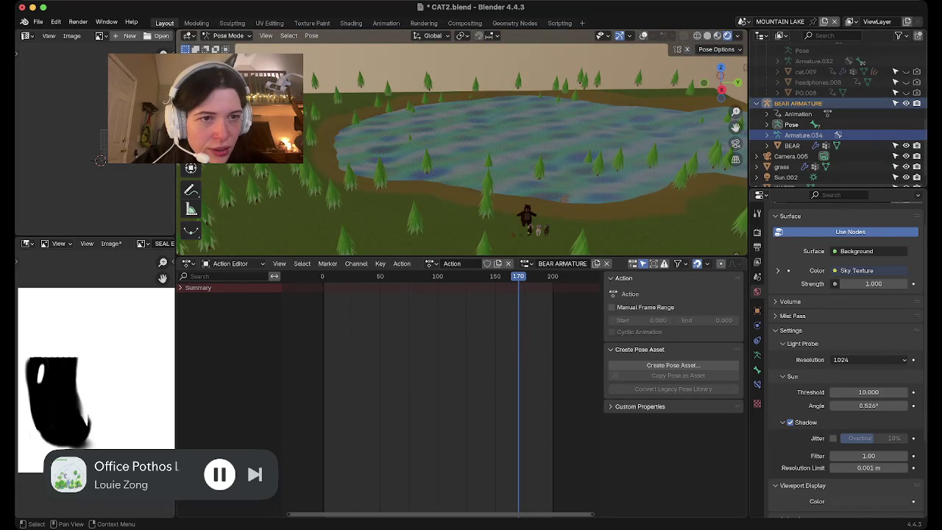
{"action": "key", "text": "ctrl+Tab"}
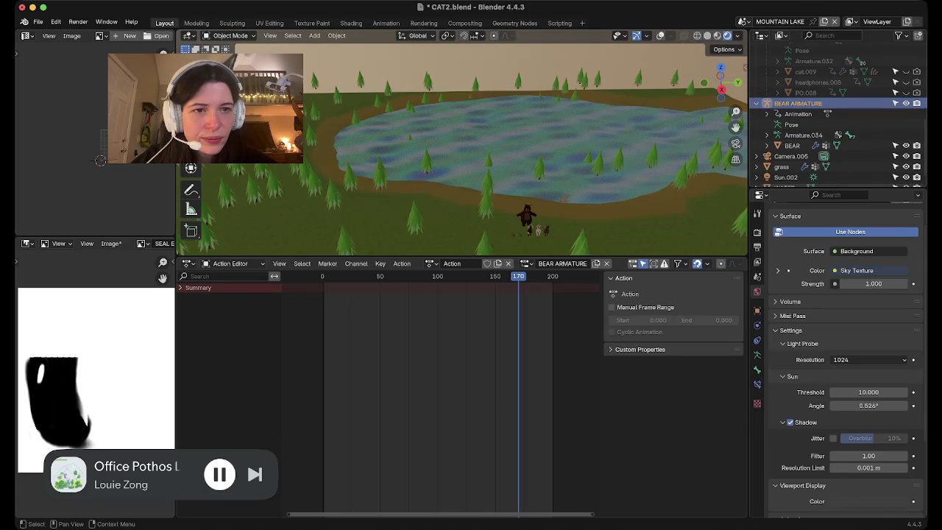
{"action": "right_click", "coordinate": [768, 103]}
{"action": "left_click", "coordinate": [754, 103]}
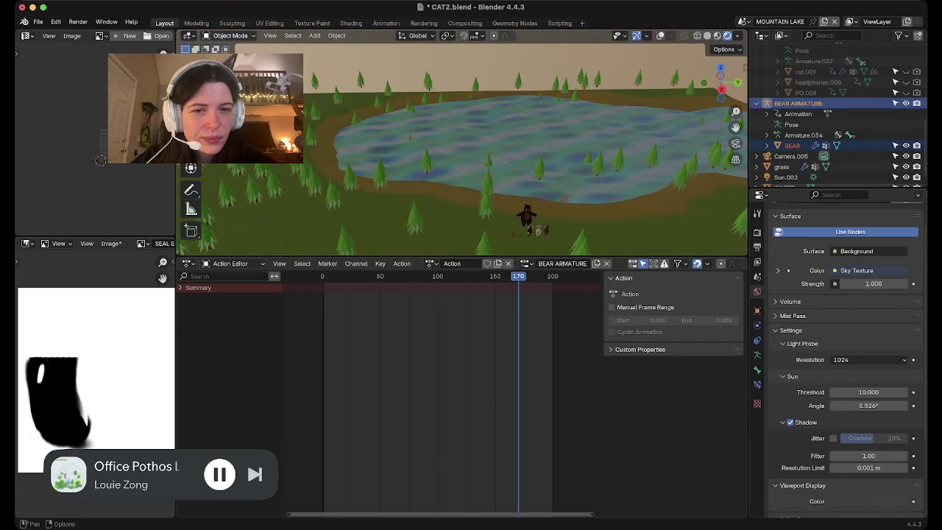
Enter Pose Mode, rename the action 'bear idle', and push it down to the NLA.
{"action": "left_click", "coordinate": [230, 36]}
{"action": "left_click", "coordinate": [231, 73]}
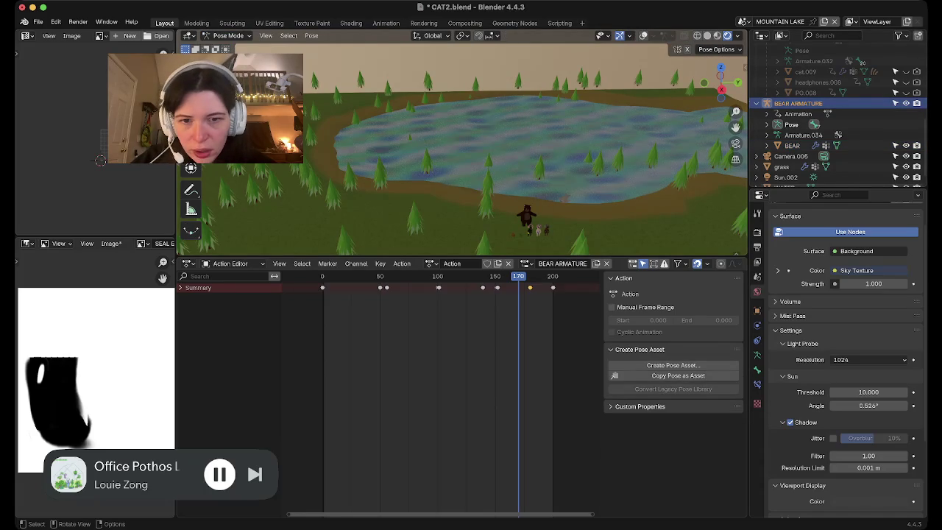
{"action": "key", "text": "a"}
{"action": "type", "text": "bear idle"}
{"action": "key", "text": "Return"}
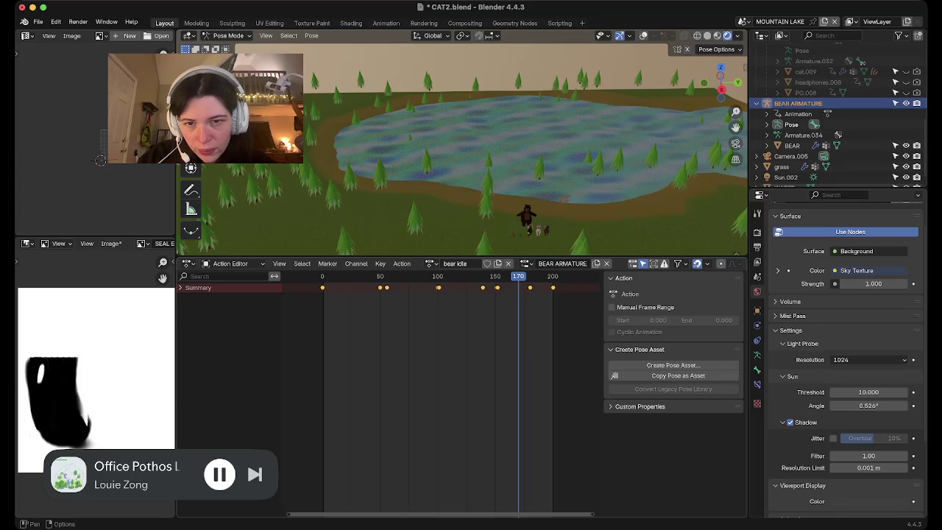
{"action": "left_click", "coordinate": [401, 263]}
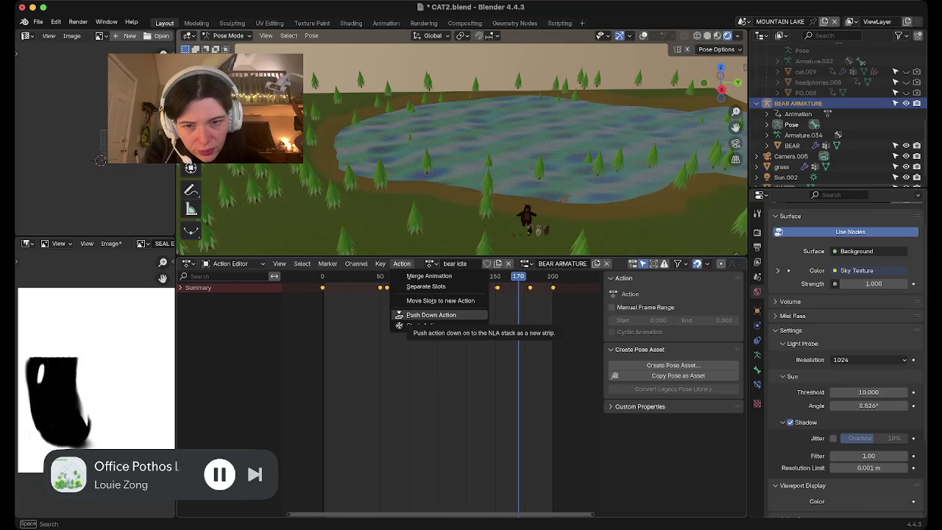
{"action": "left_click", "coordinate": [431, 314]}
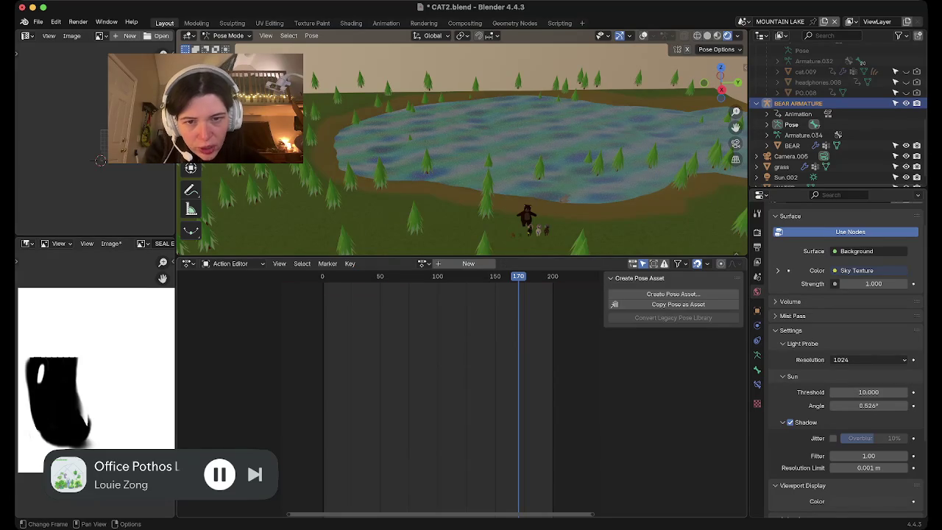
Rewind to the start and play the bear animation.
{"action": "key", "text": "shift+Left"}
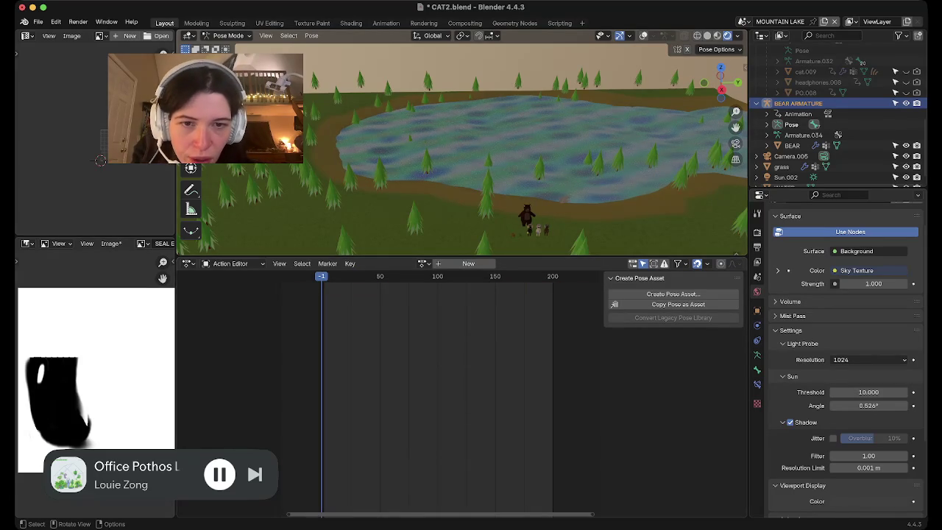
{"action": "scroll", "coordinate": [463, 151], "scroll_direction": "up", "scroll_amount": 3}
{"action": "scroll", "coordinate": [464, 151], "scroll_direction": "up", "scroll_amount": 2}
{"action": "scroll", "coordinate": [463, 151], "scroll_direction": "down", "scroll_amount": 2}
{"action": "scroll", "coordinate": [464, 151], "scroll_direction": "up", "scroll_amount": 3}
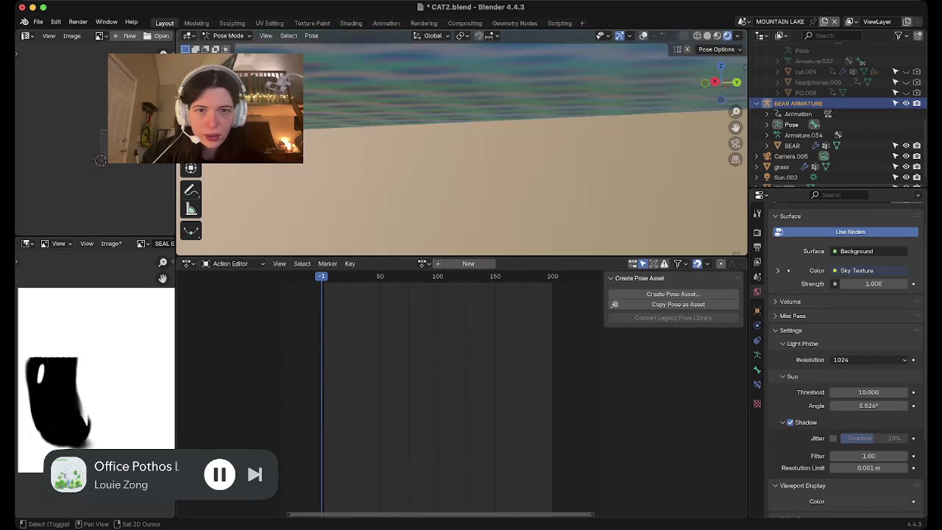
{"action": "scroll", "coordinate": [464, 151], "scroll_direction": "up", "scroll_amount": 2}
{"action": "scroll", "coordinate": [463, 151], "scroll_direction": "up", "scroll_amount": 2, "text": "shift"}
{"action": "scroll", "coordinate": [462, 143], "scroll_direction": "down", "scroll_amount": 3}
{"action": "scroll", "coordinate": [461, 143], "scroll_direction": "down", "scroll_amount": 2}
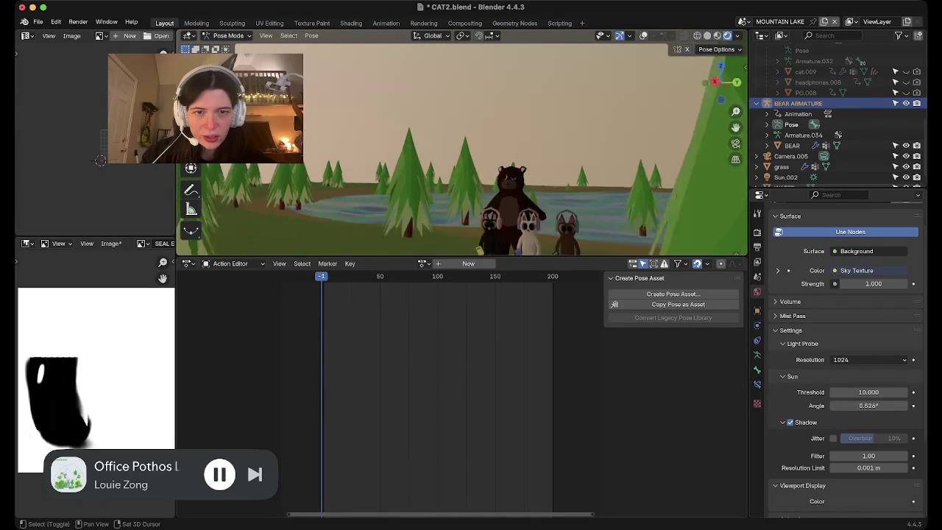
{"action": "scroll", "coordinate": [462, 143], "scroll_direction": "up", "scroll_amount": 2}
{"action": "scroll", "coordinate": [461, 143], "scroll_direction": "down", "scroll_amount": 3}
{"action": "scroll", "coordinate": [461, 142], "scroll_direction": "down", "scroll_amount": 2}
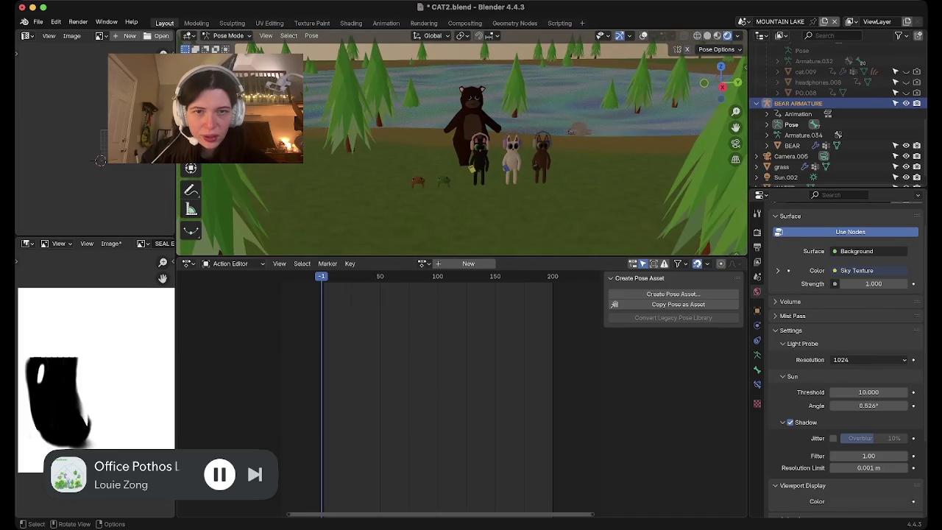
{"action": "key", "text": "space"}
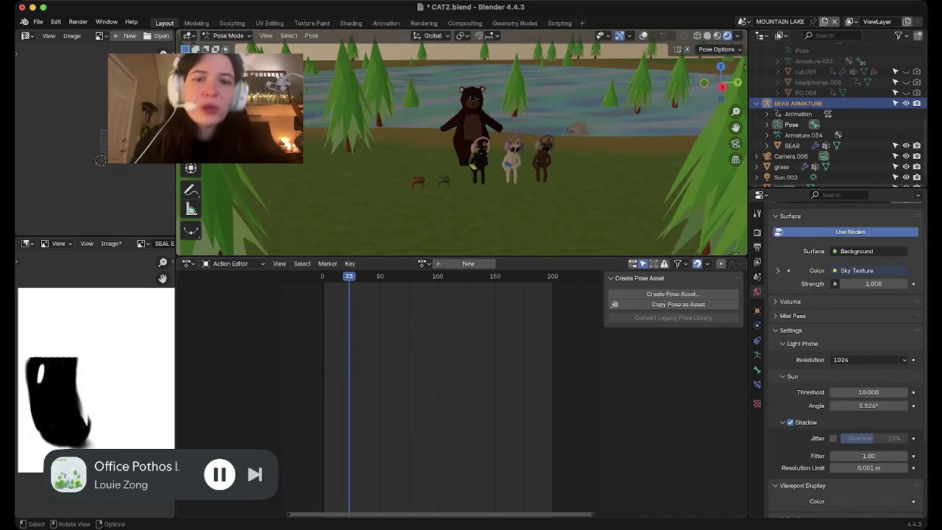
Collapse the side image panels, shrink the Action Editor, and turn it into a Shader Editor.
{"action": "scroll", "coordinate": [461, 143], "scroll_direction": "up", "scroll_amount": 4}
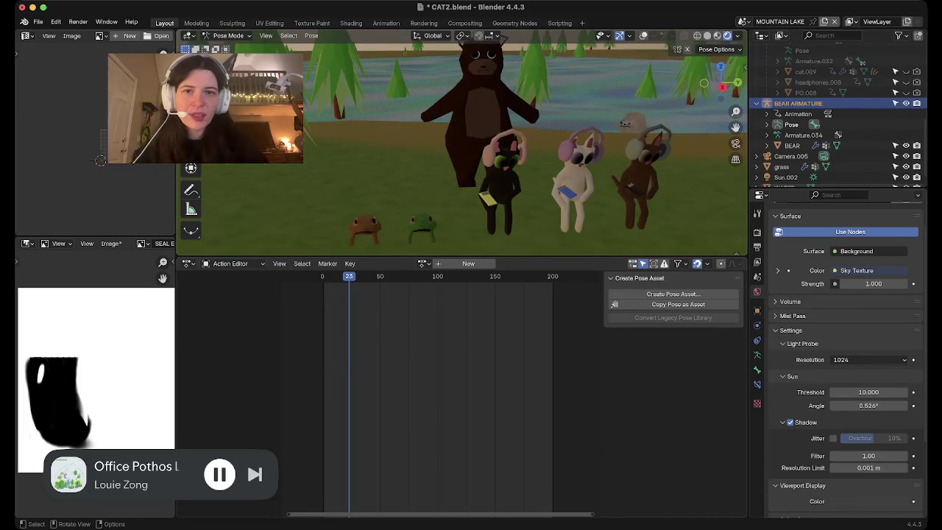
{"action": "scroll", "coordinate": [462, 142], "scroll_direction": "down", "scroll_amount": 2}
{"action": "scroll", "coordinate": [461, 142], "scroll_direction": "down", "scroll_amount": 2}
{"action": "scroll", "coordinate": [461, 143], "scroll_direction": "down", "scroll_amount": 2}
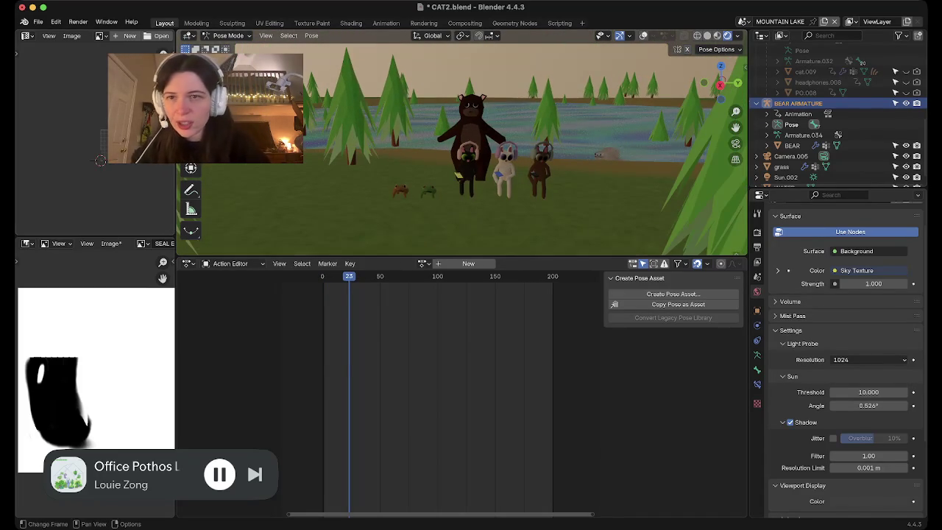
{"action": "left_click_drag", "start_coordinate": [176, 368], "coordinate": [31, 368]}
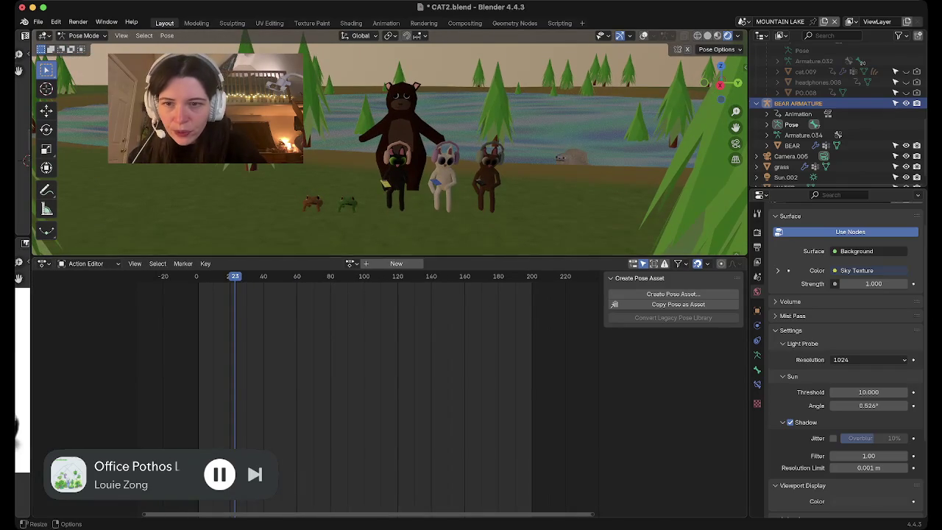
{"action": "left_click_drag", "start_coordinate": [220, 257], "coordinate": [221, 415]}
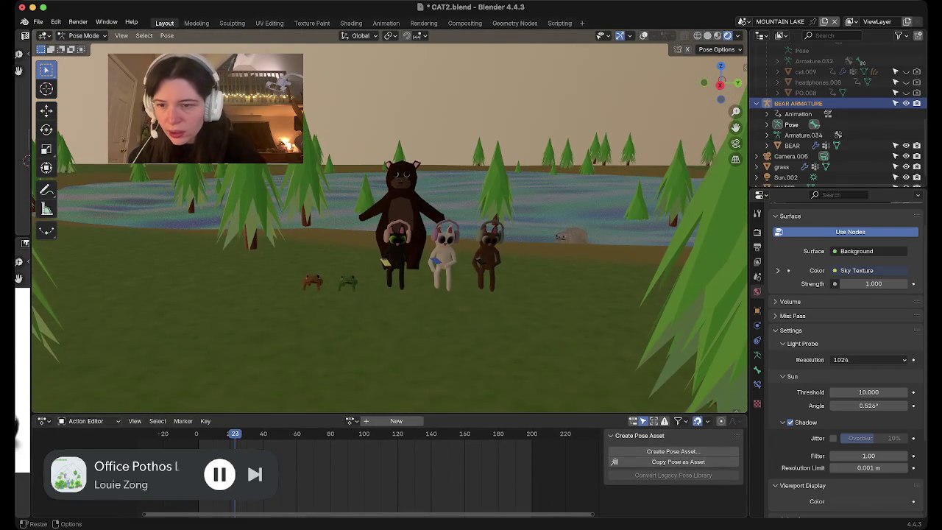
{"action": "left_click", "coordinate": [42, 420]}
{"action": "left_click", "coordinate": [81, 374]}
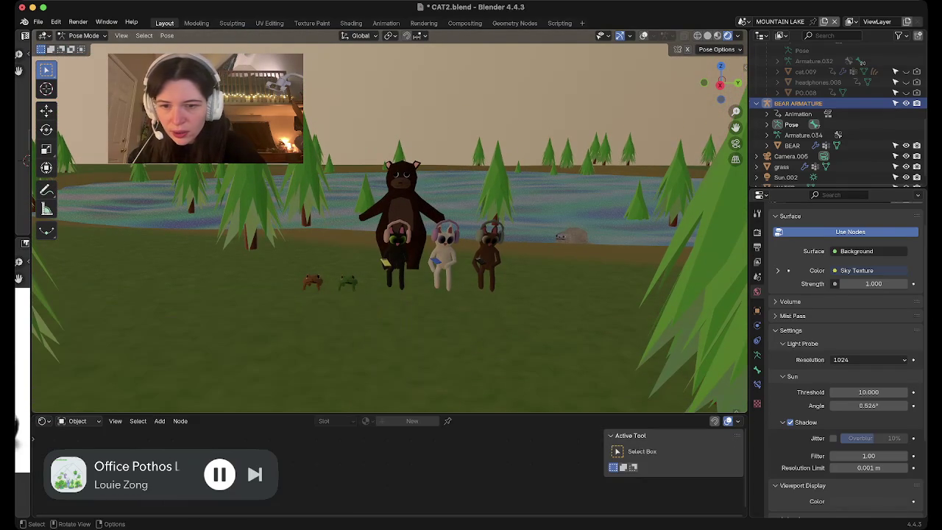
Switch the Shader Editor to World nodes, enlarge it, and frame the lake in the 3D view.
{"action": "left_click", "coordinate": [77, 420]}
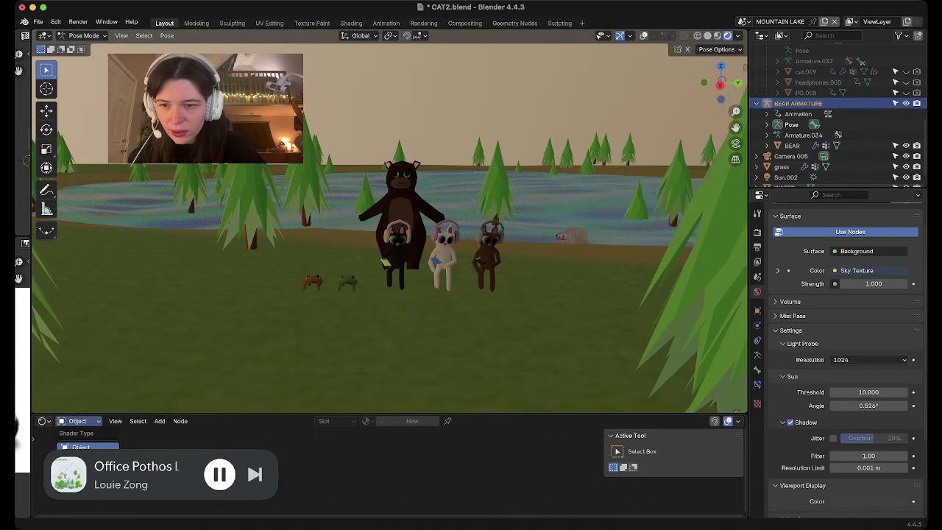
{"action": "left_click", "coordinate": [81, 445]}
{"action": "left_click_drag", "start_coordinate": [368, 414], "coordinate": [368, 301]}
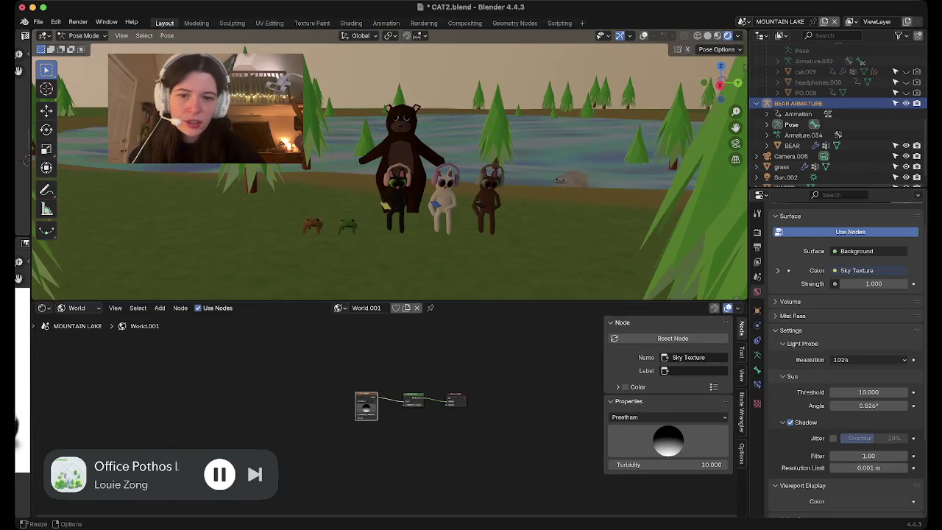
{"action": "scroll", "coordinate": [412, 383], "scroll_direction": "up", "scroll_amount": 5}
{"action": "scroll", "coordinate": [331, 341], "scroll_direction": "up", "scroll_amount": 1}
{"action": "scroll", "coordinate": [331, 341], "scroll_direction": "up", "scroll_amount": 1}
{"action": "key", "text": "KP_0"}
{"action": "scroll", "coordinate": [390, 169], "scroll_direction": "up", "scroll_amount": 5}
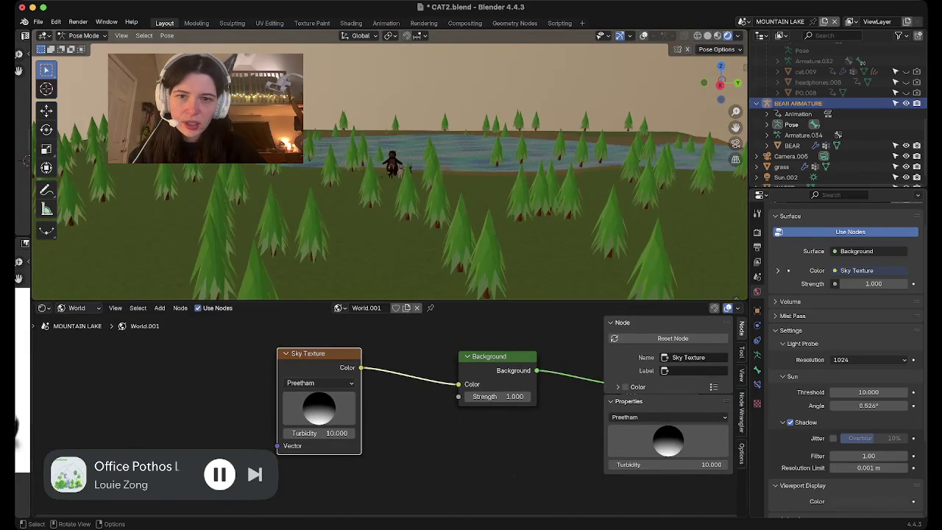
{"action": "mouse_move", "coordinate": [390, 157]}
{"action": "middle_mouse_down", "text": "shift"}
{"action": "mouse_move", "coordinate": [393, 232]}
{"action": "mouse_move", "coordinate": [412, 236]}
{"action": "mouse_move", "coordinate": [412, 213]}
{"action": "middle_mouse_up", "text": "shift"}
{"action": "scroll", "coordinate": [390, 220], "scroll_direction": "up", "scroll_amount": 3}
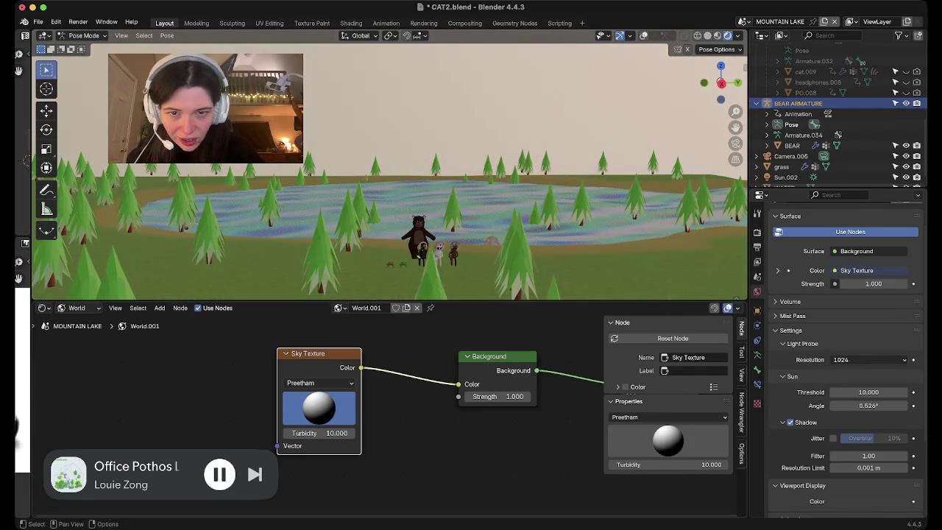
{"action": "middle_click_drag", "start_coordinate": [390, 184], "coordinate": [390, 148], "text": "ctrl"}
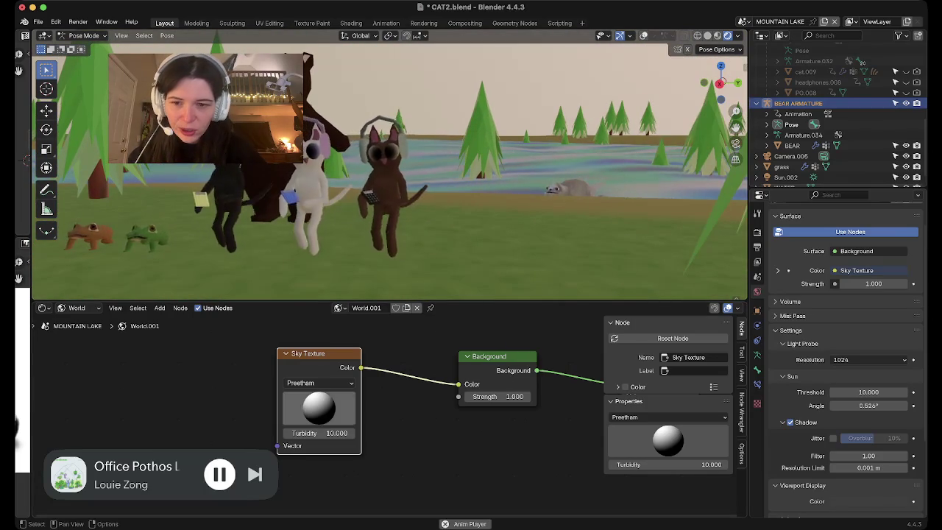
{"action": "left_click", "coordinate": [320, 382]}
{"action": "left_click", "coordinate": [316, 423]}
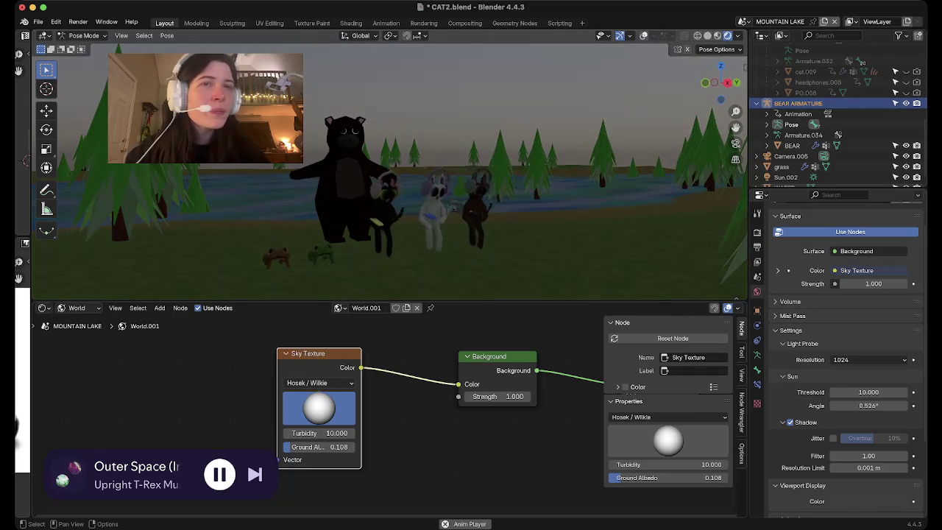
{"action": "left_click", "coordinate": [320, 382]}
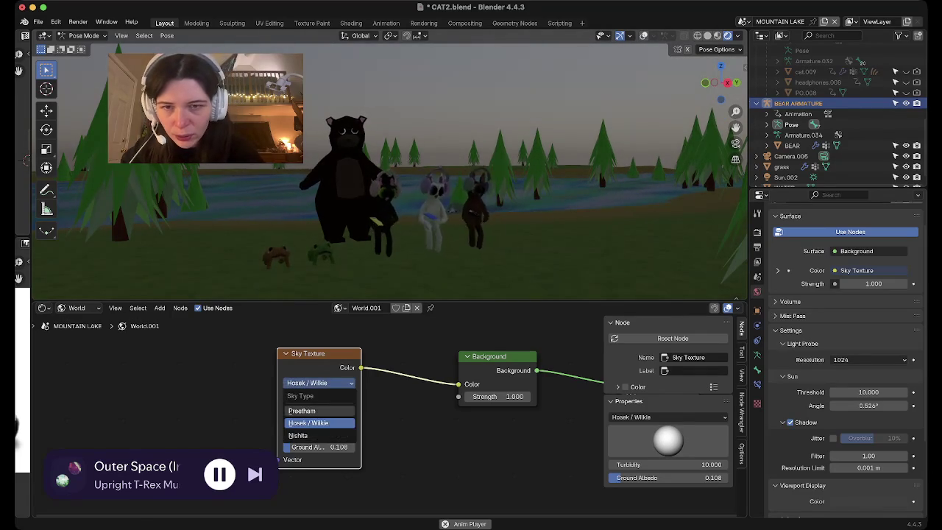
{"action": "left_click", "coordinate": [320, 410]}
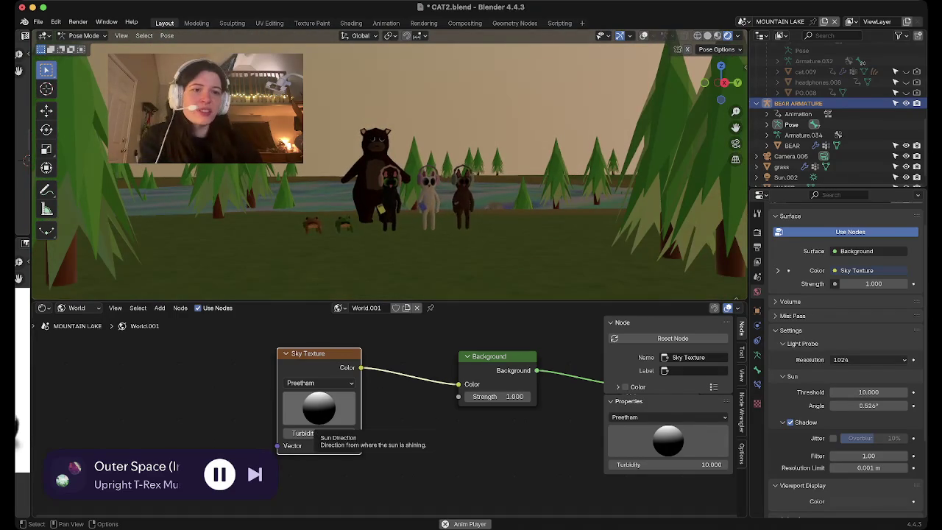
Select Sun.002 in the Outliner, keeping its name, and show its light properties.
{"action": "scroll", "coordinate": [846, 134], "scroll_direction": "down", "scroll_amount": 1}
{"action": "left_click", "coordinate": [786, 166]}
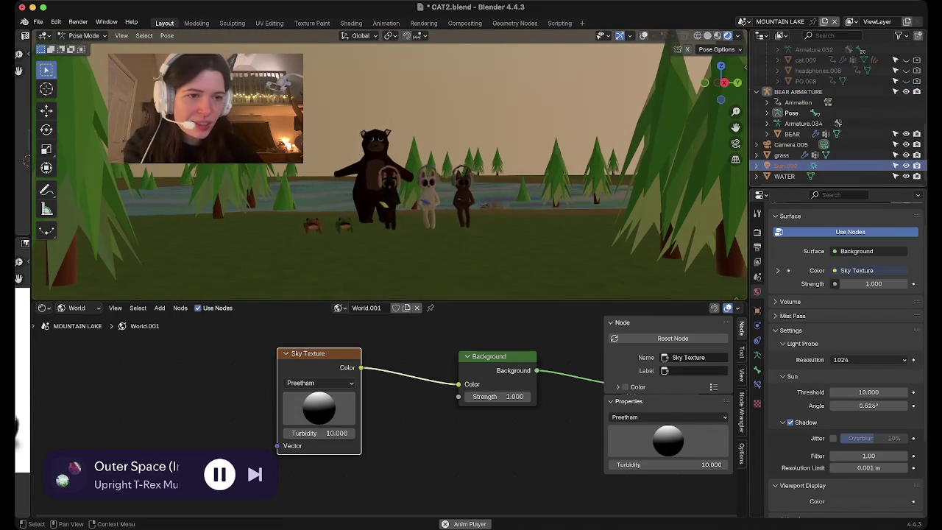
{"action": "left_click", "coordinate": [757, 324]}
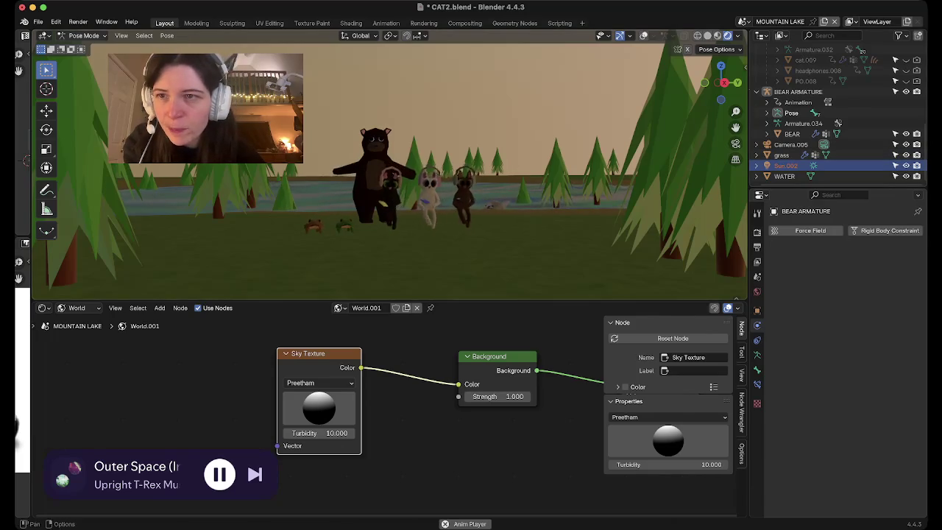
{"action": "left_click", "coordinate": [786, 165]}
{"action": "double_click", "coordinate": [785, 165]}
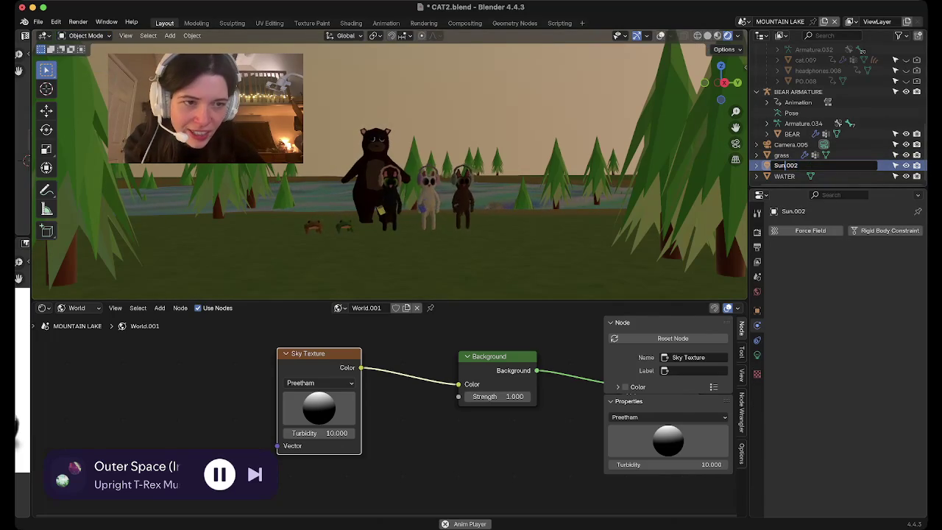
{"action": "key", "text": "Return"}
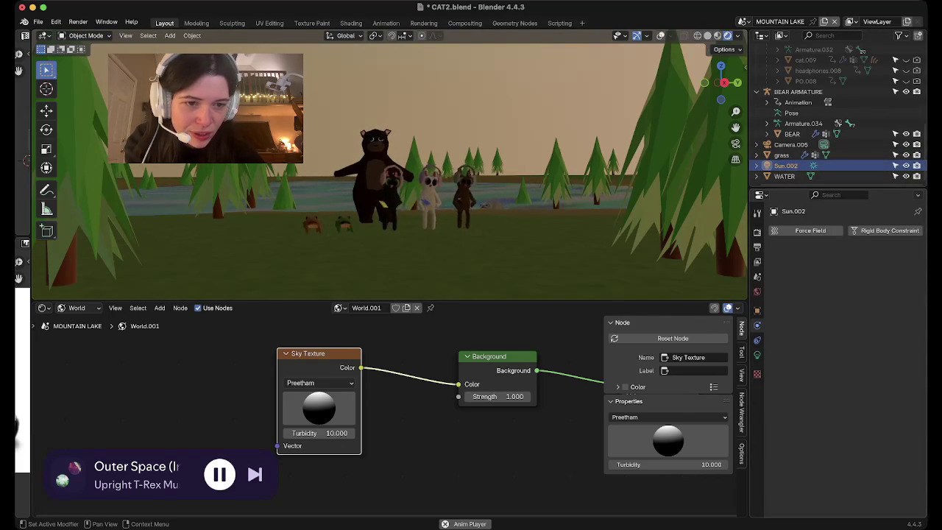
{"action": "left_click", "coordinate": [756, 354]}
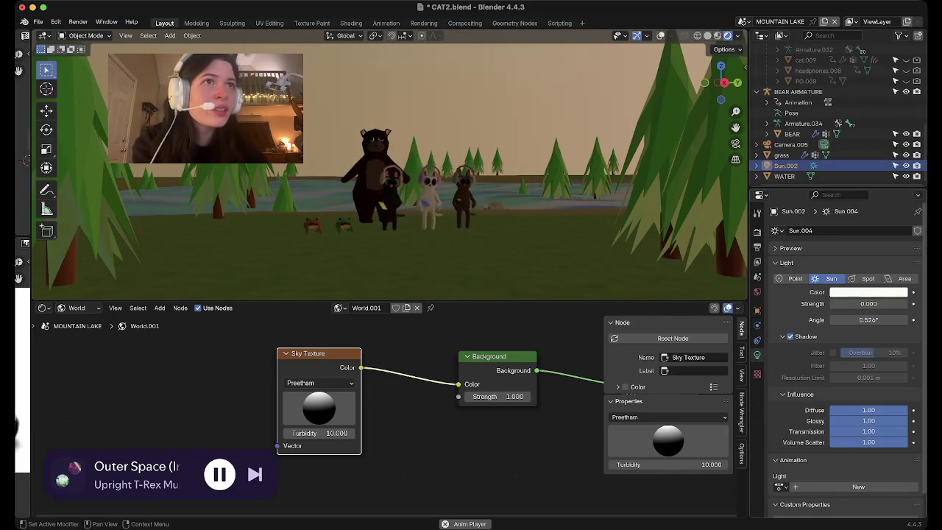
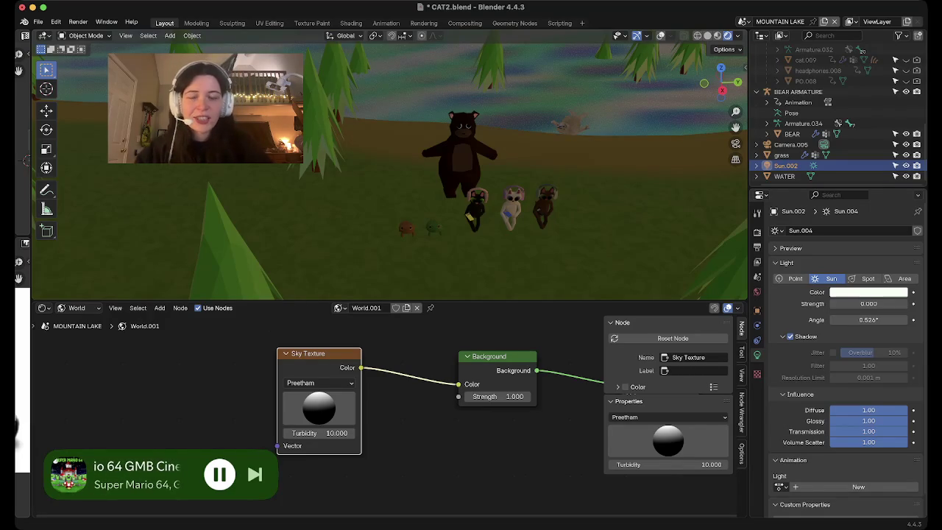
Frame the bear and cats by the lake, then rotate the Preetham sky's sun to brighten the scene.
{"action": "middle_click_drag", "start_coordinate": [398, 221], "coordinate": [397, 162]}
{"action": "mouse_move", "coordinate": [399, 244]}
{"action": "middle_mouse_down"}
{"action": "mouse_move", "coordinate": [427, 267]}
{"action": "mouse_move", "coordinate": [412, 250]}
{"action": "middle_mouse_up"}
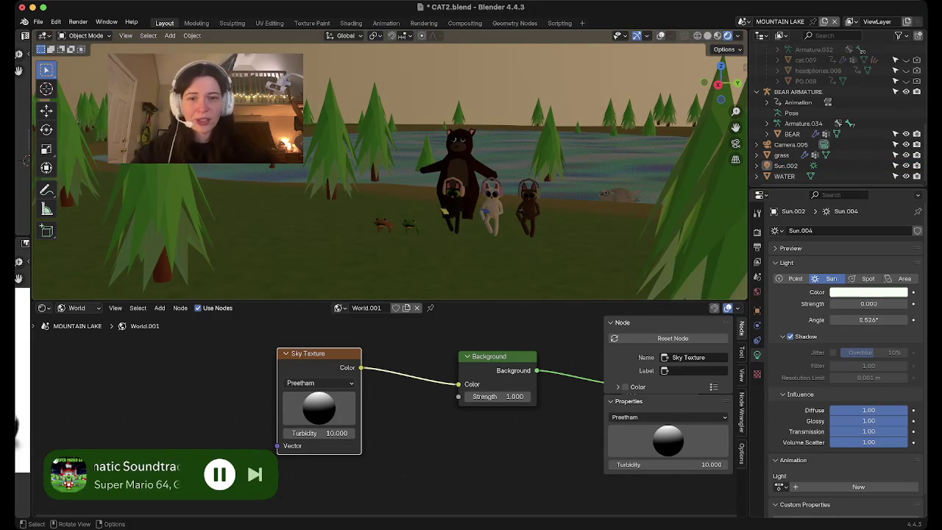
{"action": "middle_click_drag", "start_coordinate": [398, 221], "coordinate": [397, 191]}
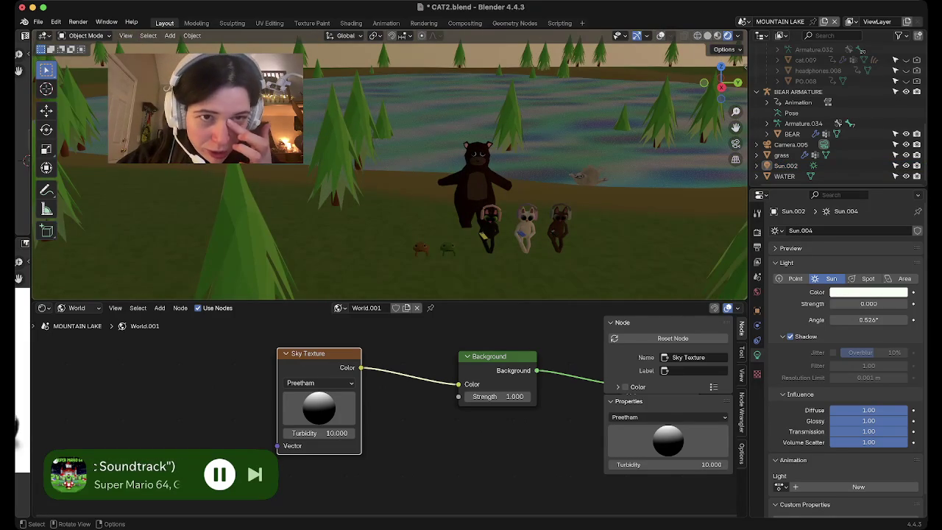
{"action": "mouse_move", "coordinate": [397, 184]}
{"action": "middle_mouse_down"}
{"action": "mouse_move", "coordinate": [397, 162]}
{"action": "mouse_move", "coordinate": [390, 199]}
{"action": "mouse_move", "coordinate": [390, 162]}
{"action": "mouse_move", "coordinate": [390, 265]}
{"action": "middle_mouse_up"}
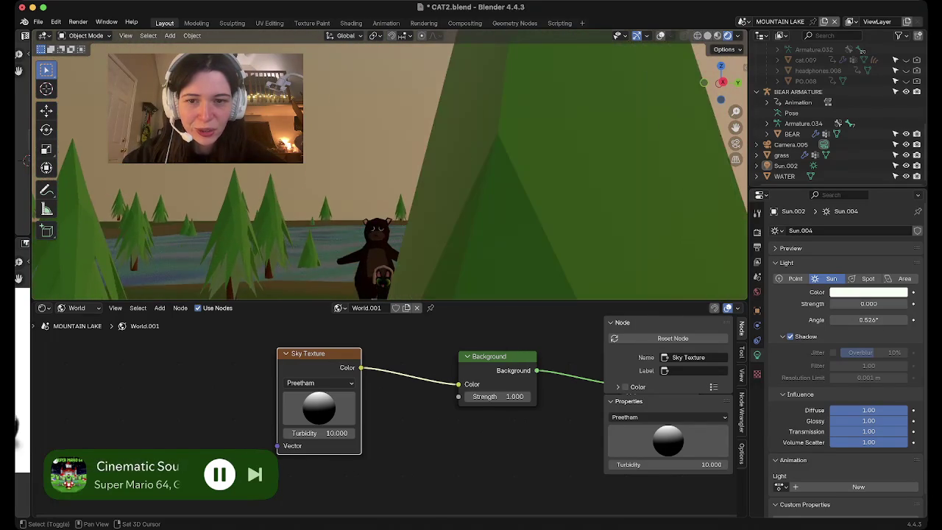
{"action": "mouse_move", "coordinate": [390, 169]}
{"action": "middle_mouse_down"}
{"action": "mouse_move", "coordinate": [390, 199]}
{"action": "mouse_move", "coordinate": [295, 169]}
{"action": "mouse_move", "coordinate": [243, 169]}
{"action": "middle_mouse_up"}
{"action": "scroll", "coordinate": [390, 169], "scroll_direction": "up", "scroll_amount": 3}
{"action": "scroll", "coordinate": [390, 169], "scroll_direction": "up", "scroll_amount": 3}
{"action": "scroll", "coordinate": [390, 169], "scroll_direction": "down", "scroll_amount": 3}
{"action": "mouse_move", "coordinate": [390, 169]}
{"action": "middle_mouse_down", "text": "shift"}
{"action": "mouse_move", "coordinate": [390, 206]}
{"action": "mouse_move", "coordinate": [390, 148]}
{"action": "mouse_move", "coordinate": [331, 221]}
{"action": "middle_mouse_up", "text": "shift"}
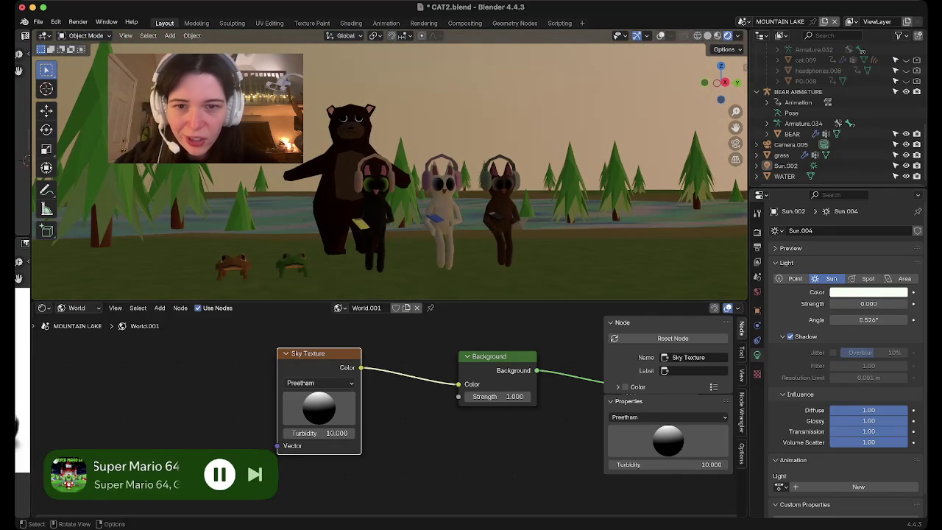
{"action": "left_click_drag", "start_coordinate": [319, 408], "coordinate": [320, 412]}
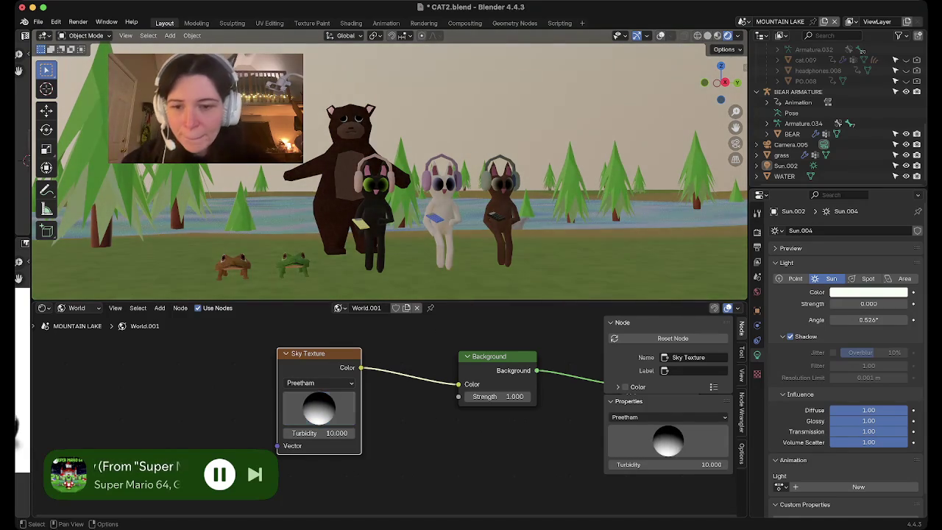
Switch the Sky Texture to Hosek / Wilkie and lower its sun for dimmer lighting.
{"action": "left_click", "coordinate": [320, 383]}
{"action": "left_click", "coordinate": [316, 423]}
{"action": "mouse_move", "coordinate": [318, 408]}
{"action": "left_mouse_down"}
{"action": "mouse_move", "coordinate": [321, 419]}
{"action": "mouse_move", "coordinate": [319, 401]}
{"action": "left_mouse_up"}
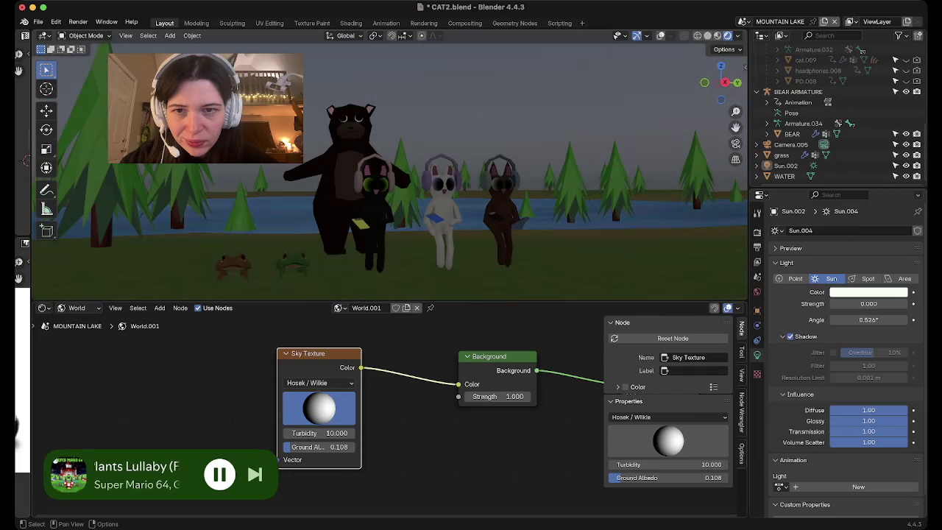
{"action": "middle_click_drag", "start_coordinate": [238, 66], "coordinate": [279, 81]}
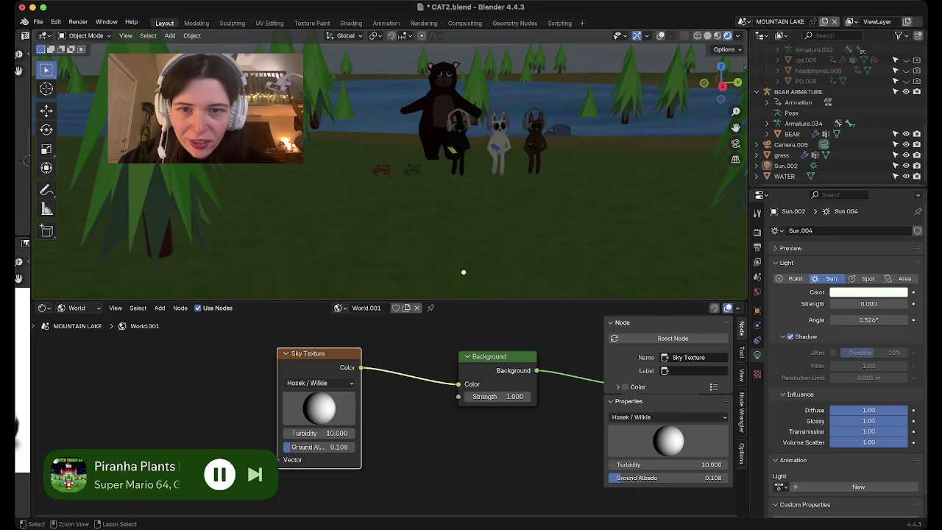
Save the blend file and settle on a level view of the lake and horizon.
{"action": "key", "text": "ctrl+s"}
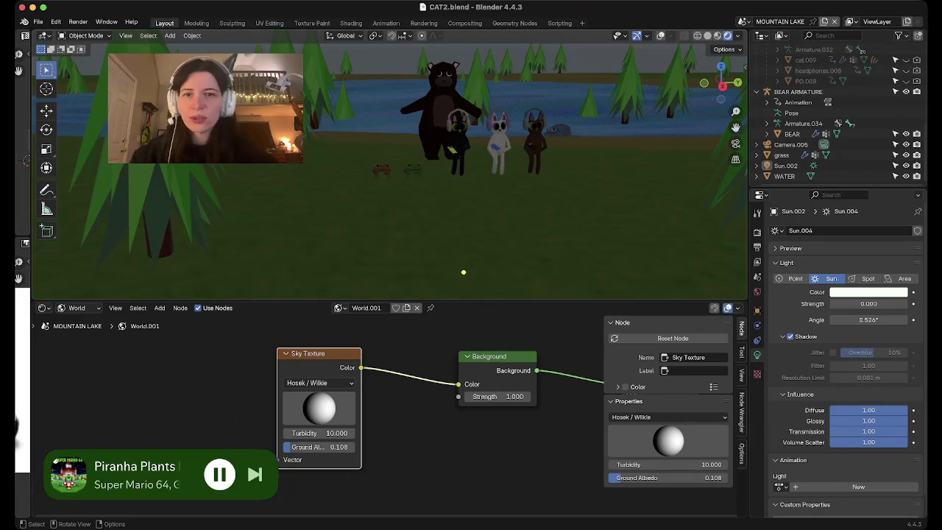
{"action": "scroll", "coordinate": [463, 272], "scroll_direction": "down", "scroll_amount": 5}
{"action": "scroll", "coordinate": [435, 245], "scroll_direction": "down", "scroll_amount": 3}
{"action": "scroll", "coordinate": [389, 184], "scroll_direction": "down", "scroll_amount": 5}
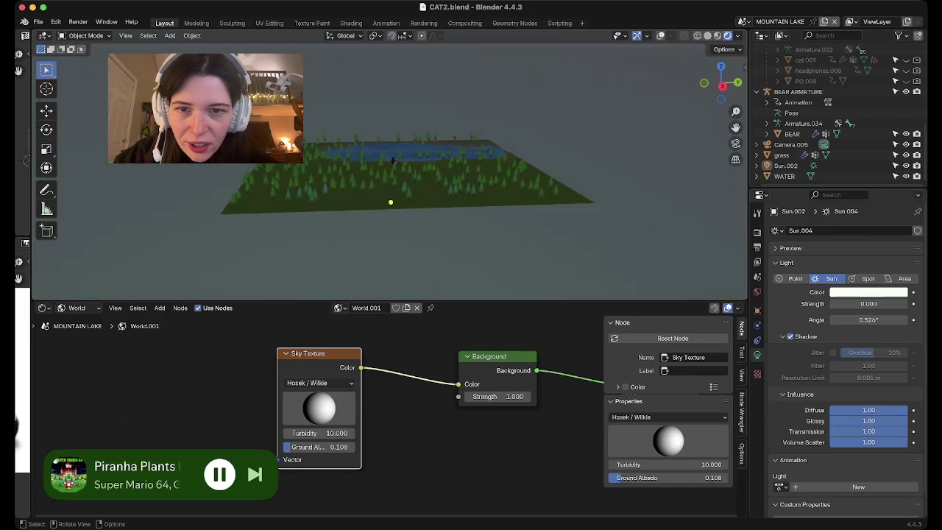
{"action": "scroll", "coordinate": [389, 184], "scroll_direction": "up", "scroll_amount": 5}
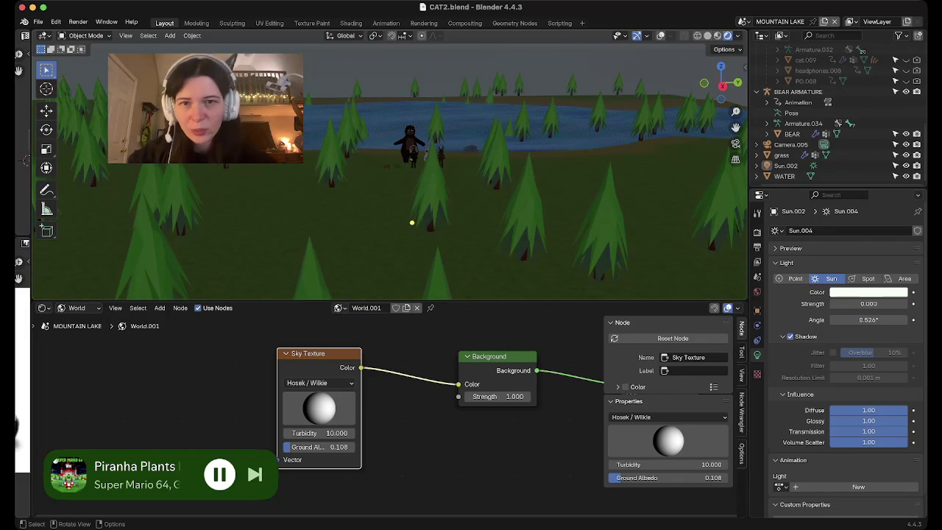
{"action": "scroll", "coordinate": [412, 222], "scroll_direction": "down", "scroll_amount": 5}
{"action": "scroll", "coordinate": [392, 195], "scroll_direction": "up", "scroll_amount": 1}
{"action": "scroll", "coordinate": [393, 196], "scroll_direction": "up", "scroll_amount": 5}
{"action": "scroll", "coordinate": [420, 237], "scroll_direction": "up", "scroll_amount": 1}
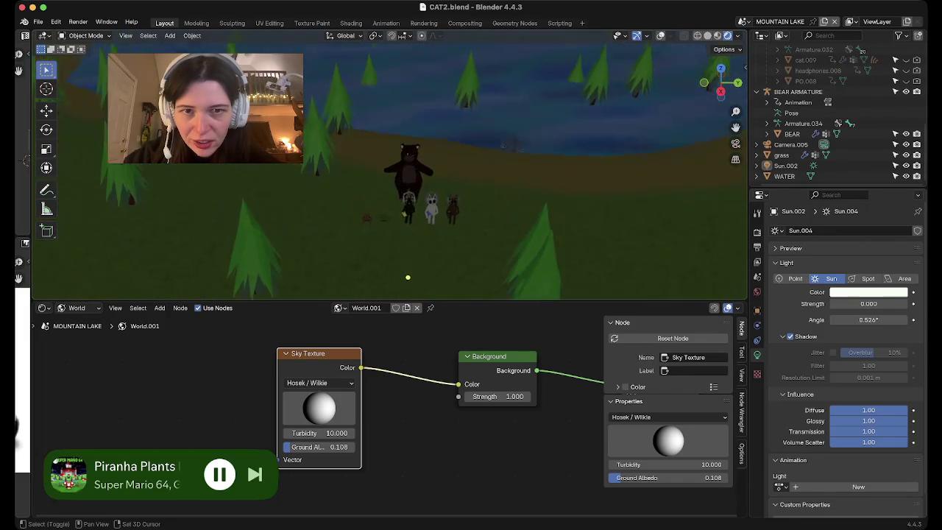
{"action": "middle_click_drag", "start_coordinate": [414, 257], "coordinate": [414, 206]}
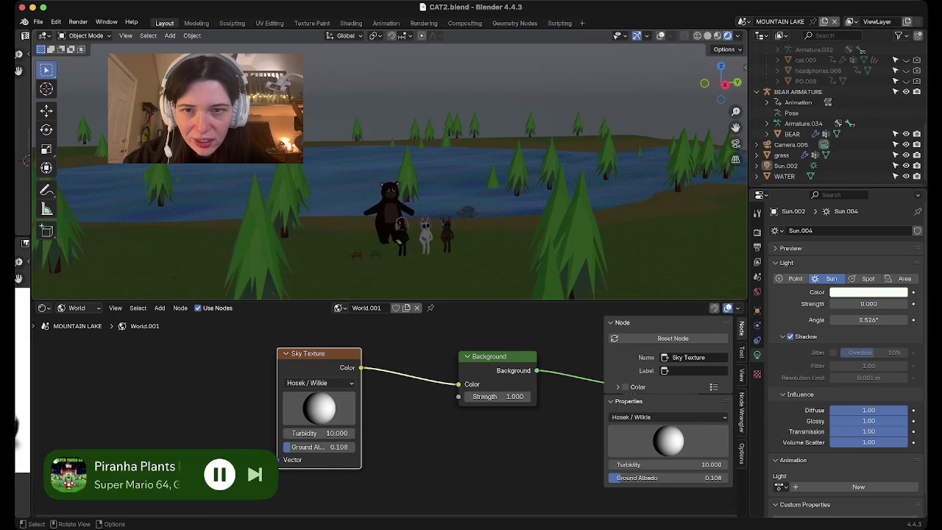
{"action": "key", "text": "shift+a"}
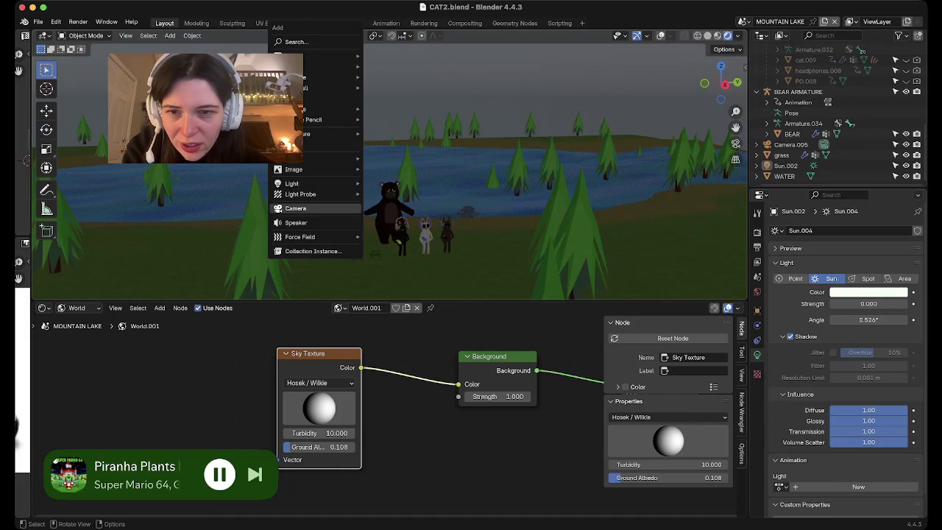
Add a Landscape mesh and scale it up into a mountain.
{"action": "key", "text": "Escape"}
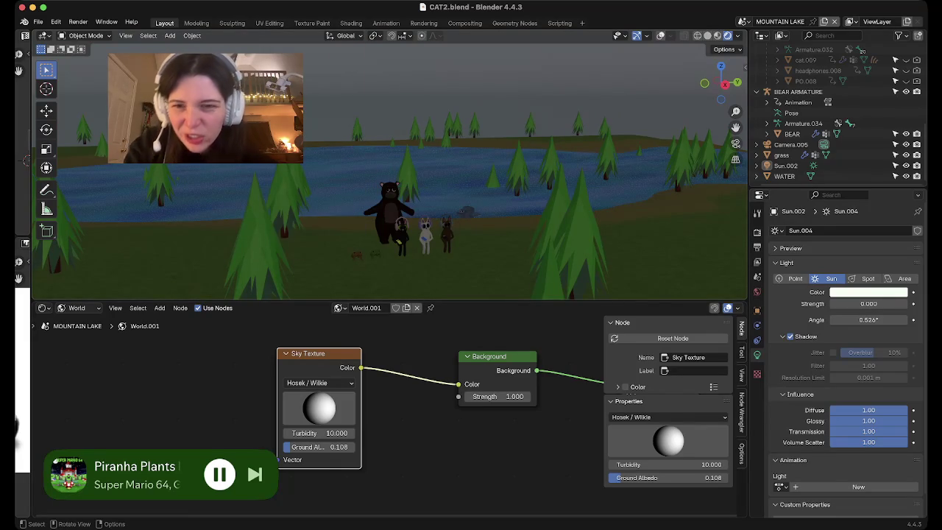
{"action": "key", "text": "shift+a"}
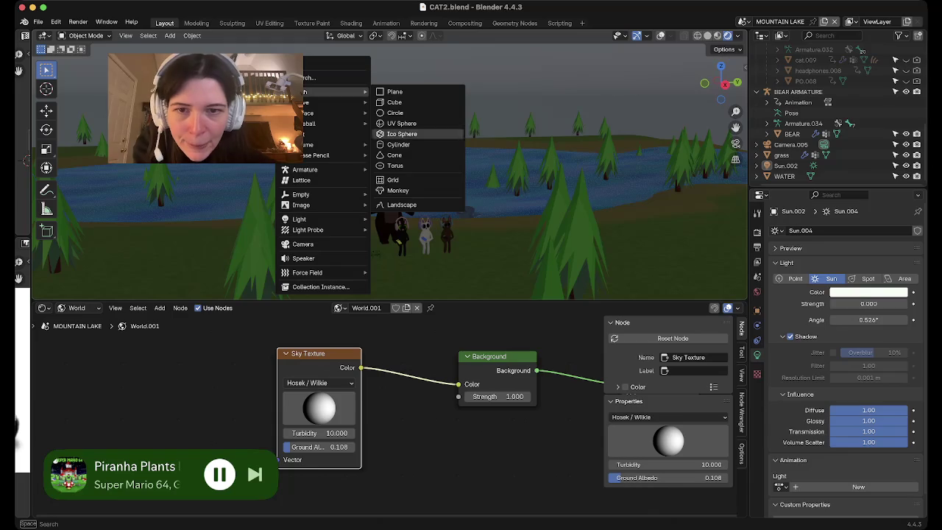
{"action": "left_click", "coordinate": [401, 205]}
{"action": "mouse_move", "coordinate": [401, 204]}
{"action": "middle_mouse_down"}
{"action": "mouse_move", "coordinate": [470, 177]}
{"action": "mouse_move", "coordinate": [448, 125]}
{"action": "mouse_move", "coordinate": [486, 106]}
{"action": "middle_mouse_up"}
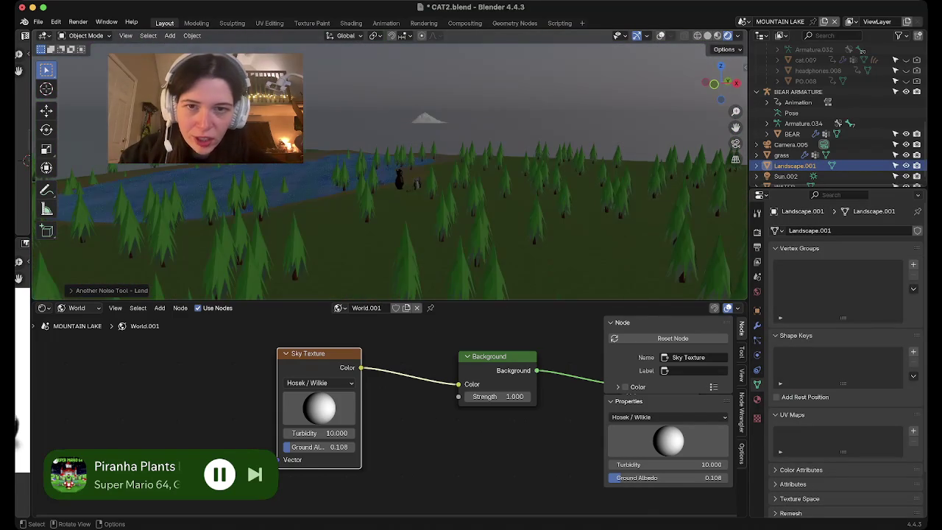
{"action": "key", "text": "s"}
{"action": "key", "text": "Return"}
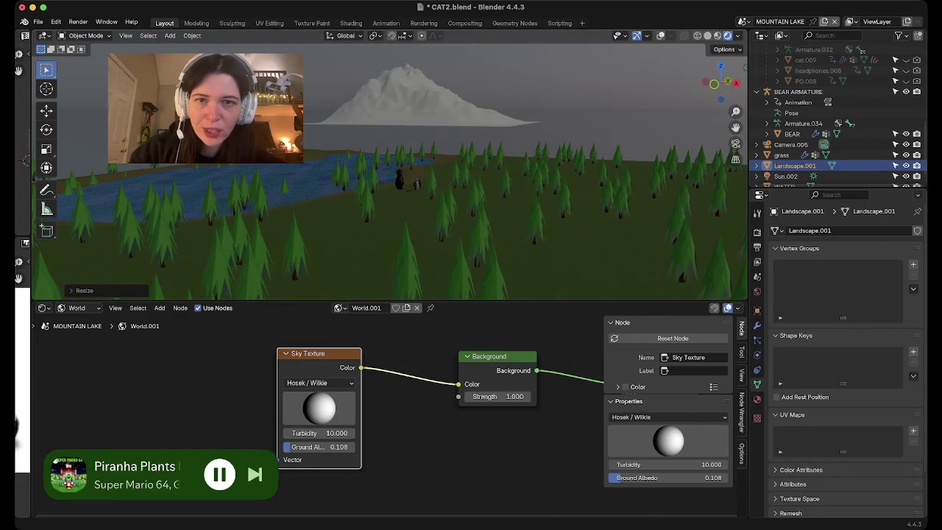
Lower the landscape along Z and enlarge it further.
{"action": "middle_click_drag", "start_coordinate": [390, 170], "coordinate": [316, 154]}
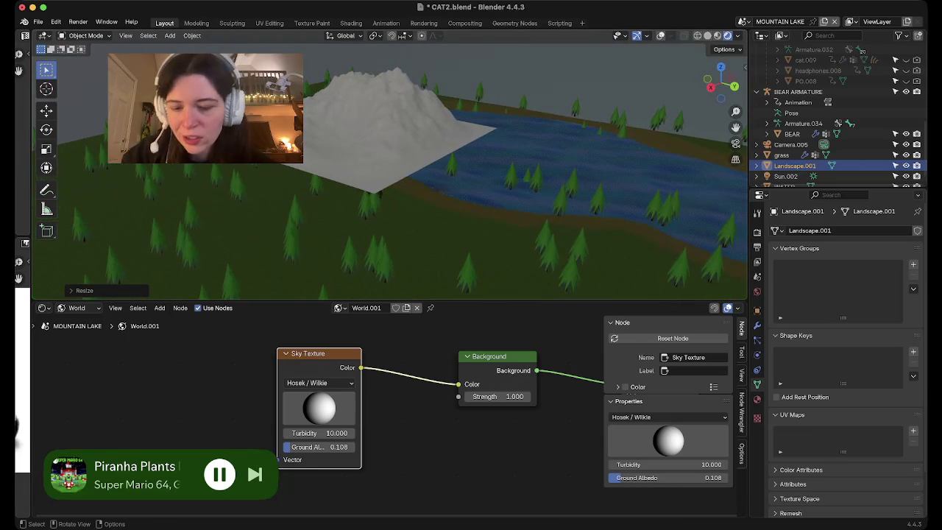
{"action": "key", "text": "g"}
{"action": "key", "text": "z"}
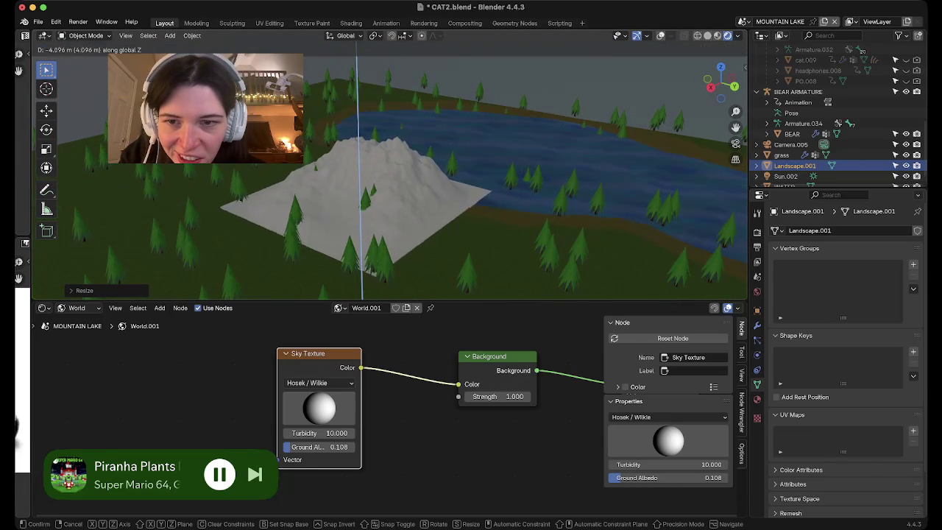
{"action": "key", "text": "Return"}
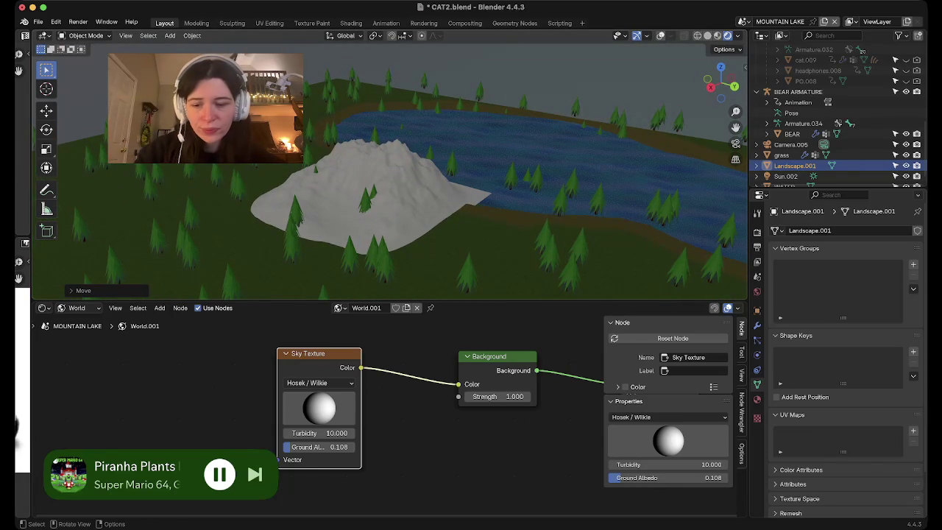
{"action": "key", "text": "s"}
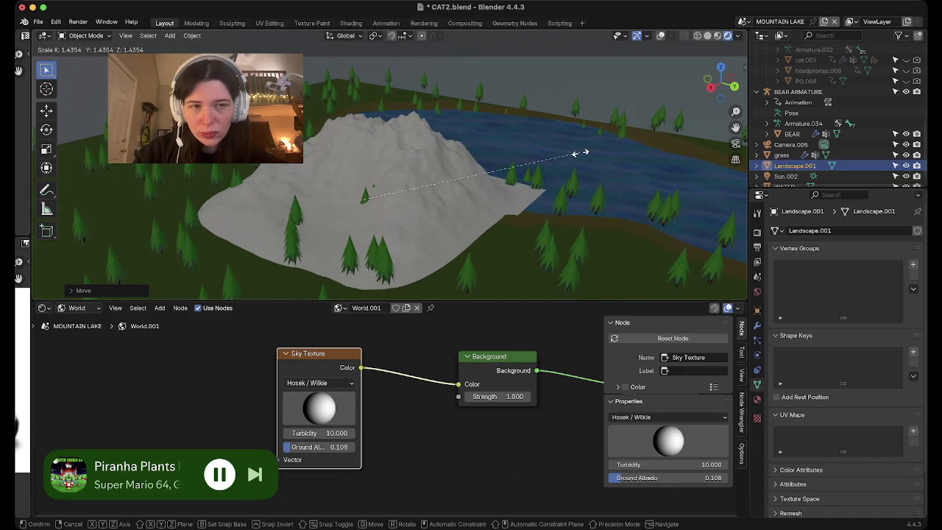
{"action": "key", "text": "Return"}
Slide the mountain along X beyond the lake and adjust its height along Z.
{"action": "key", "text": "g"}
{"action": "key", "text": "x"}
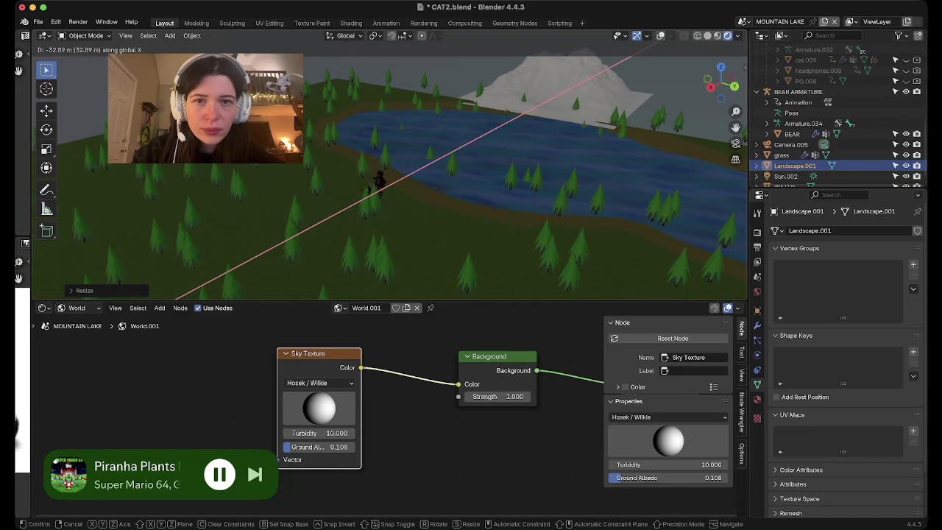
{"action": "key", "text": "Return"}
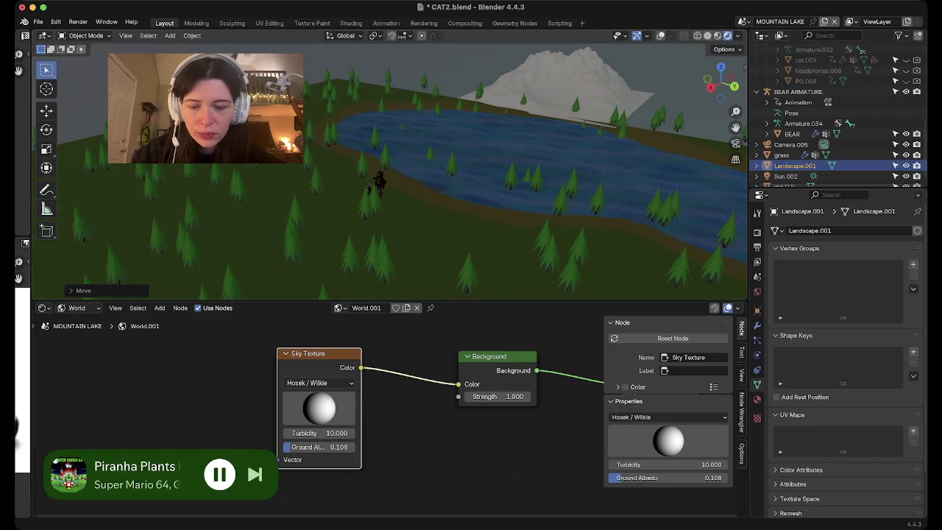
{"action": "key", "text": "g"}
{"action": "key", "text": "z"}
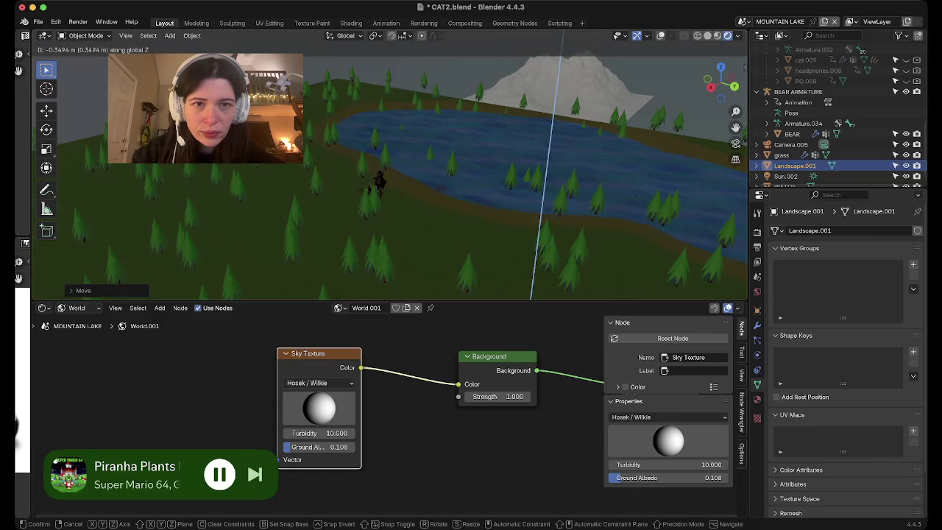
{"action": "key", "text": "Return"}
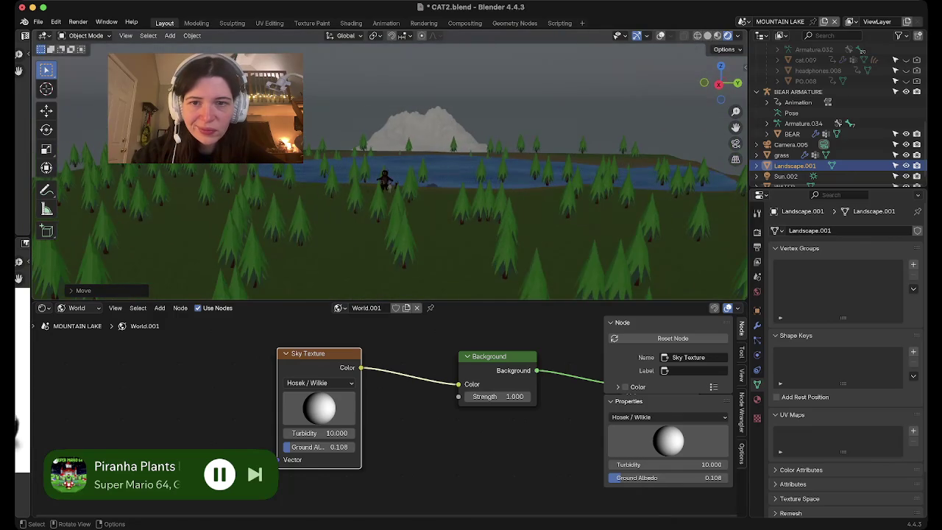
Stretch the mountain taller along Z and wider along Y.
{"action": "key", "text": "s"}
{"action": "key", "text": "z"}
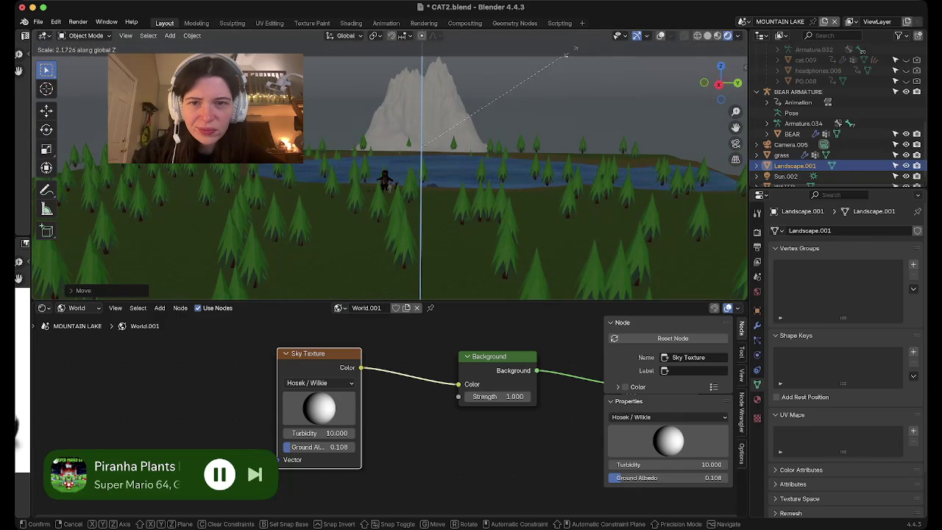
{"action": "key", "text": "Return"}
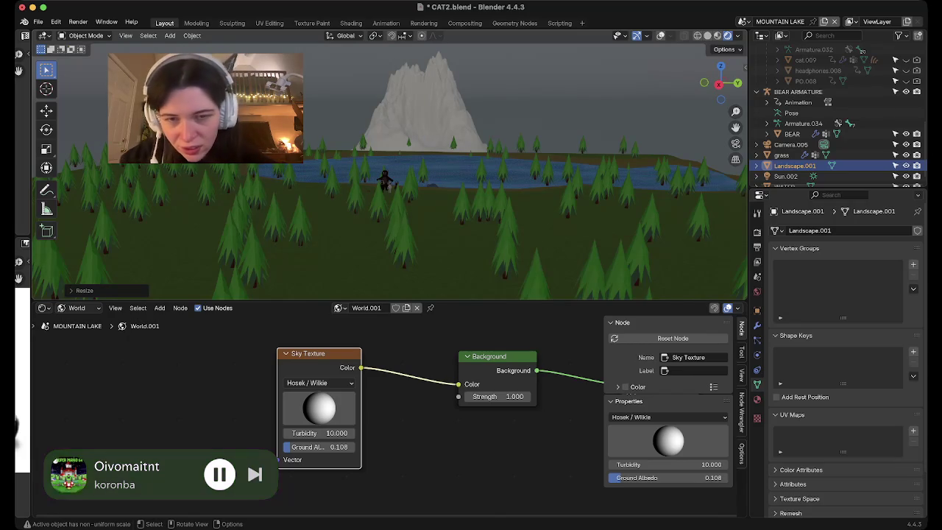
{"action": "key", "text": "s"}
{"action": "key", "text": "y"}
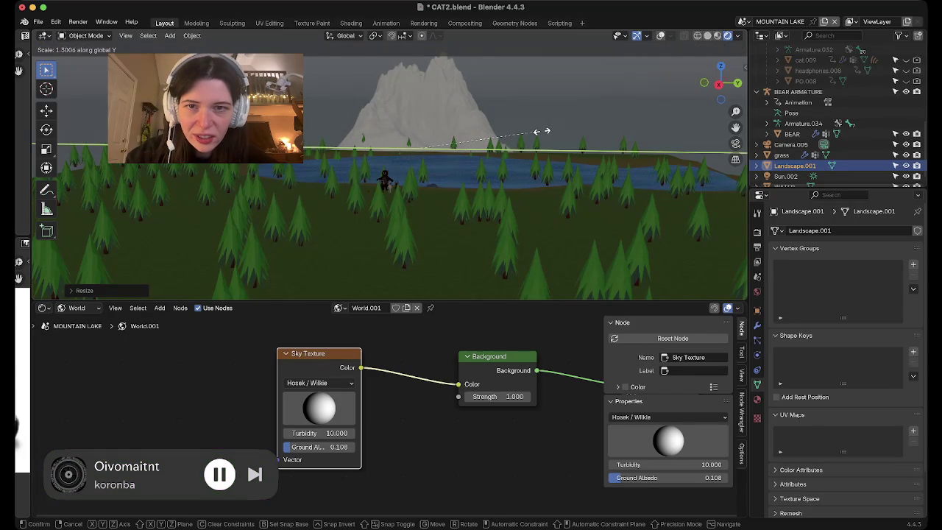
{"action": "left_click", "coordinate": [542, 131]}
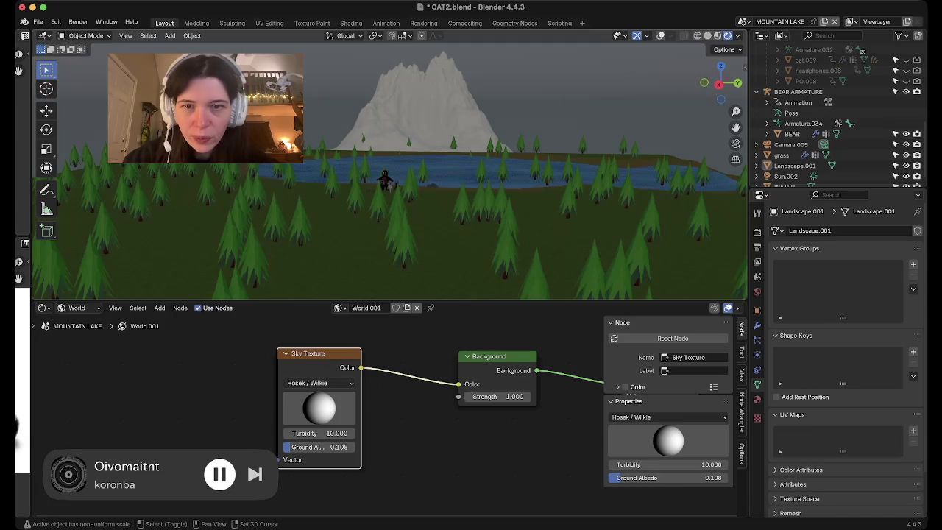
{"action": "key", "text": "shift+a"}
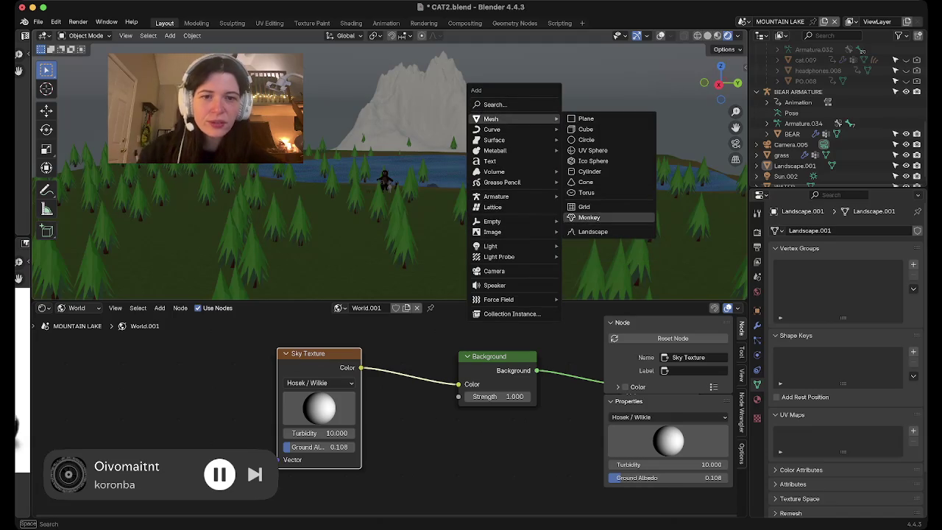
Add a second landscape mesh and lower it along Z.
{"action": "left_click", "coordinate": [592, 231]}
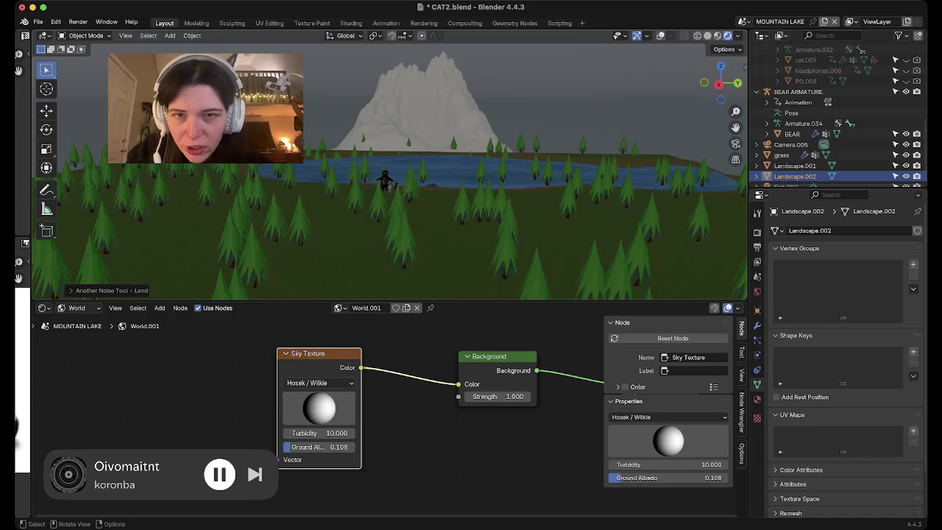
{"action": "key", "text": "g"}
{"action": "key", "text": "z"}
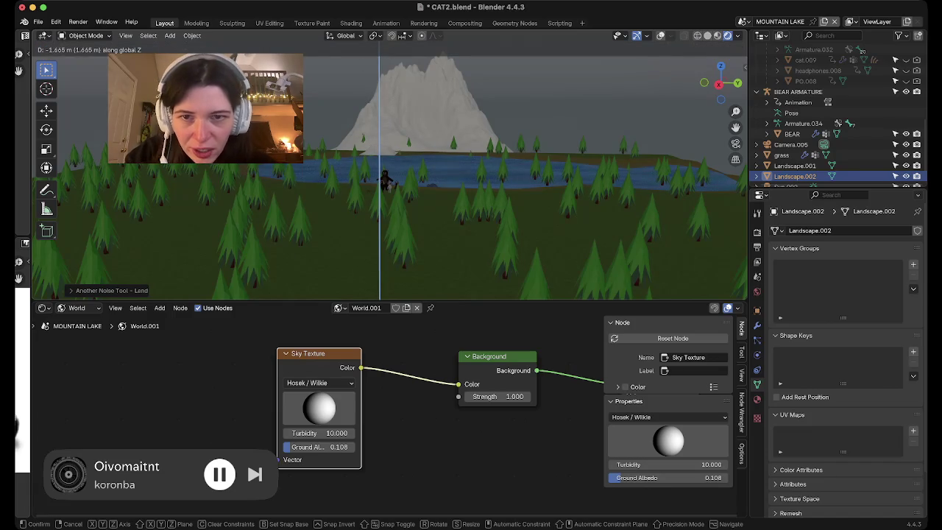
{"action": "key", "text": "Return"}
In top view, zoom in on the small landscape square, cancelling an attempted scale.
{"action": "middle_click_drag", "start_coordinate": [390, 147], "coordinate": [412, 221]}
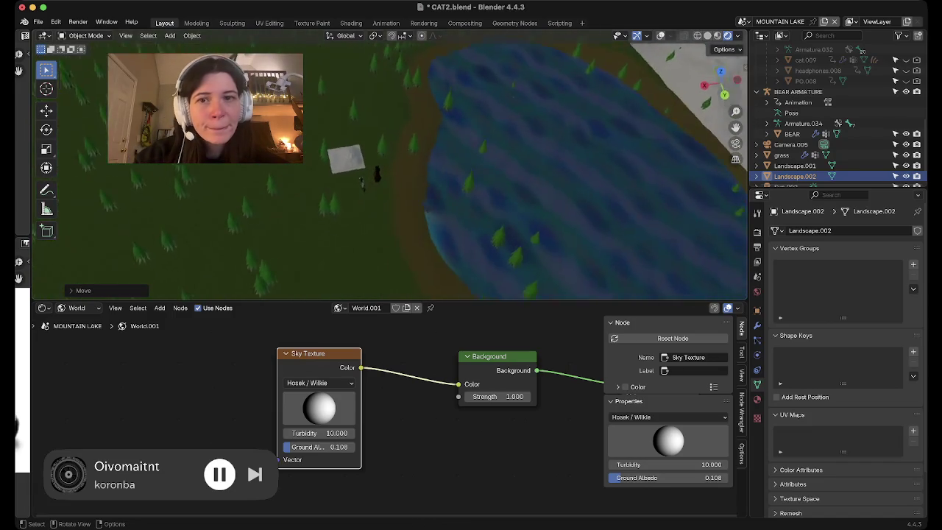
{"action": "middle_click_drag", "start_coordinate": [390, 169], "coordinate": [390, 243]}
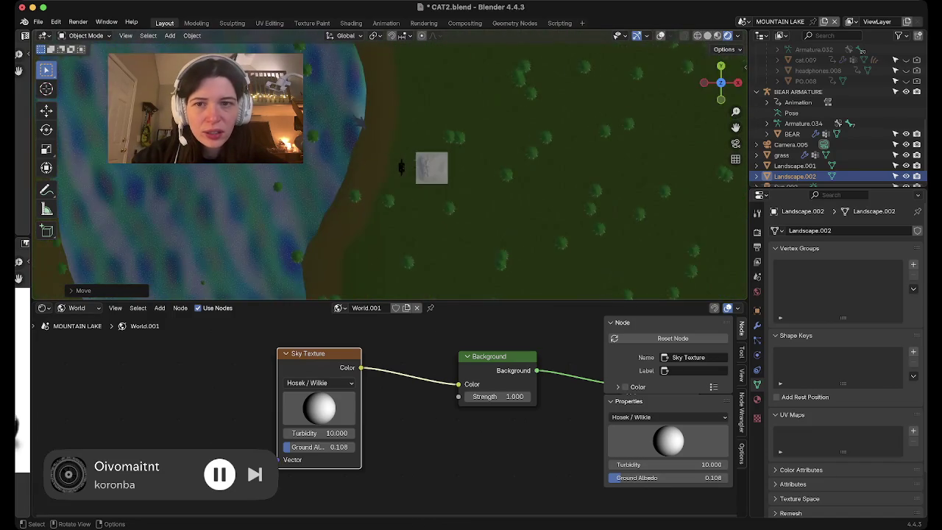
{"action": "key", "text": "KP_7"}
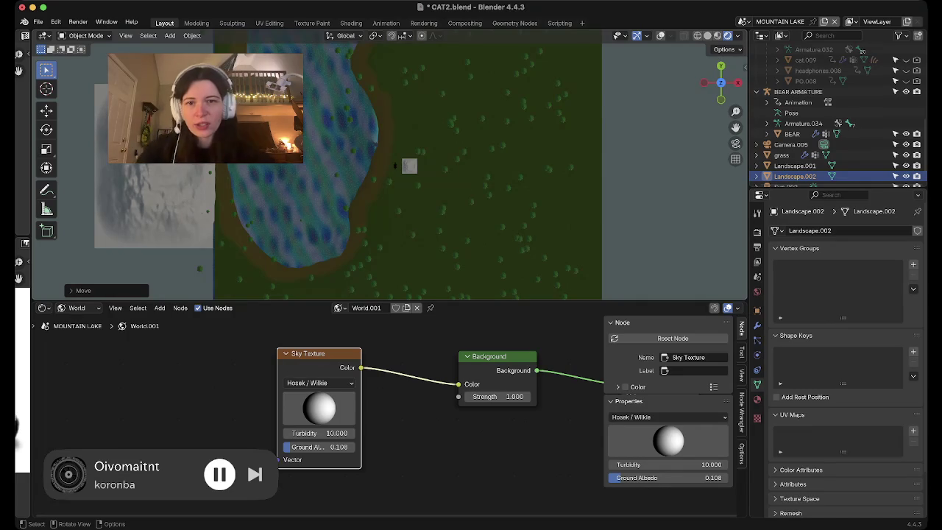
{"action": "middle_click_drag", "start_coordinate": [390, 170], "coordinate": [438, 99], "text": "shift"}
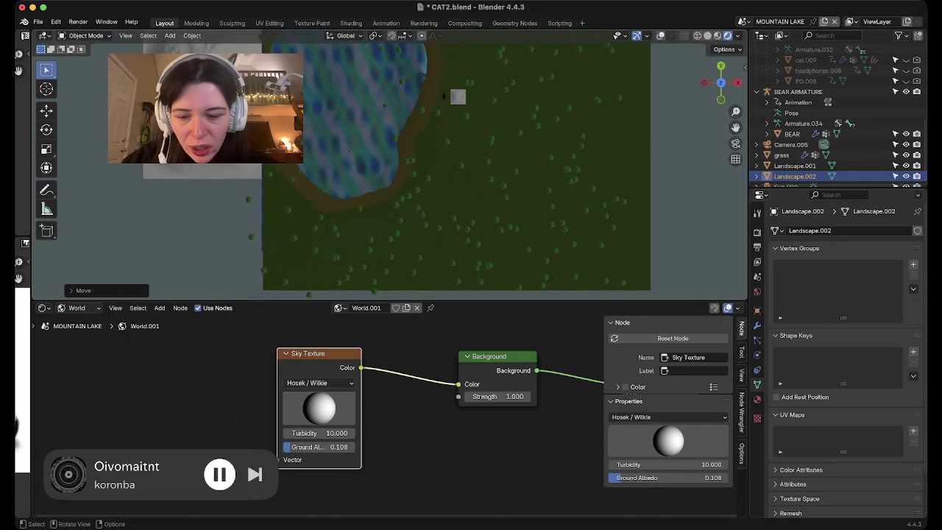
{"action": "key", "text": "s"}
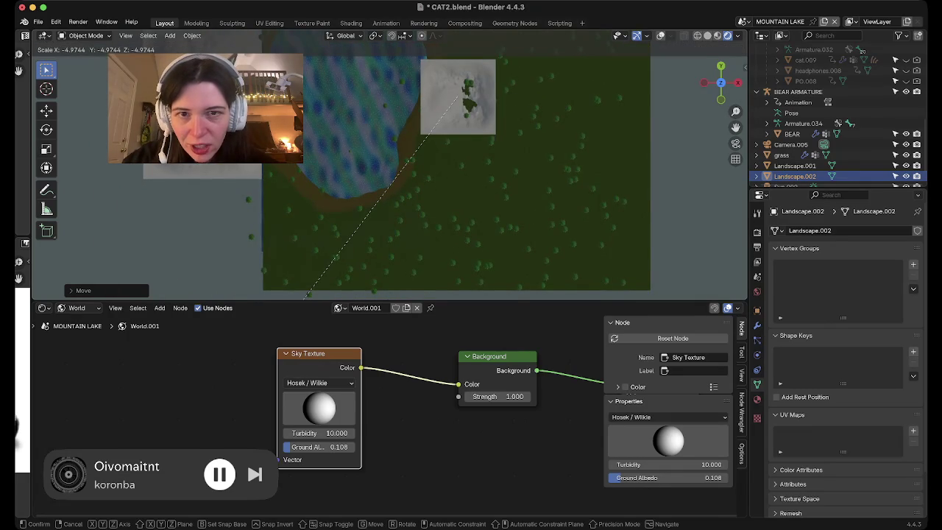
{"action": "key", "text": "Escape"}
{"action": "scroll", "coordinate": [478, 147], "scroll_direction": "up", "scroll_amount": 3}
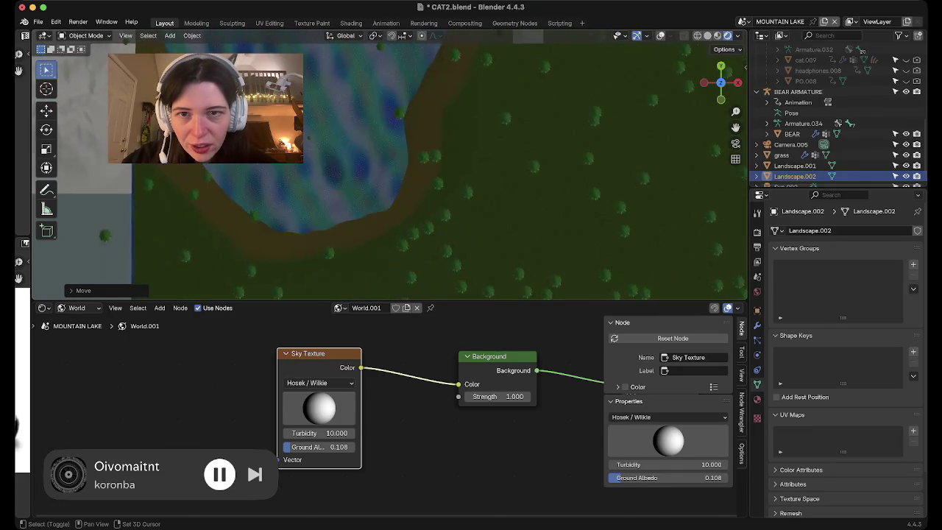
{"action": "scroll", "coordinate": [478, 147], "scroll_direction": "up", "scroll_amount": 3}
{"action": "scroll", "coordinate": [375, 220], "scroll_direction": "down", "scroll_amount": 2}
{"action": "scroll", "coordinate": [375, 221], "scroll_direction": "up", "scroll_amount": 3}
{"action": "scroll", "coordinate": [375, 221], "scroll_direction": "down", "scroll_amount": 3}
{"action": "middle_click_drag", "start_coordinate": [375, 221], "coordinate": [429, 154], "text": "shift"}
{"action": "scroll", "coordinate": [428, 155], "scroll_direction": "down", "scroll_amount": 1}
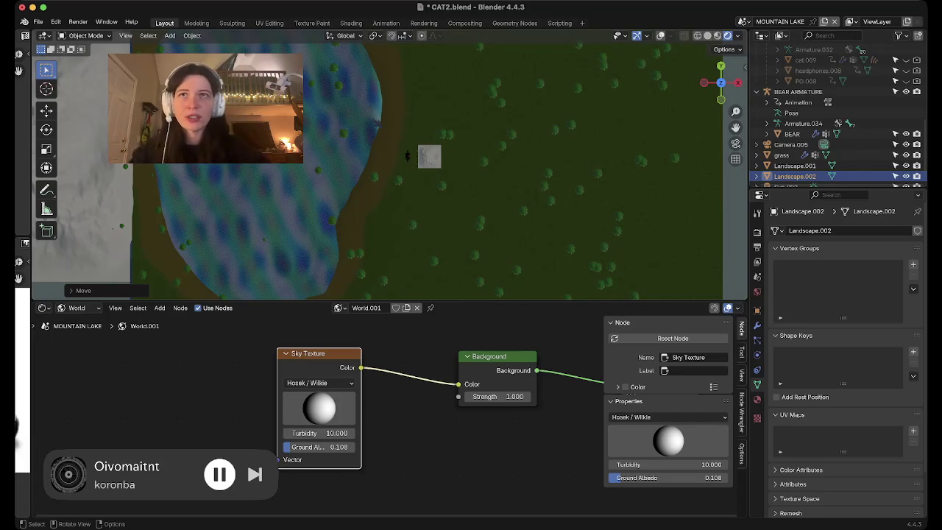
Find the grey landscape plane in top view and move it to the forest's left edge.
{"action": "middle_click_drag", "start_coordinate": [442, 220], "coordinate": [501, 166]}
{"action": "key", "text": "KP_7"}
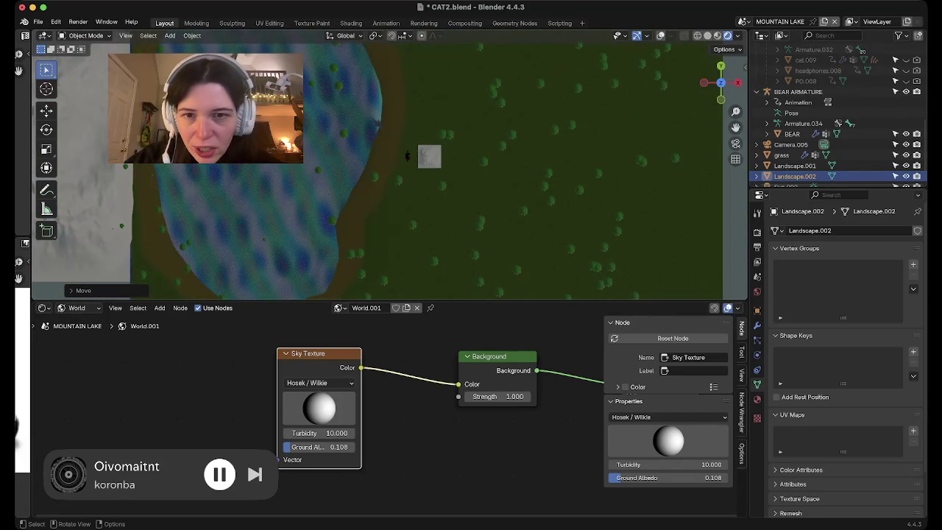
{"action": "scroll", "coordinate": [390, 169], "scroll_direction": "up", "scroll_amount": 2}
{"action": "middle_click_drag", "start_coordinate": [442, 169], "coordinate": [220, 177], "text": "shift"}
{"action": "mouse_move", "coordinate": [349, 169]}
{"action": "middle_mouse_down", "text": "shift"}
{"action": "mouse_move", "coordinate": [184, 175]}
{"action": "mouse_move", "coordinate": [515, 157]}
{"action": "middle_mouse_up", "text": "shift"}
{"action": "scroll", "coordinate": [390, 169], "scroll_direction": "up", "scroll_amount": 1}
{"action": "scroll", "coordinate": [470, 159], "scroll_direction": "down", "scroll_amount": 2}
{"action": "scroll", "coordinate": [434, 162], "scroll_direction": "down", "scroll_amount": 3}
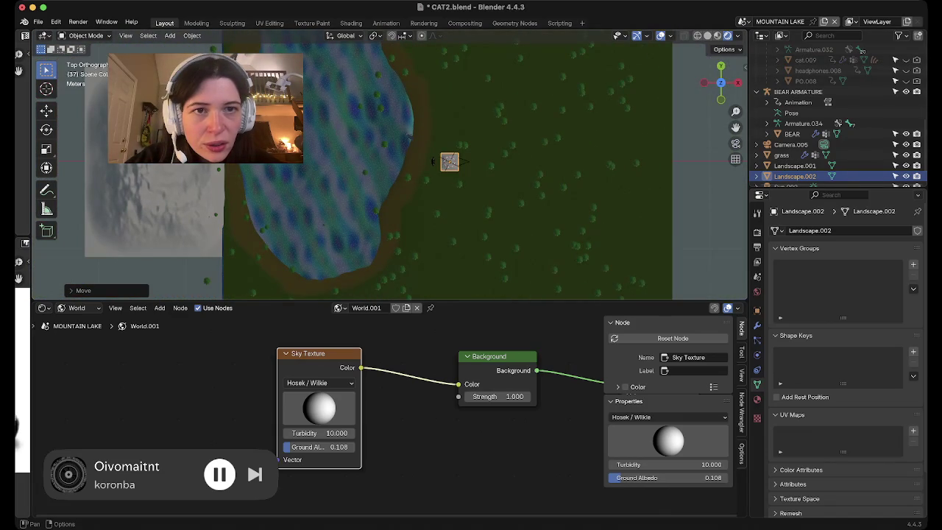
{"action": "key", "text": "g"}
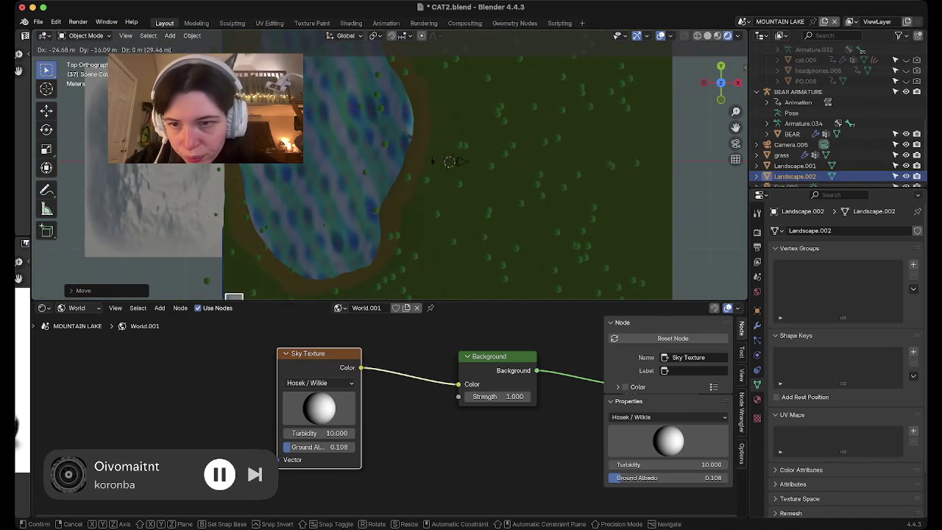
{"action": "left_click", "coordinate": [165, 289]}
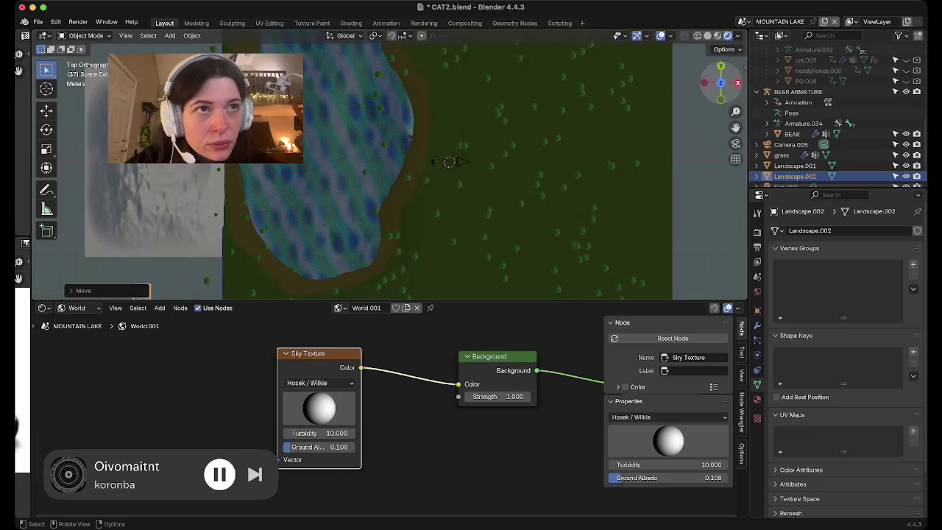
In Right view, enlarge the landscape, then lower it along Z and shift it along Y.
{"action": "left_click", "coordinate": [737, 83]}
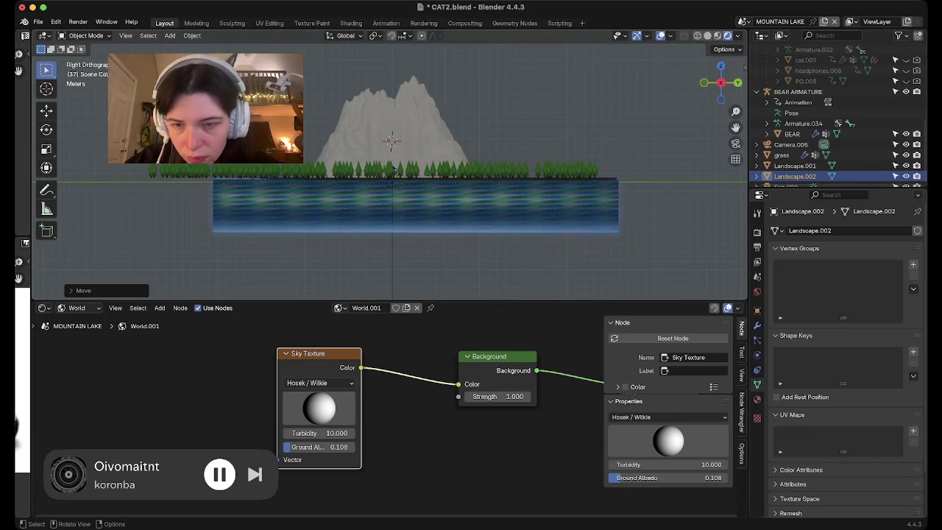
{"action": "key", "text": "s"}
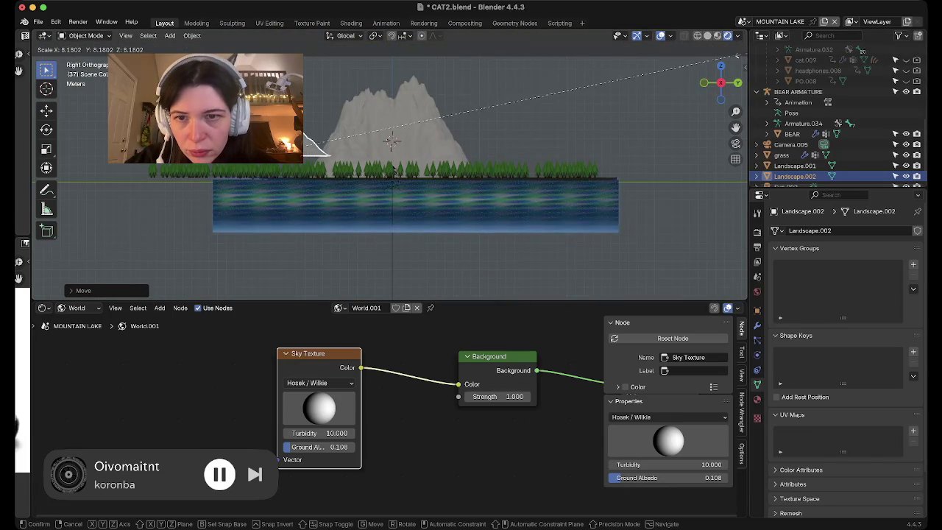
{"action": "left_click", "coordinate": [309, 151]}
{"action": "left_click_drag", "start_coordinate": [720, 82], "coordinate": [728, 92]}
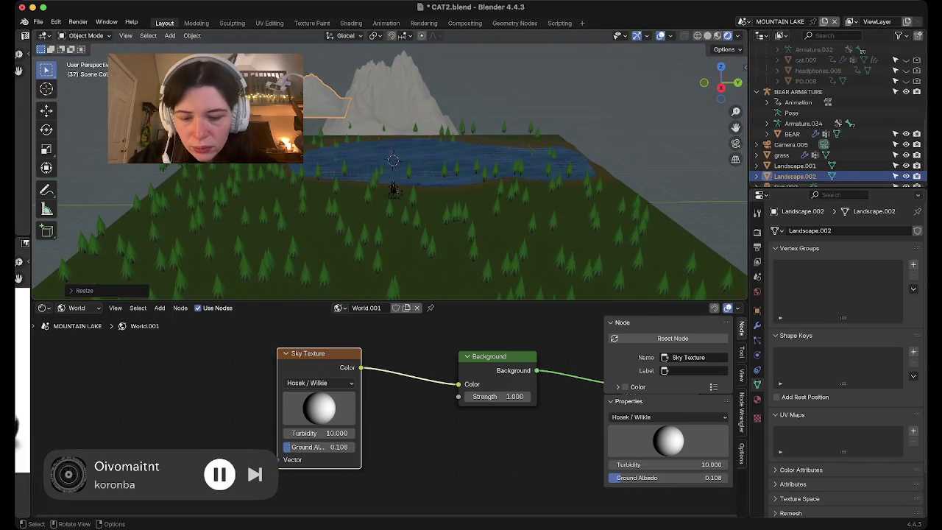
{"action": "key", "text": "g"}
{"action": "key", "text": "z"}
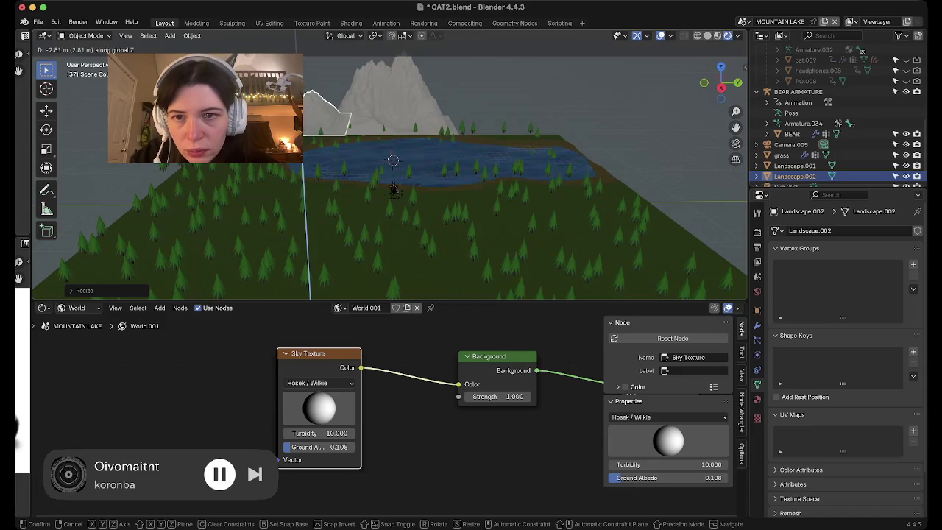
{"action": "key", "text": "Return"}
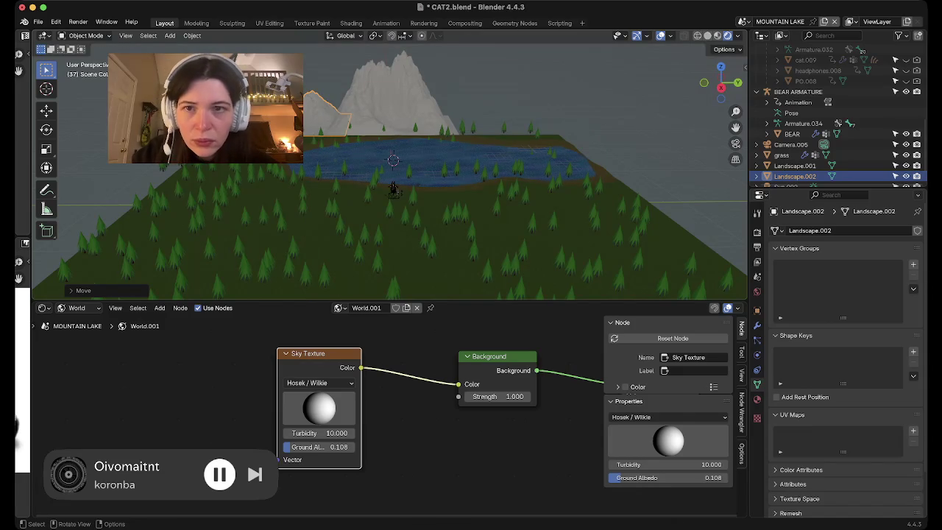
{"action": "key", "text": "g"}
{"action": "key", "text": "y"}
{"action": "key", "text": "Return"}
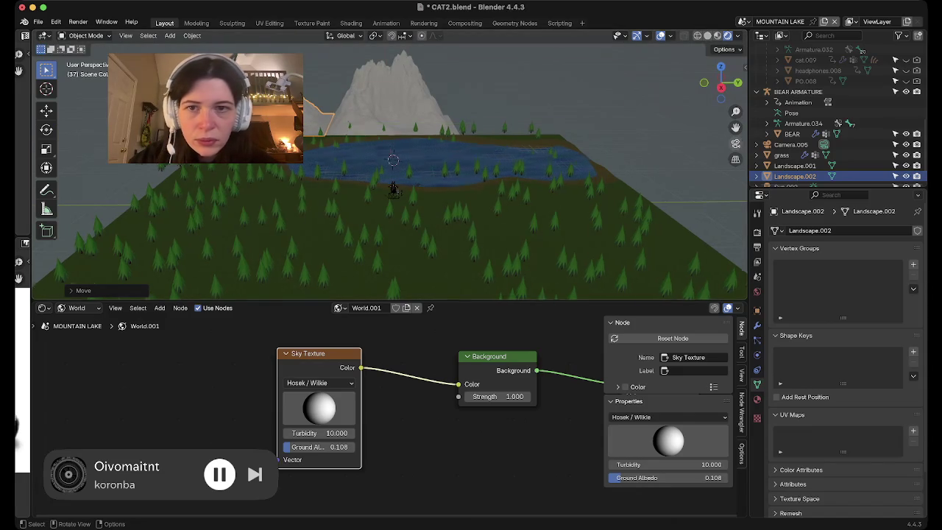
Check the placement through the camera, then deselect and pull back over mountains, trees and lake.
{"action": "left_click", "coordinate": [735, 143]}
{"action": "scroll", "coordinate": [397, 162], "scroll_direction": "down", "scroll_amount": 3}
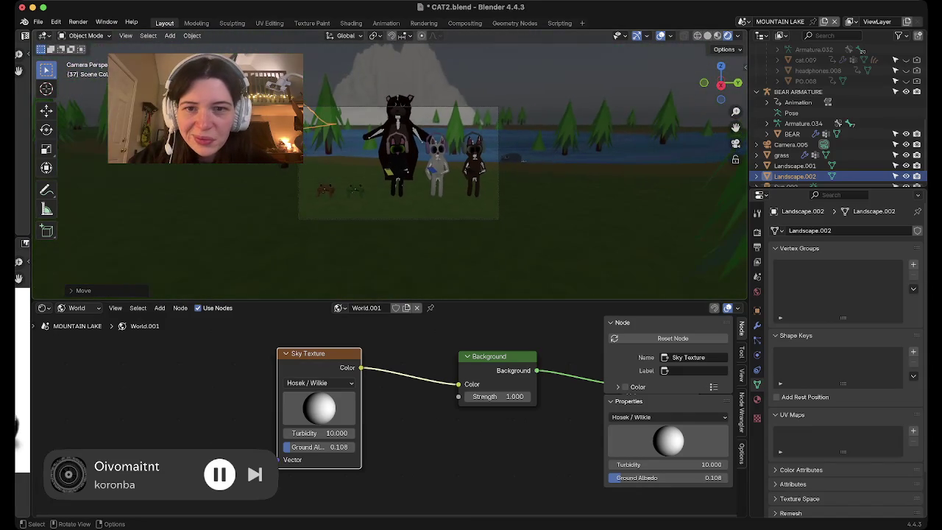
{"action": "key", "text": "alt+a"}
{"action": "middle_click_drag", "start_coordinate": [295, 206], "coordinate": [64, 197]}
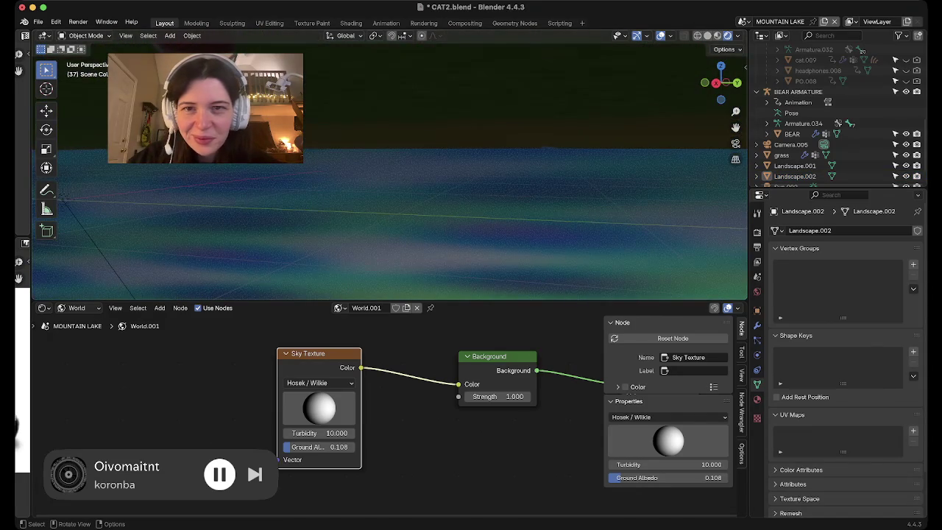
{"action": "scroll", "coordinate": [64, 197], "scroll_direction": "down", "scroll_amount": 5}
{"action": "mouse_move", "coordinate": [475, 210]}
{"action": "middle_mouse_down", "text": "shift"}
{"action": "mouse_move", "coordinate": [228, 193]}
{"action": "mouse_move", "coordinate": [702, 259]}
{"action": "middle_mouse_up", "text": "shift"}
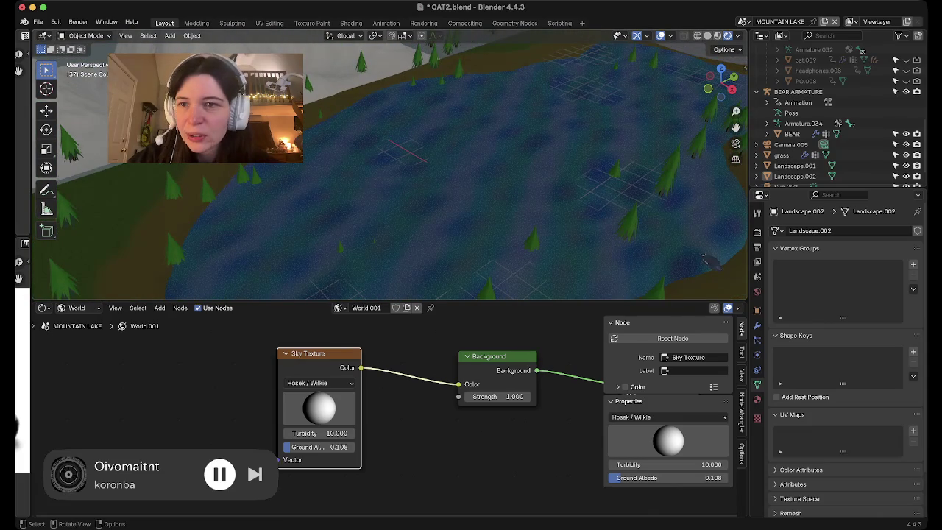
Nudge the second landscape slightly, then inspect the snowy landscape from top view.
{"action": "left_click", "coordinate": [704, 259]}
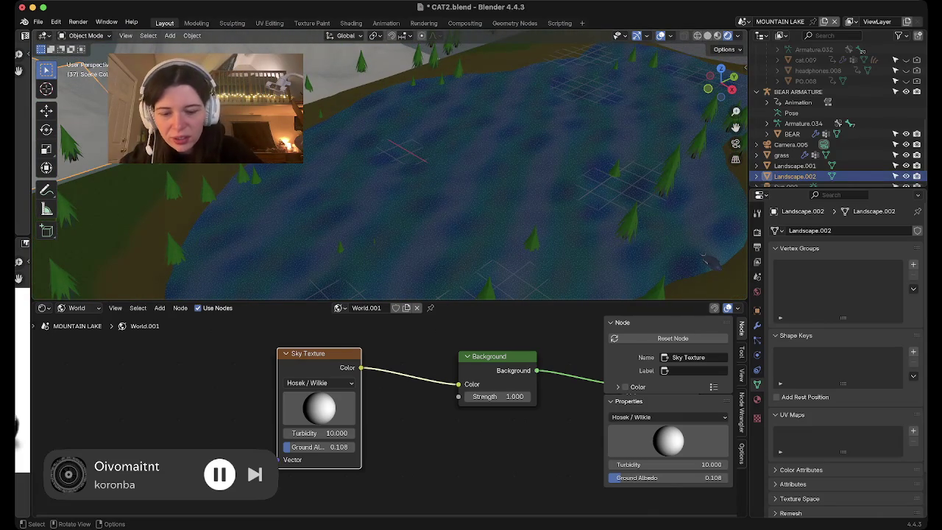
{"action": "key", "text": "g"}
{"action": "left_click", "coordinate": [704, 259]}
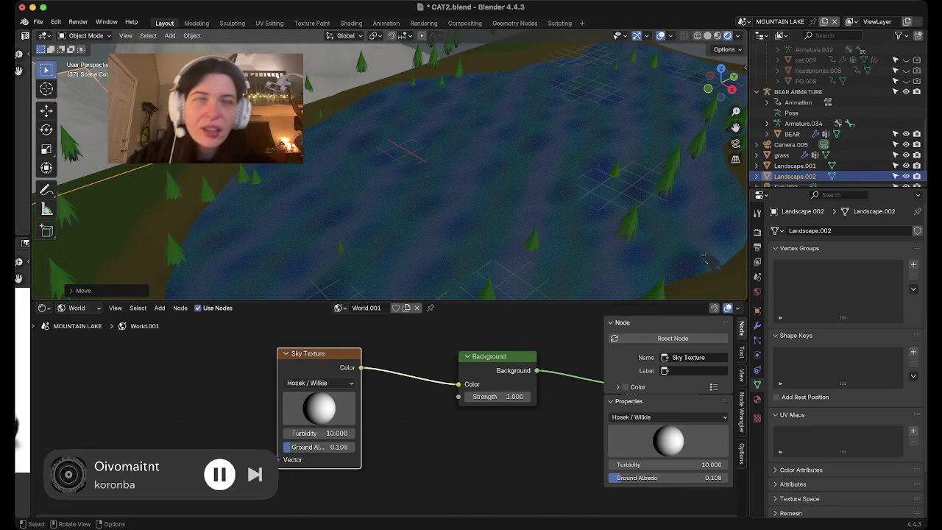
{"action": "middle_click_drag", "start_coordinate": [704, 259], "coordinate": [549, 239]}
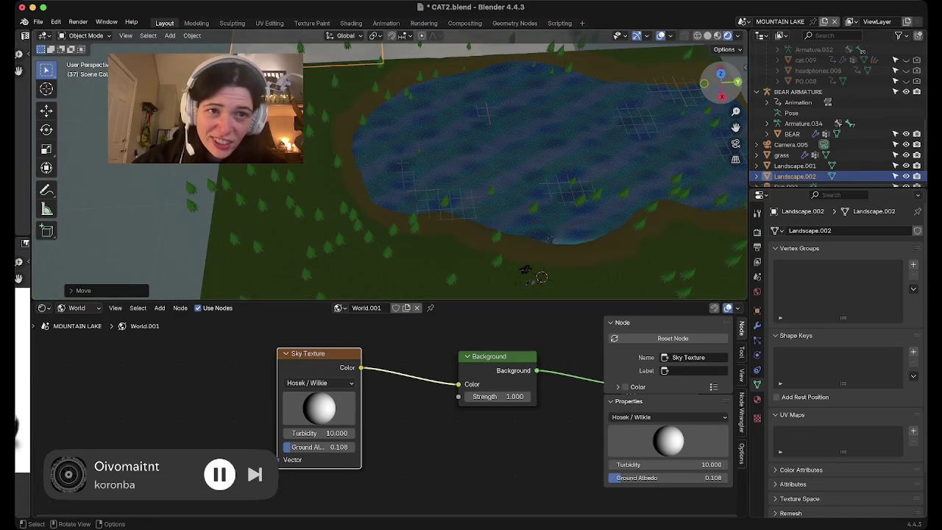
{"action": "key", "text": "KP_7"}
{"action": "middle_click_drag", "start_coordinate": [548, 239], "coordinate": [589, 135], "text": "shift"}
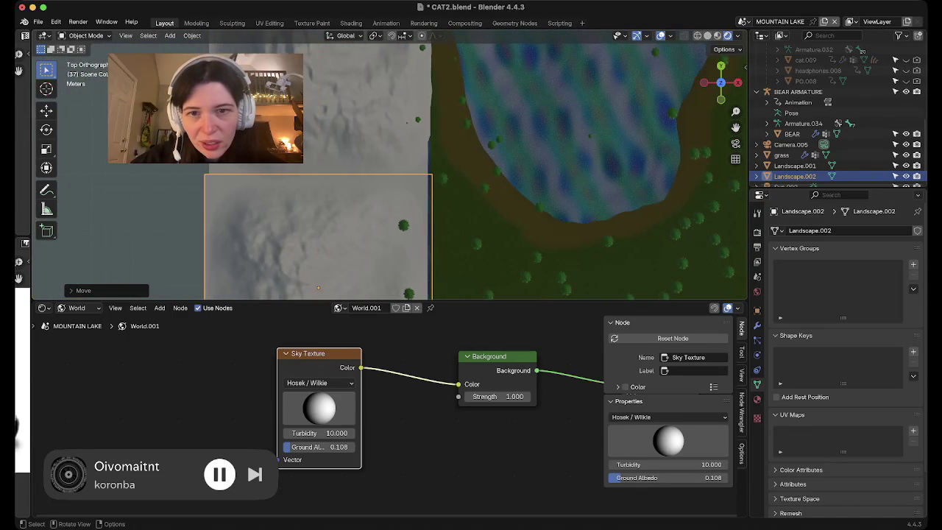
{"action": "scroll", "coordinate": [390, 169], "scroll_direction": "up", "scroll_amount": 3}
{"action": "scroll", "coordinate": [390, 169], "scroll_direction": "up", "scroll_amount": 4}
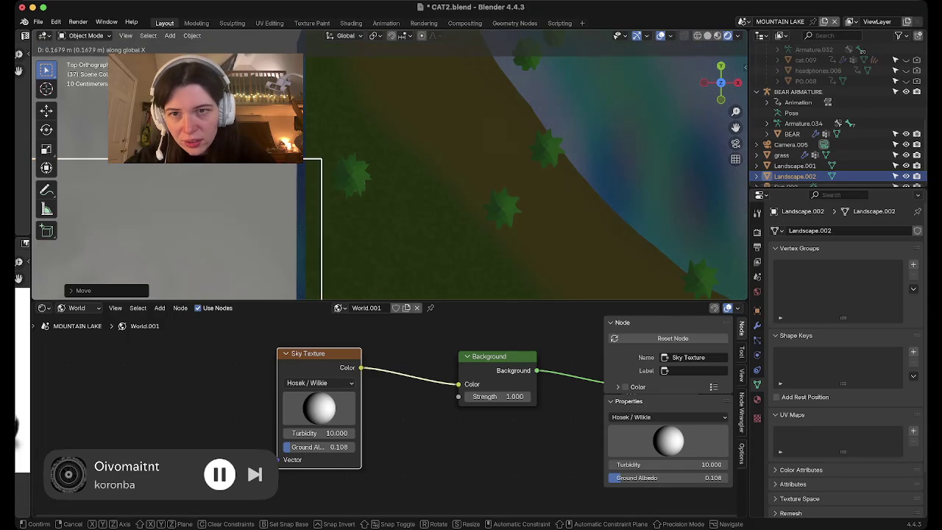
Select the lake water and narrow it along X to 0.9559.
{"action": "left_click", "coordinate": [794, 166]}
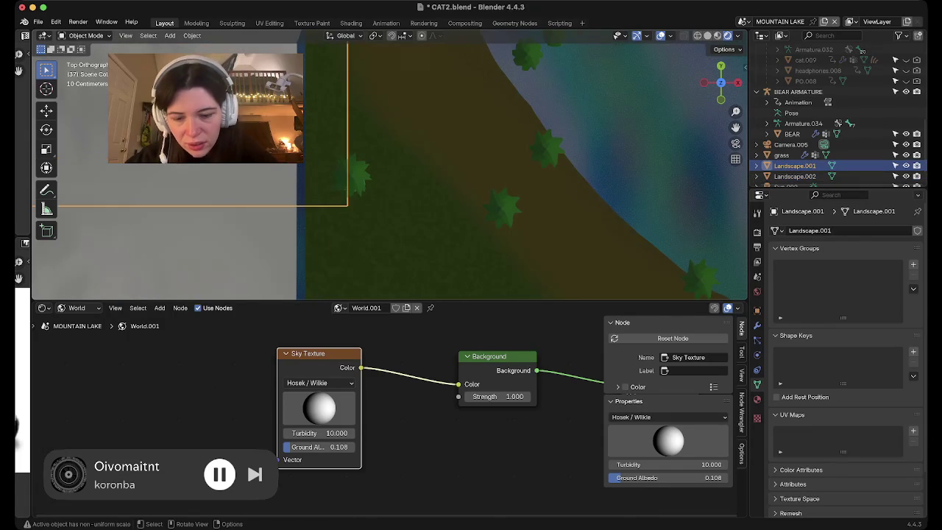
{"action": "middle_click_drag", "start_coordinate": [390, 170], "coordinate": [456, 147]}
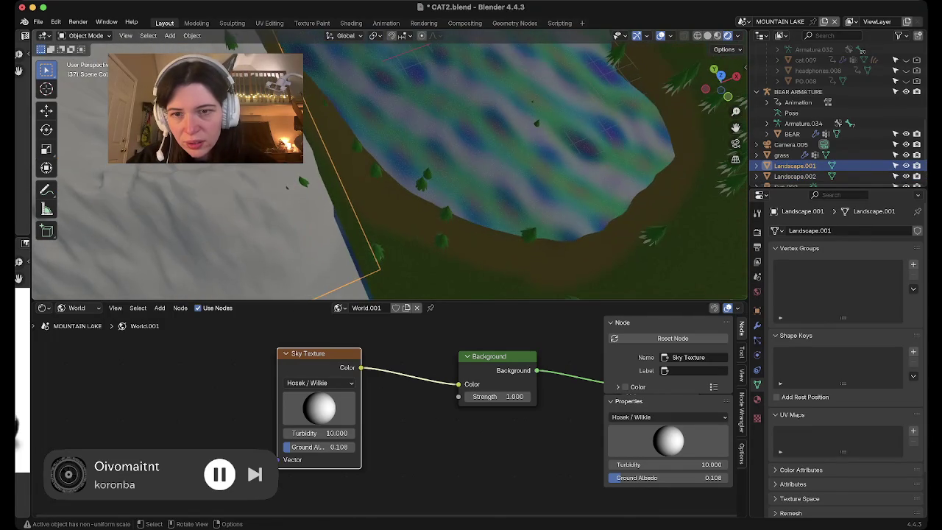
{"action": "left_click", "coordinate": [515, 147]}
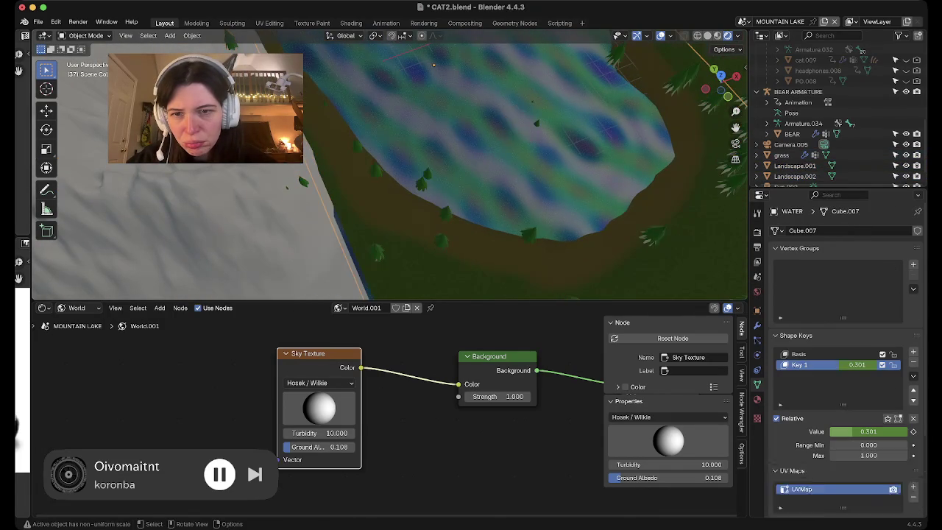
{"action": "middle_click_drag", "start_coordinate": [441, 147], "coordinate": [441, 221]}
{"action": "mouse_move", "coordinate": [441, 184]}
{"action": "middle_mouse_down"}
{"action": "mouse_move", "coordinate": [456, 221]}
{"action": "mouse_move", "coordinate": [610, 209]}
{"action": "mouse_move", "coordinate": [572, 203]}
{"action": "middle_mouse_up"}
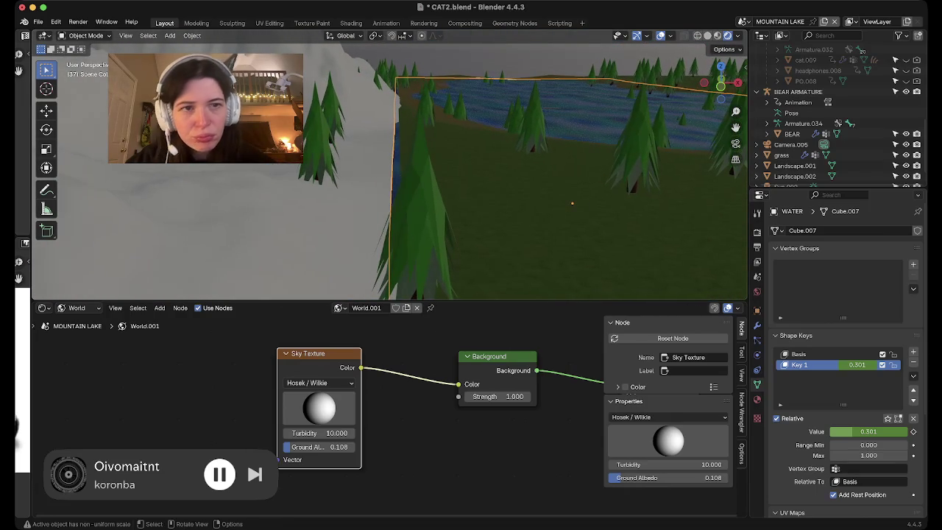
{"action": "key", "text": "s"}
{"action": "key", "text": "x"}
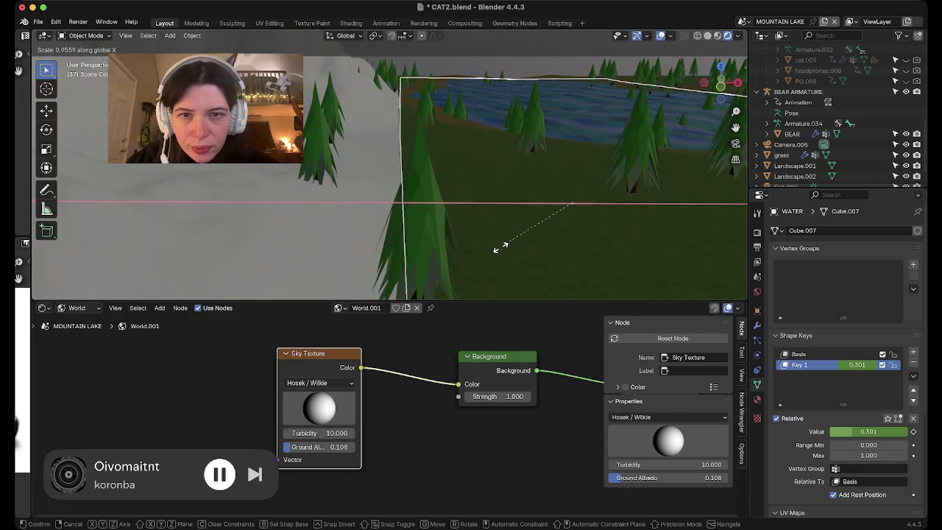
{"action": "left_click", "coordinate": [504, 246]}
Play and stop the animation, pull back over the whole lake, and select Landscape.002.
{"action": "mouse_move", "coordinate": [505, 246]}
{"action": "middle_mouse_down"}
{"action": "mouse_move", "coordinate": [515, 221]}
{"action": "mouse_move", "coordinate": [471, 213]}
{"action": "middle_mouse_up"}
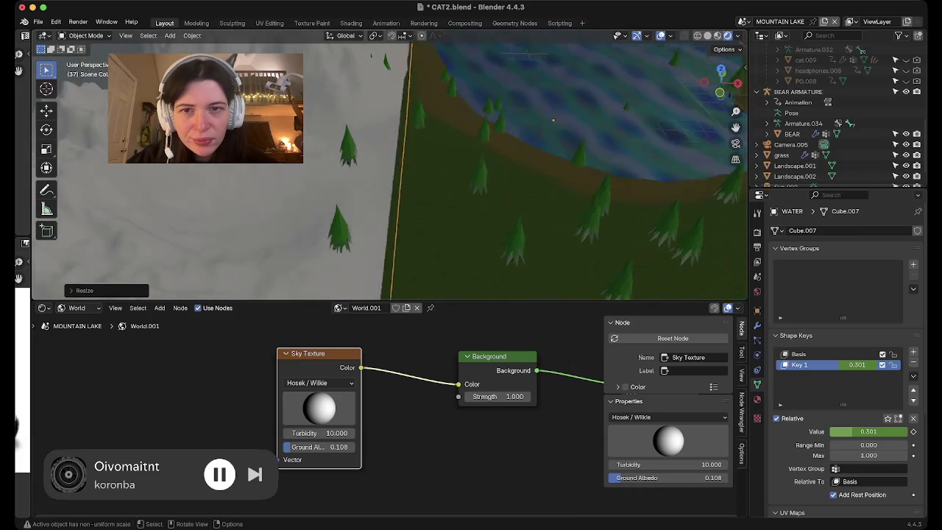
{"action": "key", "text": "space"}
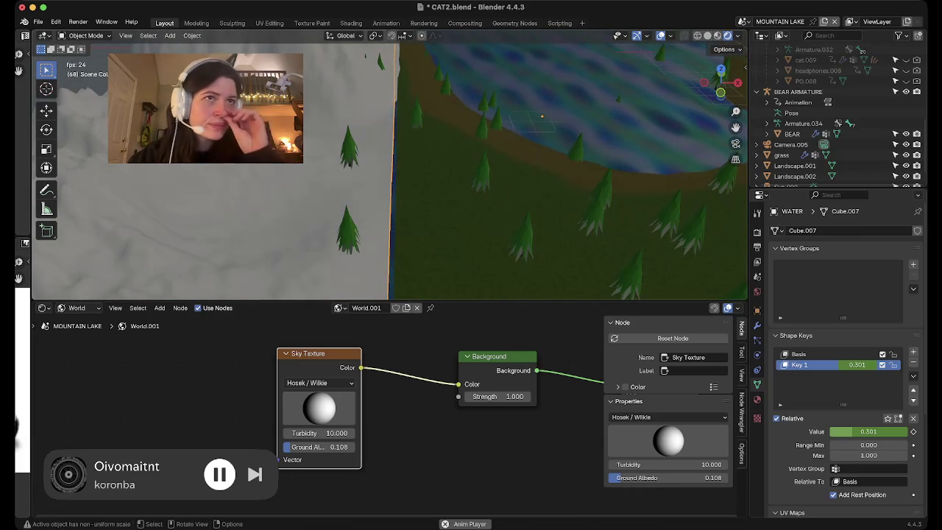
{"action": "key", "text": "space"}
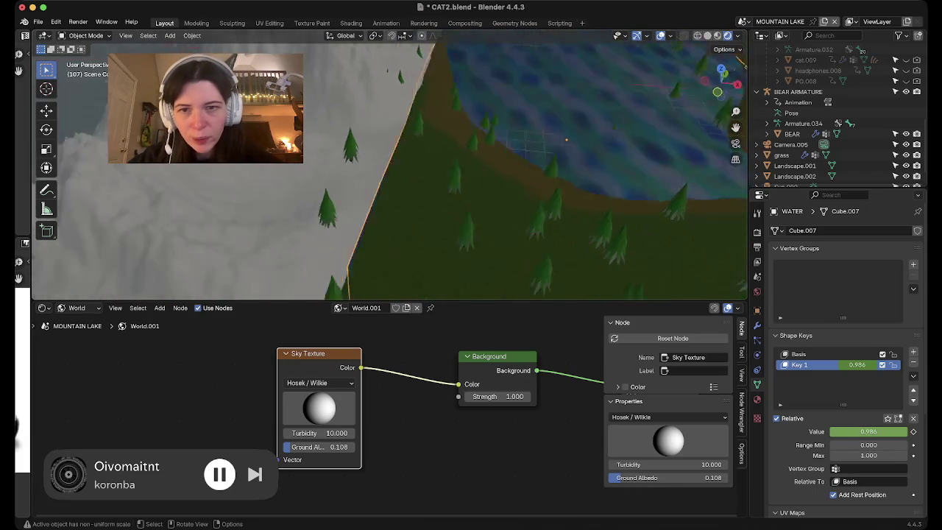
{"action": "middle_click_drag", "start_coordinate": [471, 214], "coordinate": [495, 214]}
{"action": "left_click", "coordinate": [795, 176]}
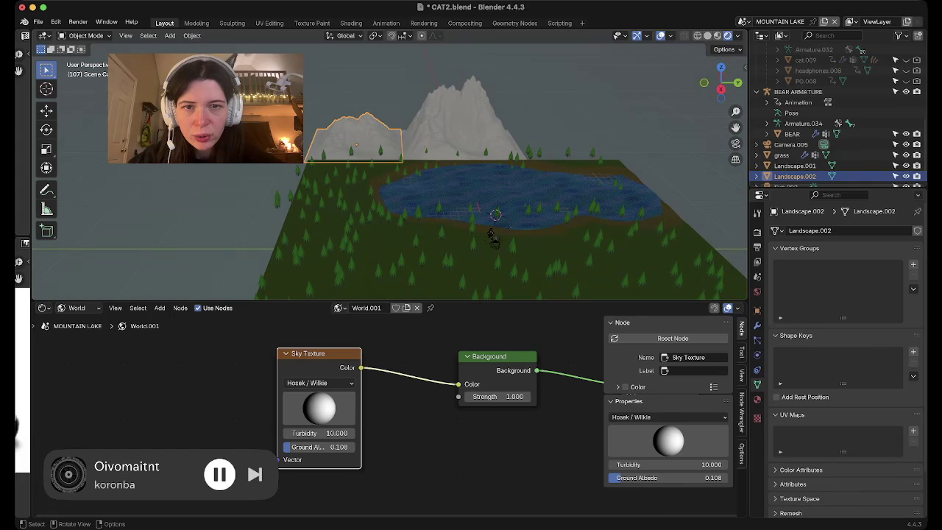
Add a new landscape mesh, Landscape.003, to the scene.
{"action": "key", "text": "shift+s"}
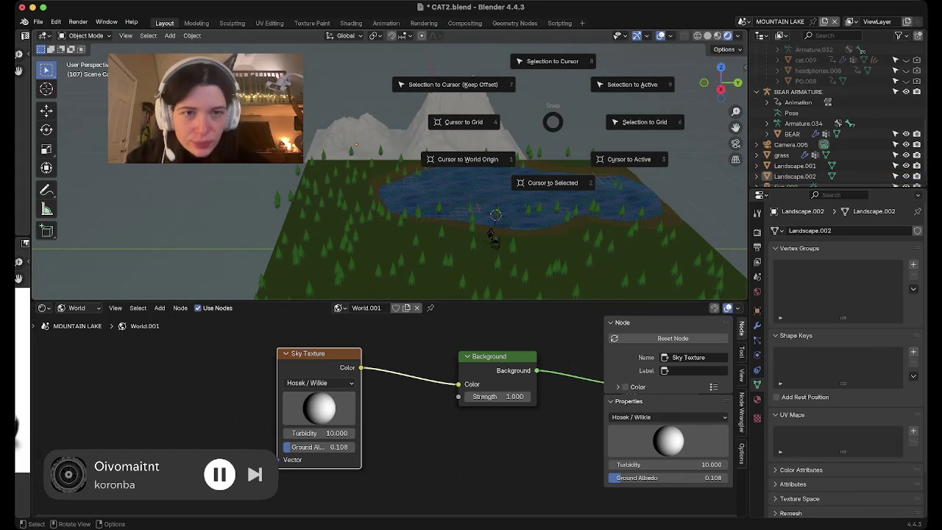
{"action": "key", "text": "Escape"}
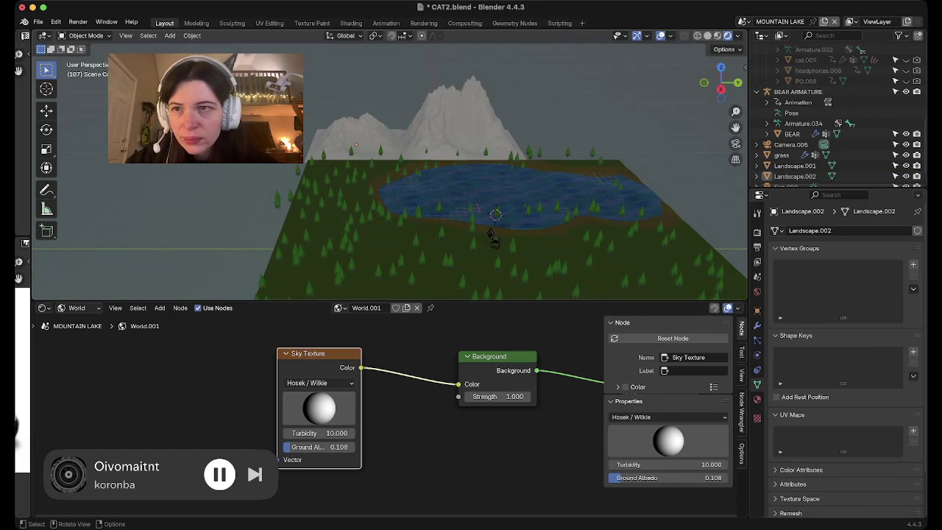
{"action": "key", "text": "shift+a"}
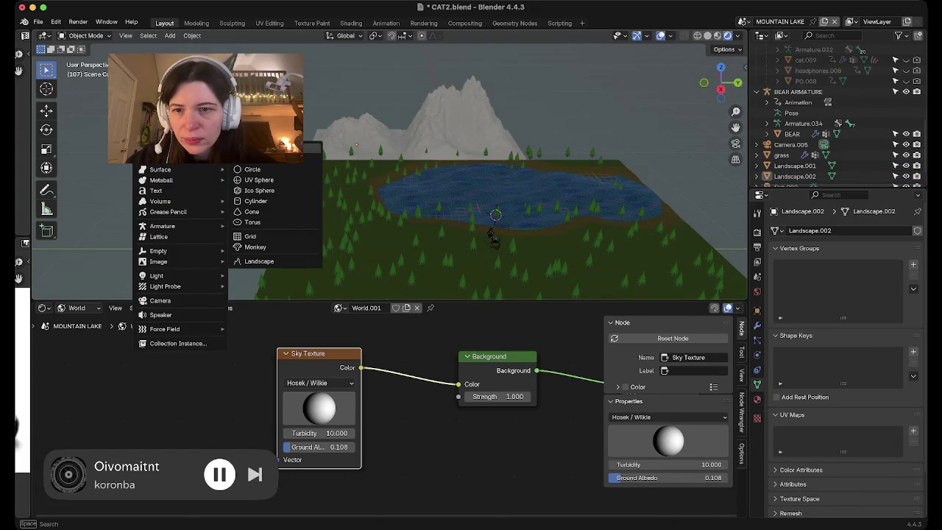
{"action": "left_click", "coordinate": [259, 260]}
{"action": "middle_click_drag", "start_coordinate": [259, 260], "coordinate": [293, 279]}
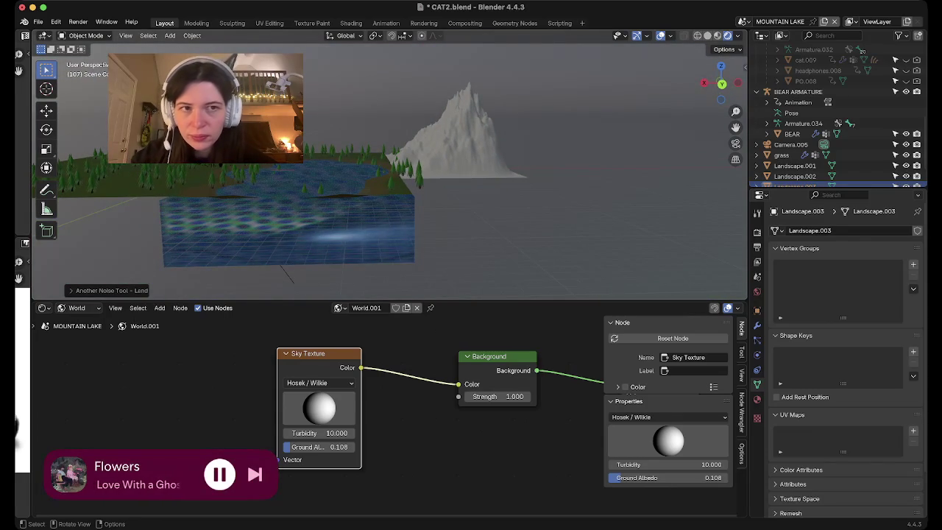
Move the new landscape across the map in top view.
{"action": "key", "text": "g"}
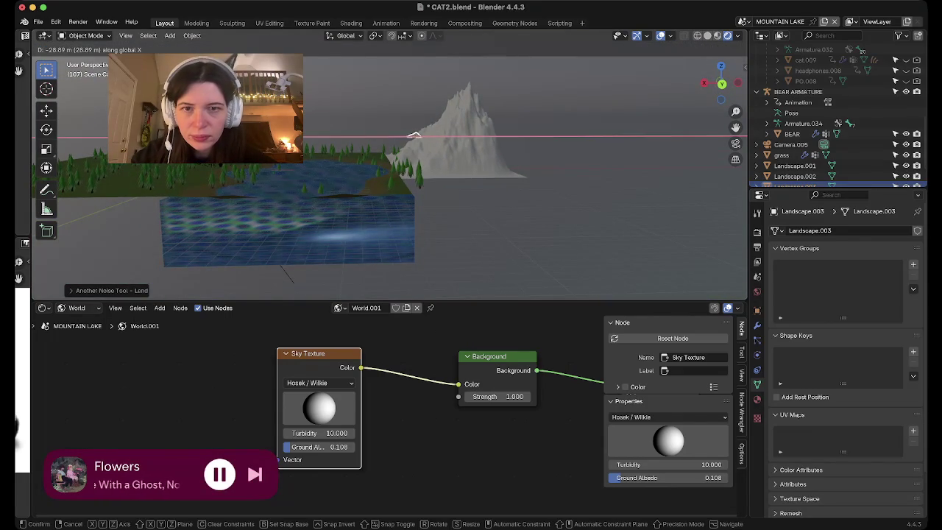
{"action": "left_click", "coordinate": [468, 136]}
{"action": "key", "text": "KP_7"}
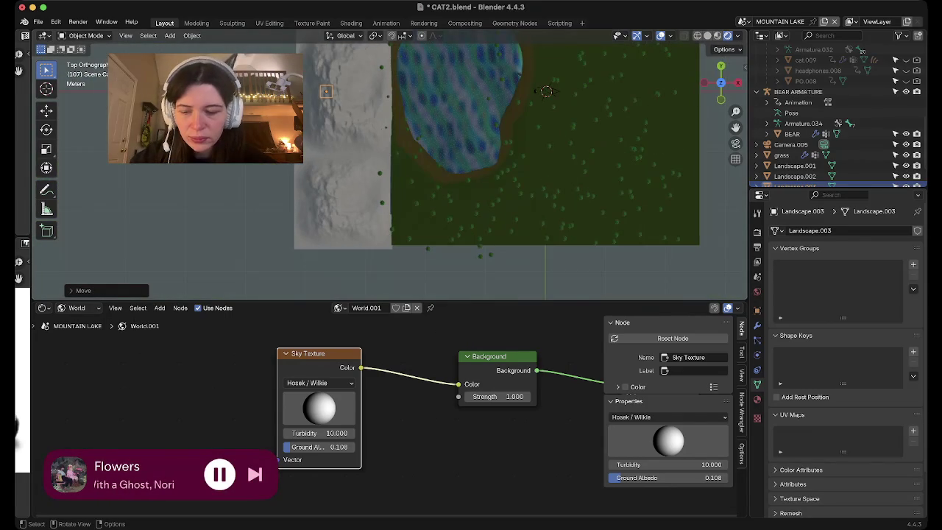
{"action": "middle_click_drag", "start_coordinate": [468, 136], "coordinate": [456, 147], "text": "shift"}
{"action": "key", "text": "g"}
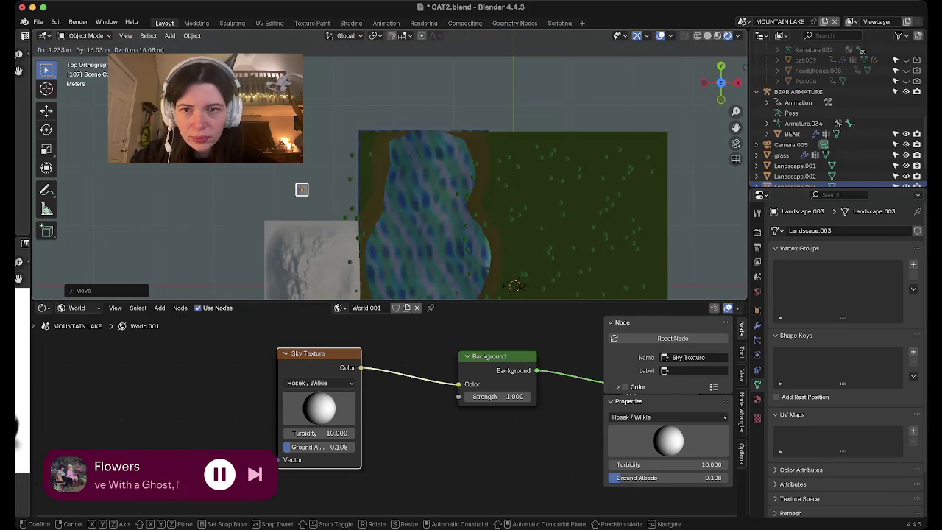
{"action": "left_click", "coordinate": [318, 170]}
Check the landscape in orthographic side and top views, then enlarge it.
{"action": "left_click", "coordinate": [738, 82]}
{"action": "left_click_drag", "start_coordinate": [728, 84], "coordinate": [715, 82]}
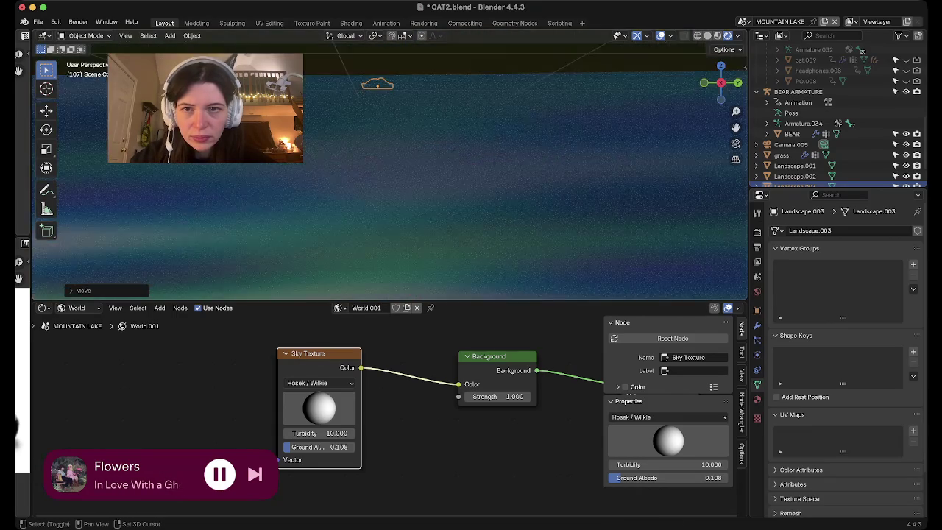
{"action": "key", "text": "KP_5"}
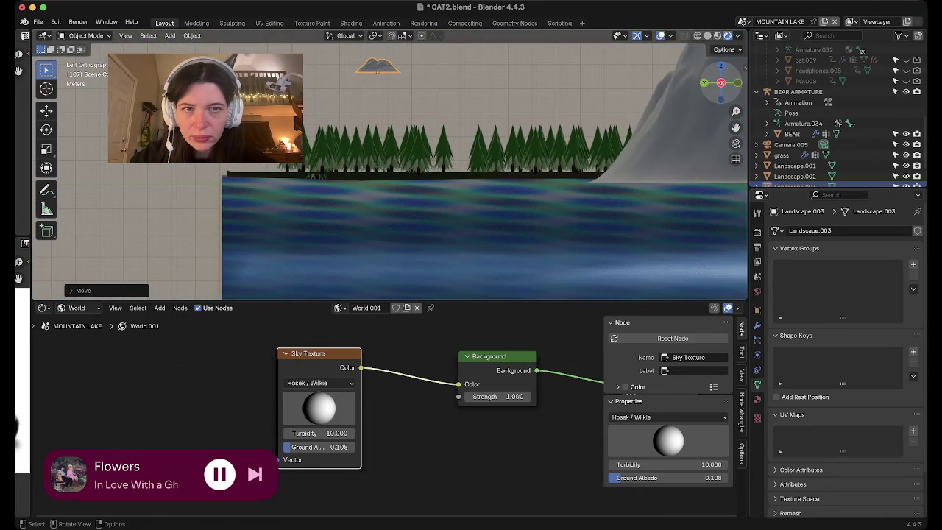
{"action": "left_click", "coordinate": [732, 85]}
{"action": "scroll", "coordinate": [175, 190], "scroll_direction": "down", "scroll_amount": 3}
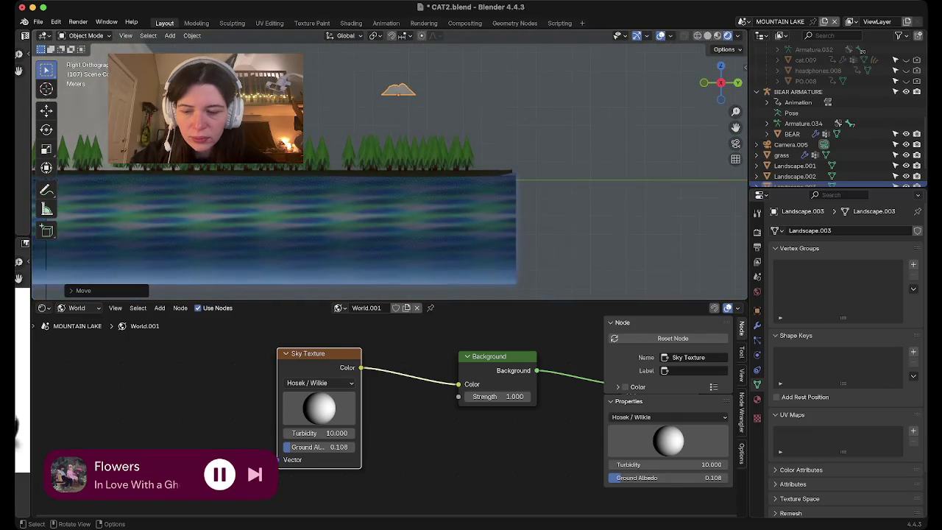
{"action": "mouse_move", "coordinate": [175, 162]}
{"action": "middle_mouse_down", "text": "shift"}
{"action": "mouse_move", "coordinate": [175, 189]}
{"action": "mouse_move", "coordinate": [233, 171]}
{"action": "middle_mouse_up", "text": "shift"}
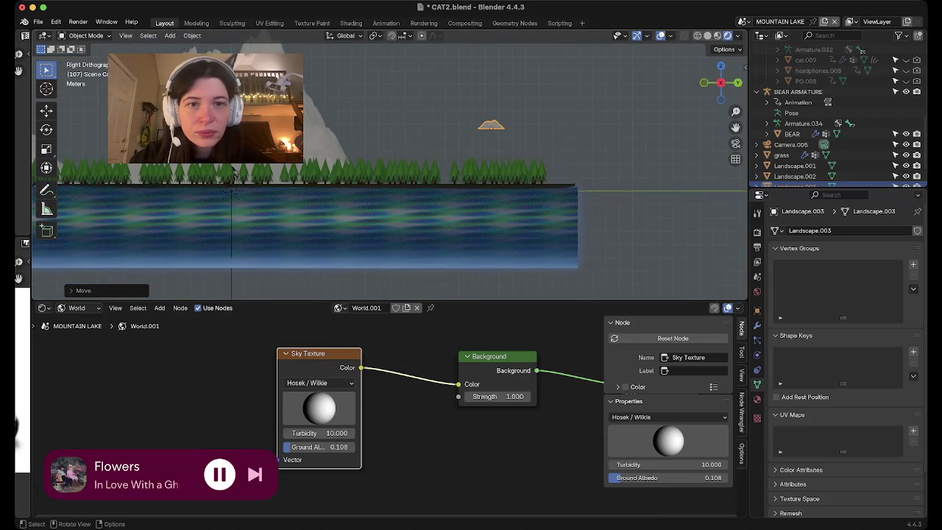
{"action": "left_click", "coordinate": [721, 66]}
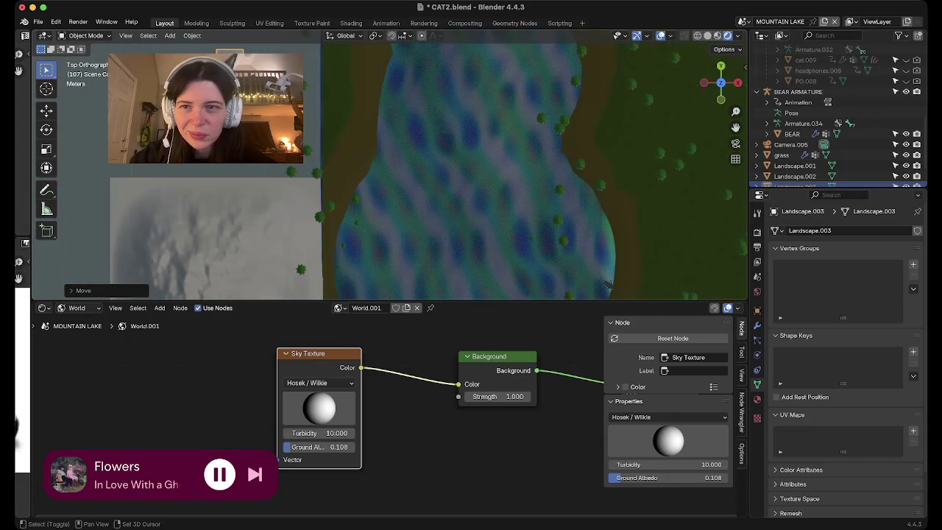
{"action": "middle_click_drag", "start_coordinate": [363, 110], "coordinate": [383, 126], "text": "shift"}
{"action": "key", "text": "s"}
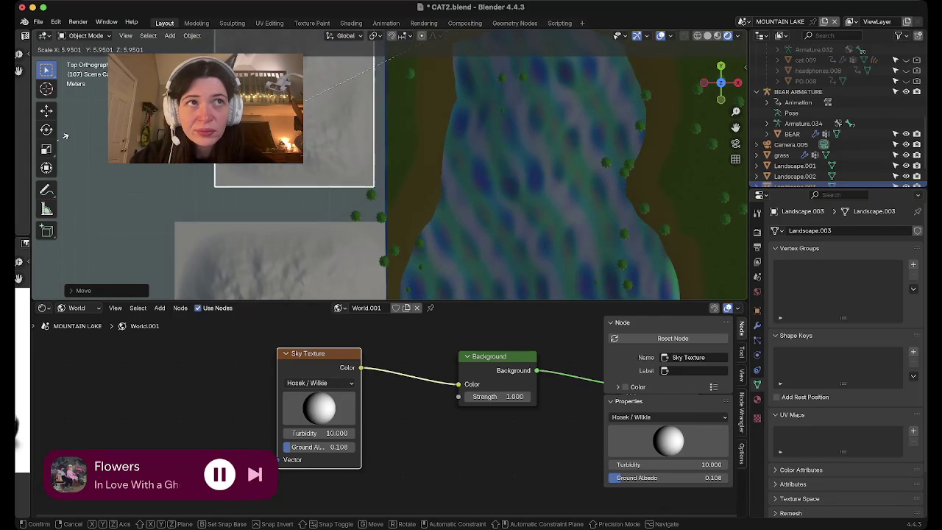
{"action": "left_click", "coordinate": [728, 231]}
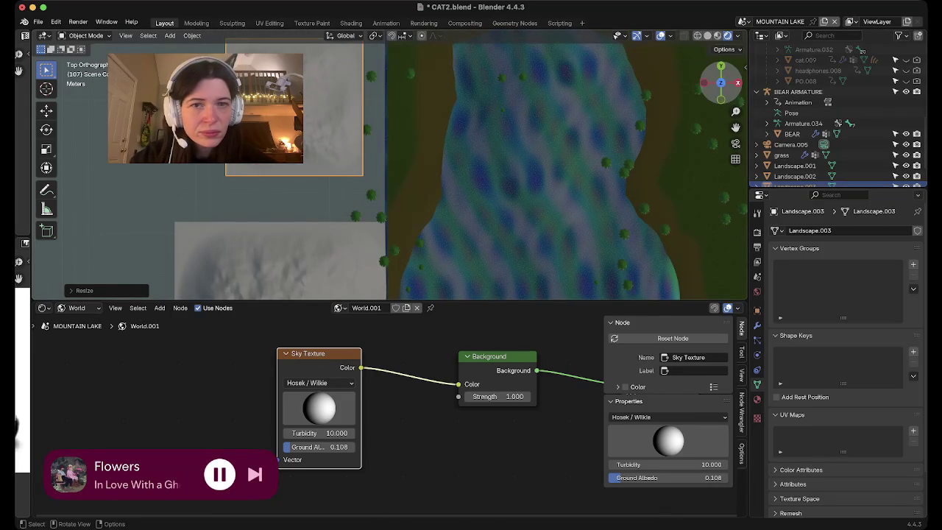
Stretch the landscape about 2.1× along the Y axis.
{"action": "left_click", "coordinate": [738, 83]}
{"action": "key", "text": "s"}
{"action": "key", "text": "y"}
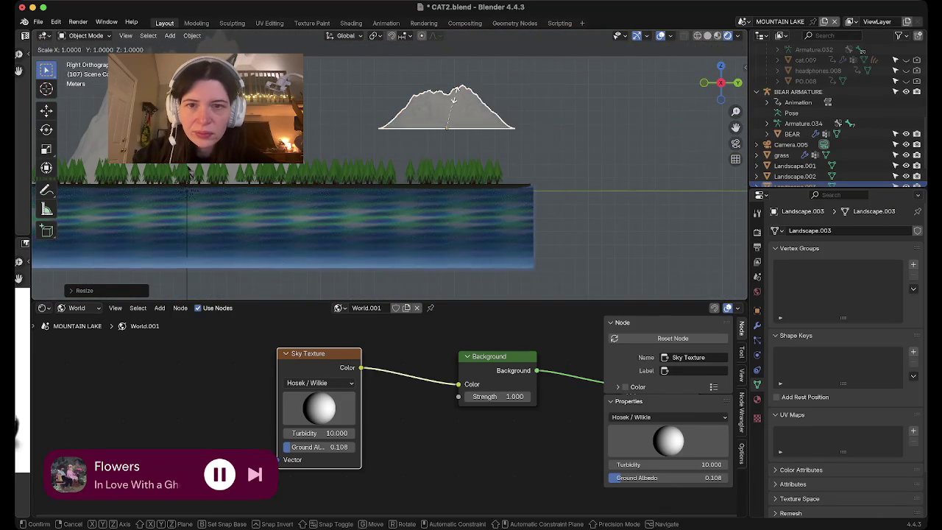
{"action": "left_click", "coordinate": [505, 95]}
Place it at the terrain's far edge, lowered 3.9 m, and check through the camera.
{"action": "left_click", "coordinate": [720, 66]}
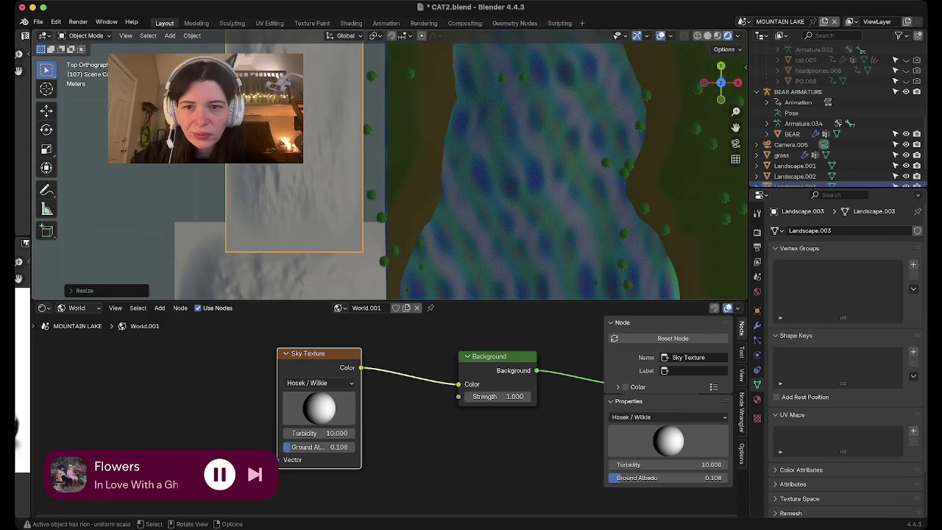
{"action": "key", "text": "g"}
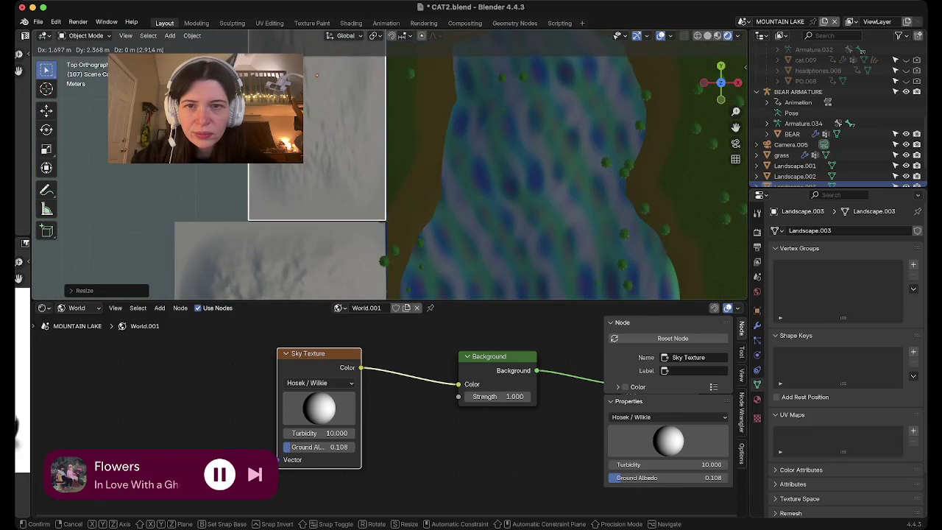
{"action": "key", "text": "Return"}
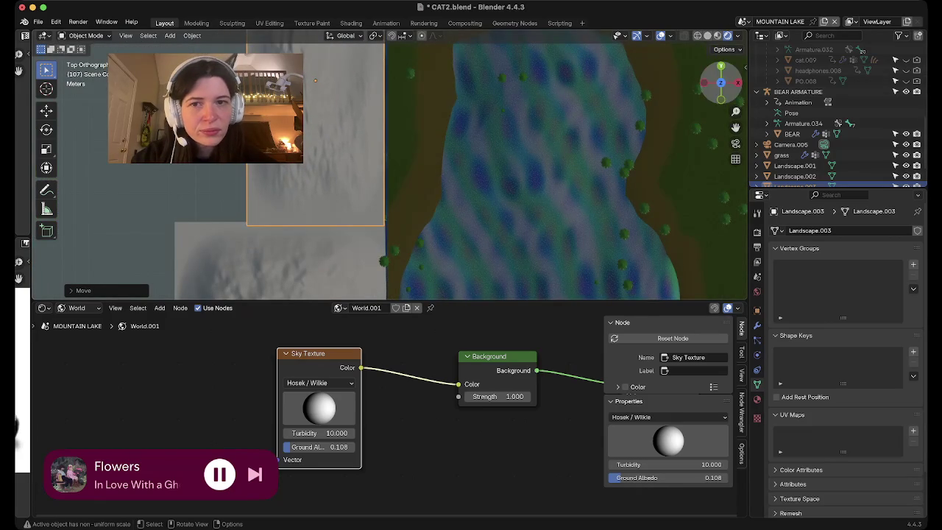
{"action": "left_click", "coordinate": [721, 66]}
{"action": "key", "text": "g"}
{"action": "key", "text": "z"}
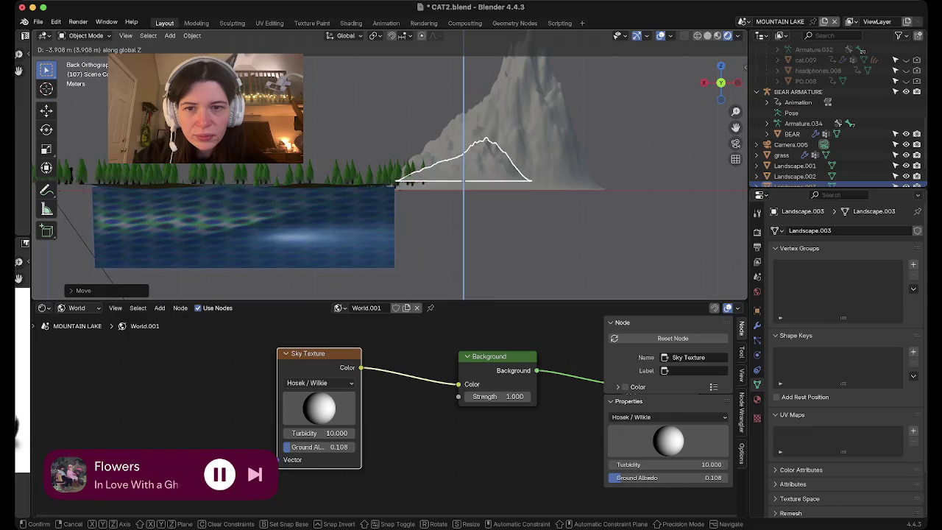
{"action": "key", "text": "Return"}
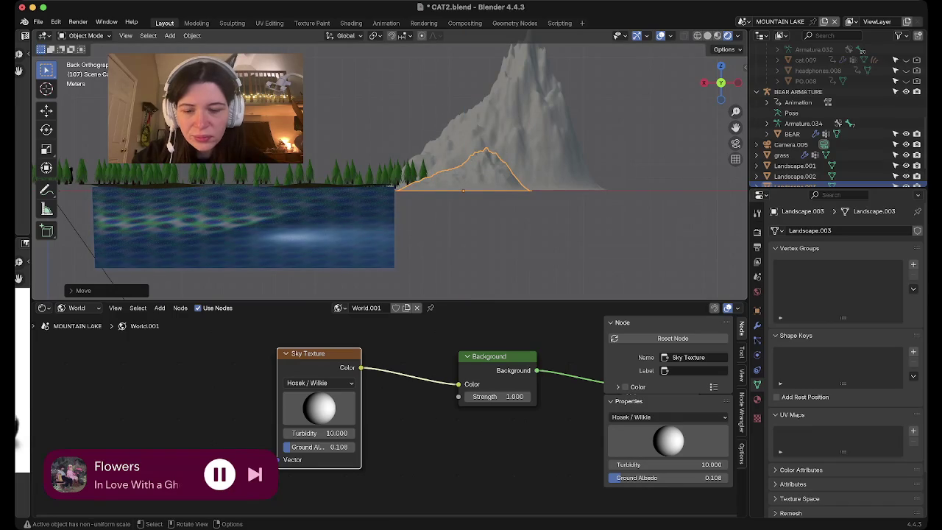
{"action": "key", "text": "g"}
{"action": "key", "text": "Return"}
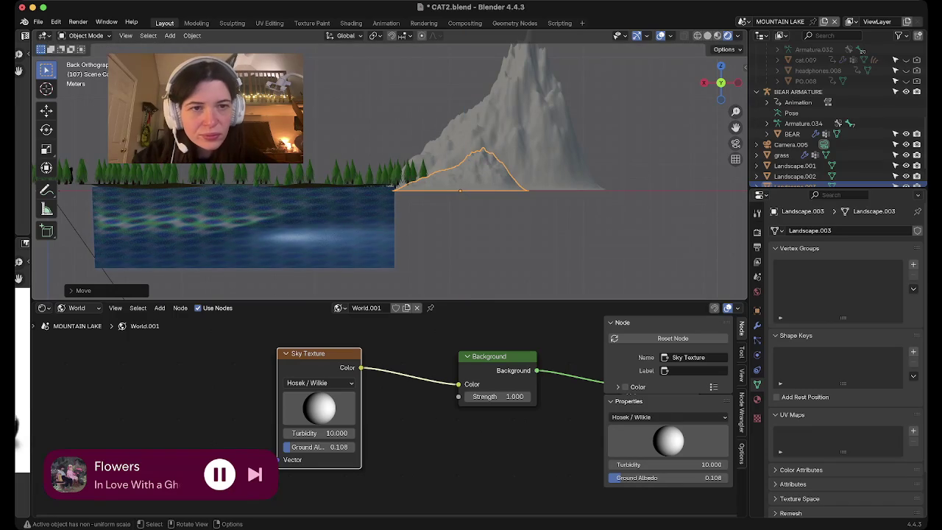
{"action": "key", "text": "KP_0"}
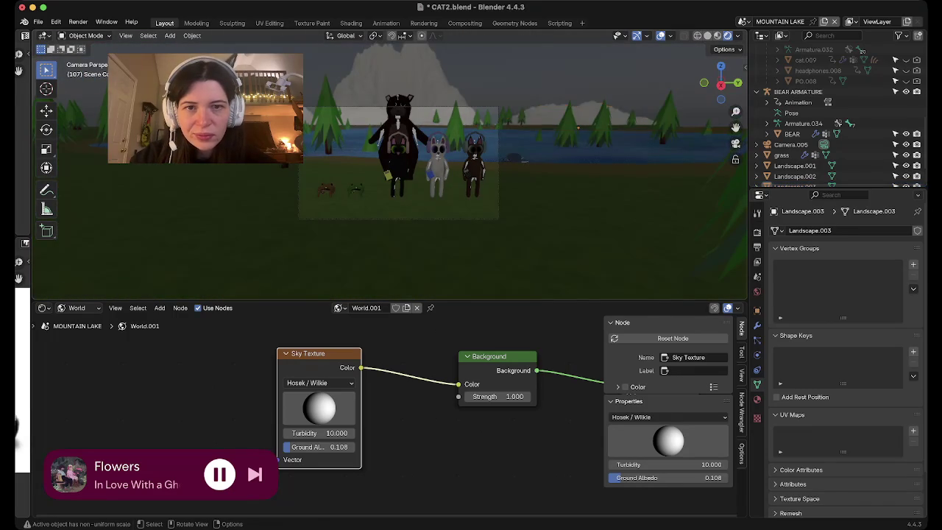
Scale the right mountain, Landscape.003, about 2× along Z, then deselect it.
{"action": "scroll", "coordinate": [390, 164], "scroll_direction": "down", "scroll_amount": 3}
{"action": "scroll", "coordinate": [389, 164], "scroll_direction": "down", "scroll_amount": 3}
{"action": "scroll", "coordinate": [390, 164], "scroll_direction": "down", "scroll_amount": 2}
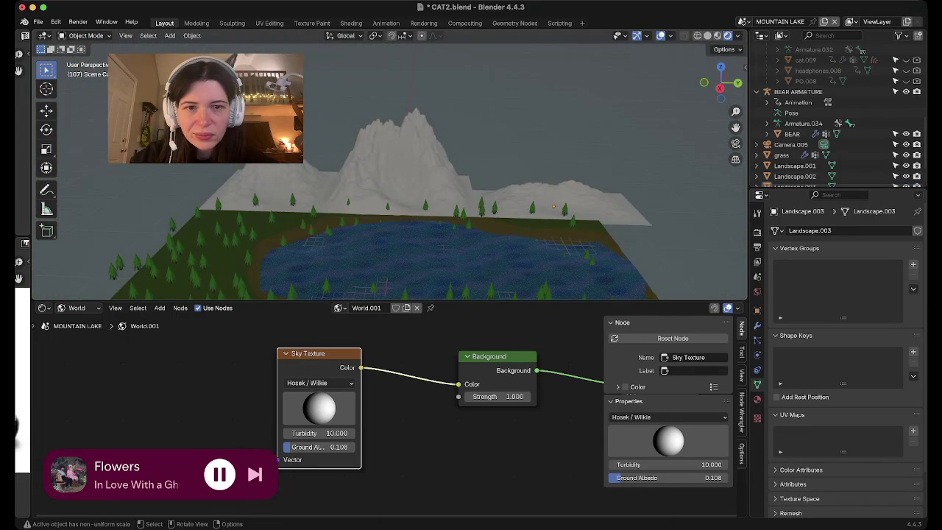
{"action": "left_click", "coordinate": [553, 205]}
{"action": "middle_click_drag", "start_coordinate": [553, 206], "coordinate": [553, 184]}
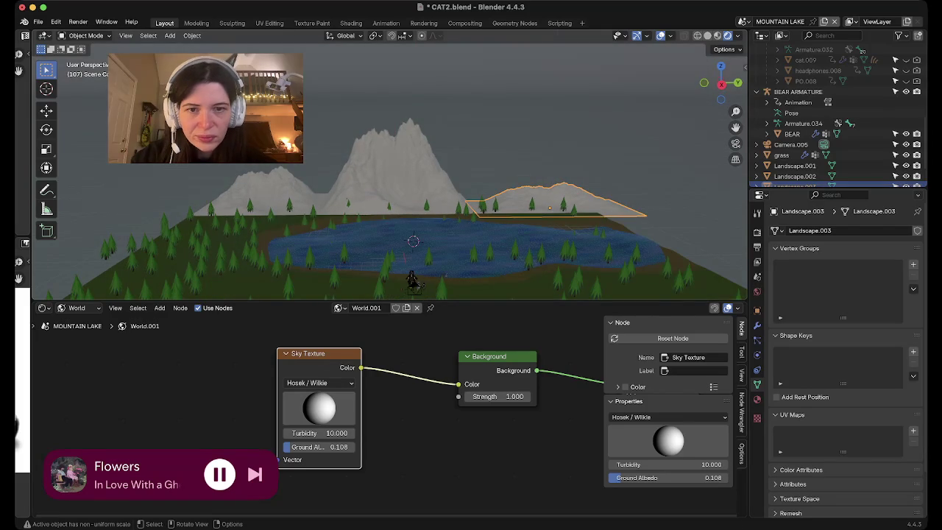
{"action": "key", "text": "s"}
{"action": "key", "text": "z"}
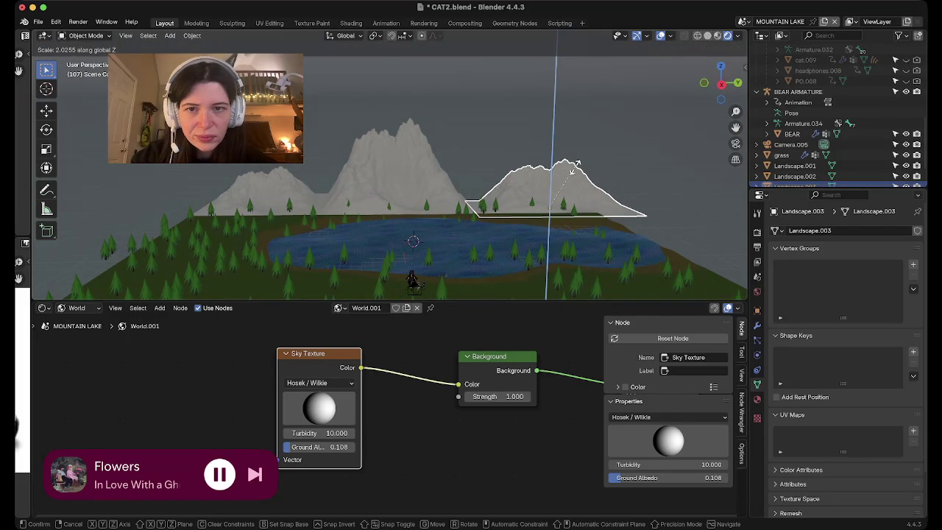
{"action": "left_click", "coordinate": [576, 164]}
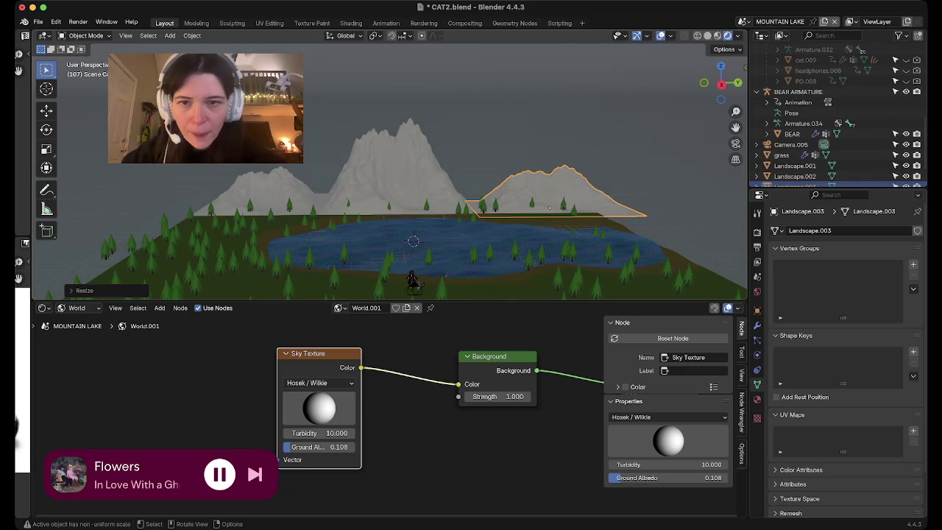
{"action": "key", "text": "alt+a"}
{"action": "key", "text": "shift+a"}
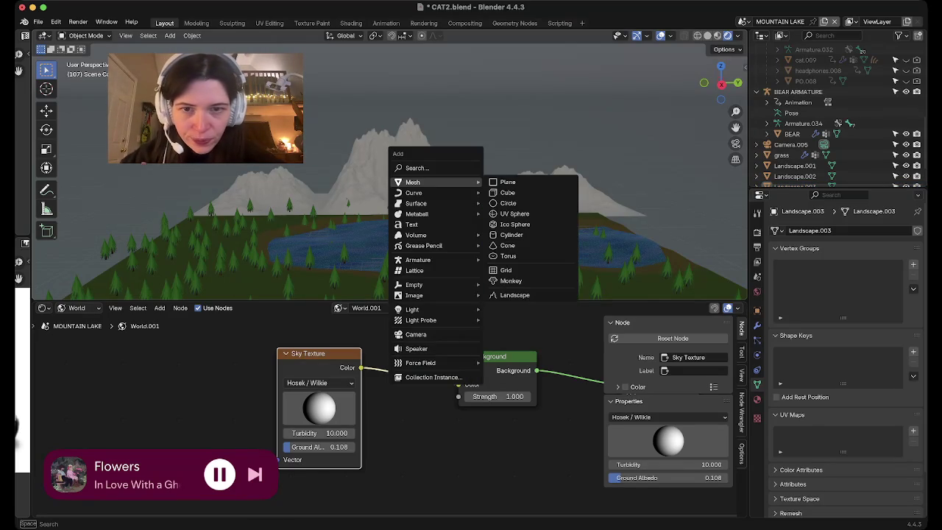
Add Landscape.004 and place it, enlarged, left of the main peak in top view.
{"action": "left_click", "coordinate": [515, 295]}
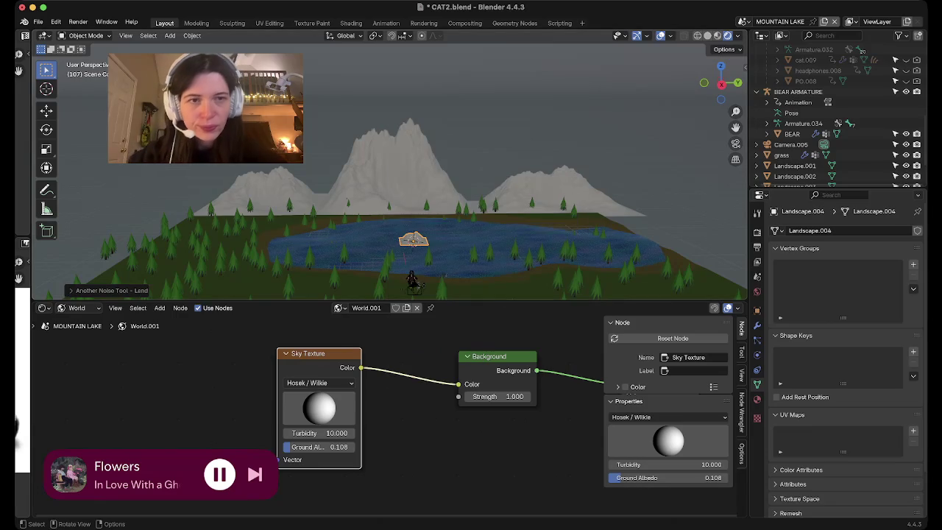
{"action": "left_click", "coordinate": [720, 64]}
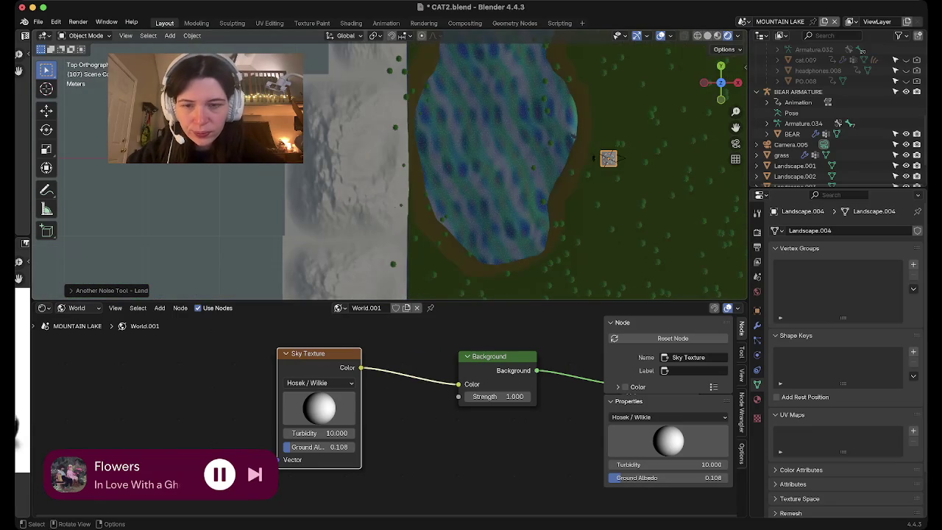
{"action": "key", "text": "g"}
{"action": "left_click", "coordinate": [238, 245]}
{"action": "key", "text": "s"}
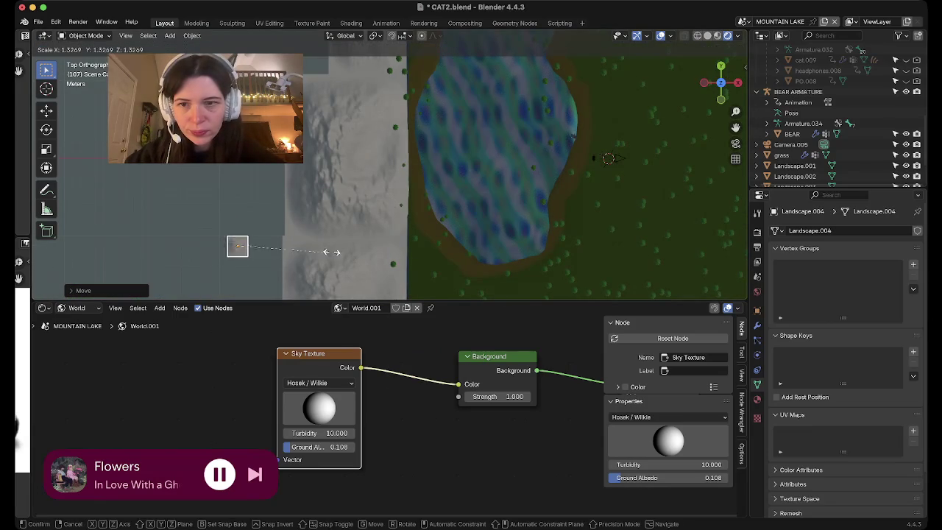
{"action": "left_click_drag", "start_coordinate": [317, 258], "coordinate": [505, 185]}
{"action": "left_click", "coordinate": [541, 176]}
{"action": "key", "text": "g"}
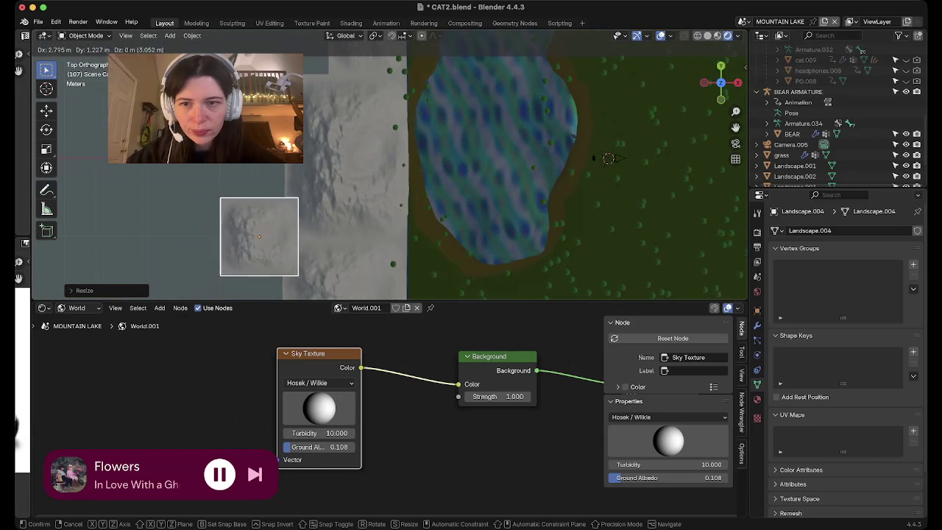
{"action": "left_click", "coordinate": [267, 234]}
Raise Landscape.004 and stretch it about 1.8× taller along Z.
{"action": "mouse_move", "coordinate": [442, 221]}
{"action": "middle_mouse_down"}
{"action": "mouse_move", "coordinate": [456, 147]}
{"action": "mouse_move", "coordinate": [441, 147]}
{"action": "mouse_move", "coordinate": [441, 88]}
{"action": "middle_mouse_up"}
{"action": "scroll", "coordinate": [441, 184], "scroll_direction": "up", "scroll_amount": 2}
{"action": "middle_click_drag", "start_coordinate": [496, 171], "coordinate": [487, 189]}
{"action": "key", "text": "g"}
{"action": "key", "text": "z"}
{"action": "key", "text": "Return"}
{"action": "key", "text": "s"}
{"action": "key", "text": "z"}
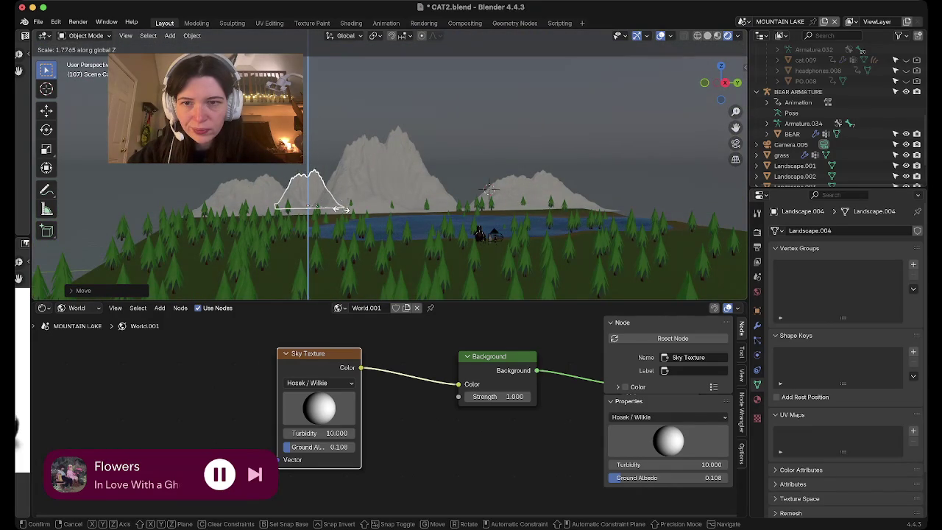
{"action": "key", "text": "Return"}
Widen Landscape.004 about 1.6× along Y, then select Landscape.001.
{"action": "key", "text": "s"}
{"action": "key", "text": "y"}
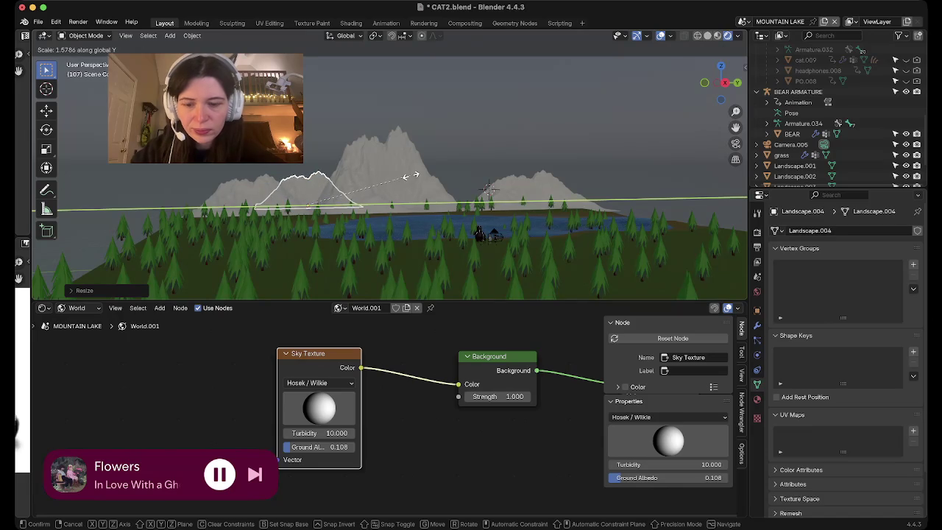
{"action": "key", "text": "Return"}
{"action": "left_click", "coordinate": [794, 165]}
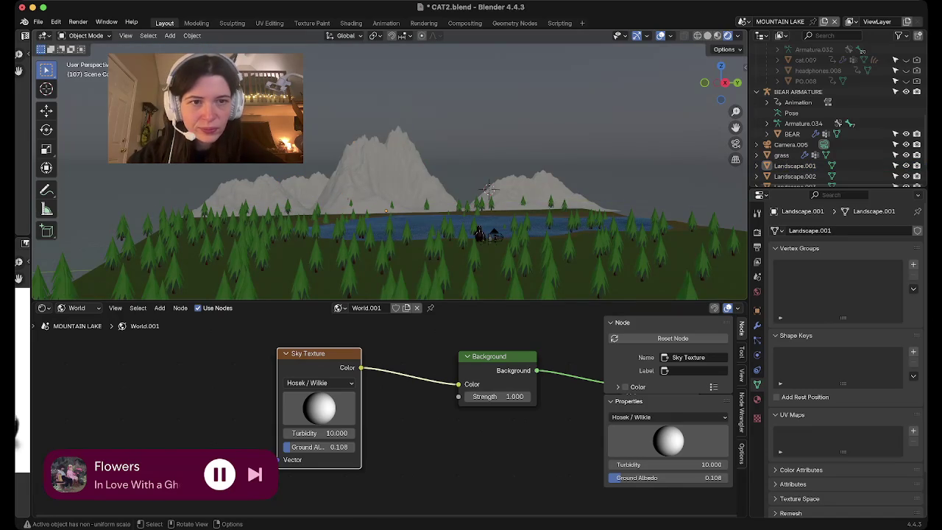
{"action": "scroll", "coordinate": [479, 234], "scroll_direction": "up", "scroll_amount": 5}
{"action": "scroll", "coordinate": [478, 234], "scroll_direction": "up", "scroll_amount": 3}
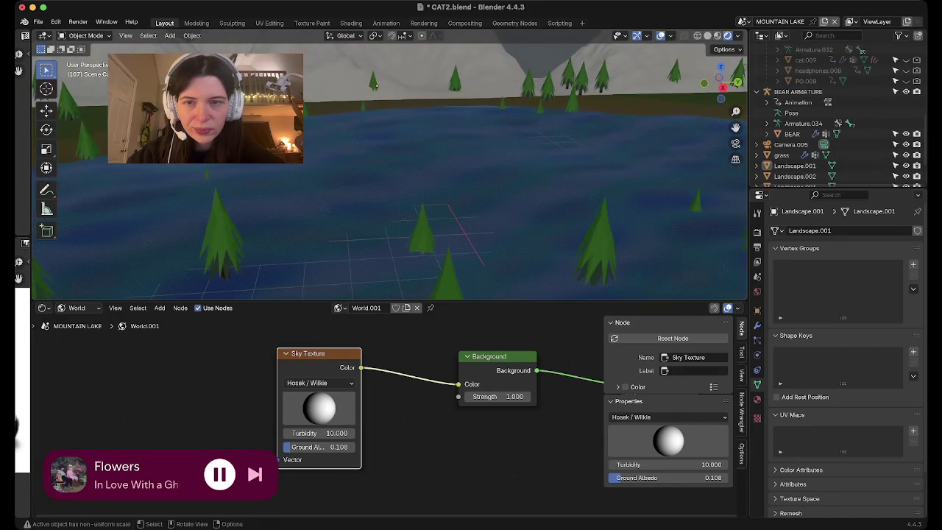
{"action": "scroll", "coordinate": [375, 86], "scroll_direction": "down", "scroll_amount": 5}
{"action": "scroll", "coordinate": [364, 195], "scroll_direction": "down", "scroll_amount": 4}
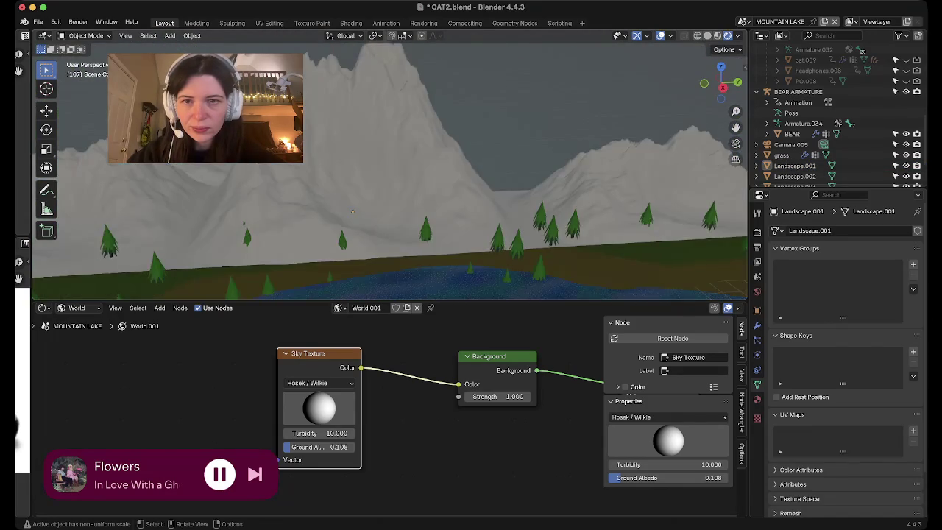
{"action": "key", "text": "shift+a"}
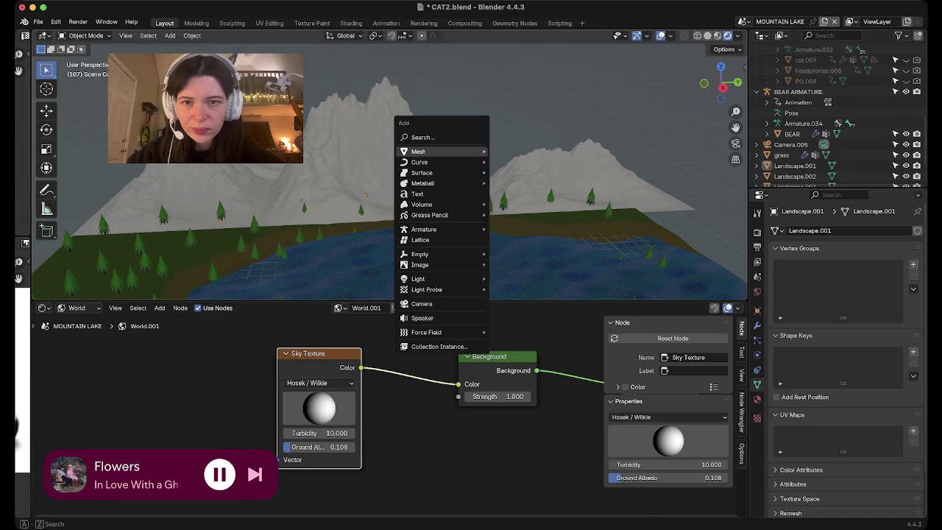
Add Landscape.005, move it beside the snowy mountains in top view, and enlarge it.
{"action": "left_click", "coordinate": [535, 264]}
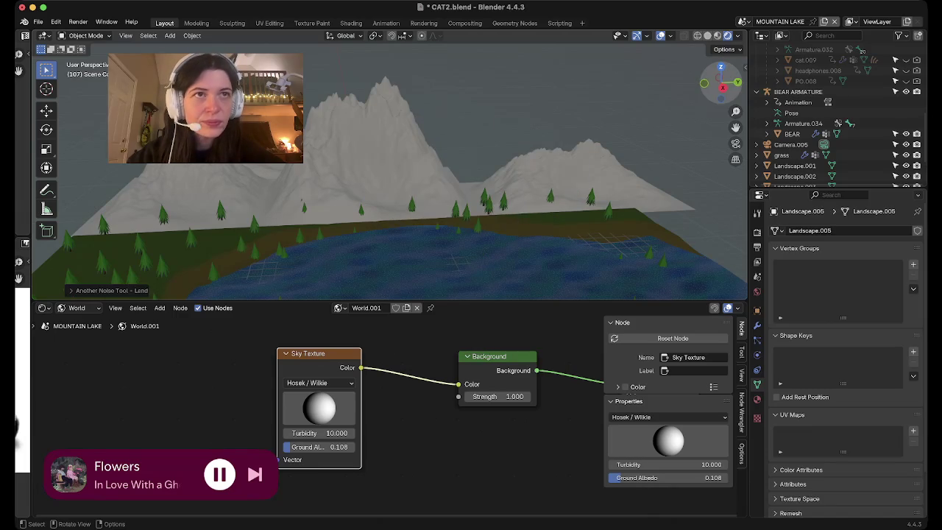
{"action": "left_click", "coordinate": [720, 68]}
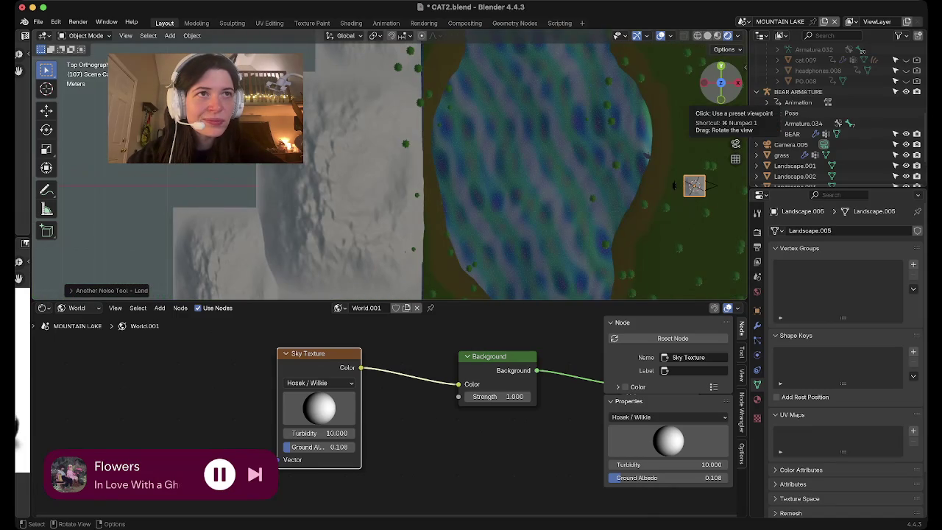
{"action": "middle_click_drag", "start_coordinate": [515, 184], "coordinate": [434, 219], "text": "shift"}
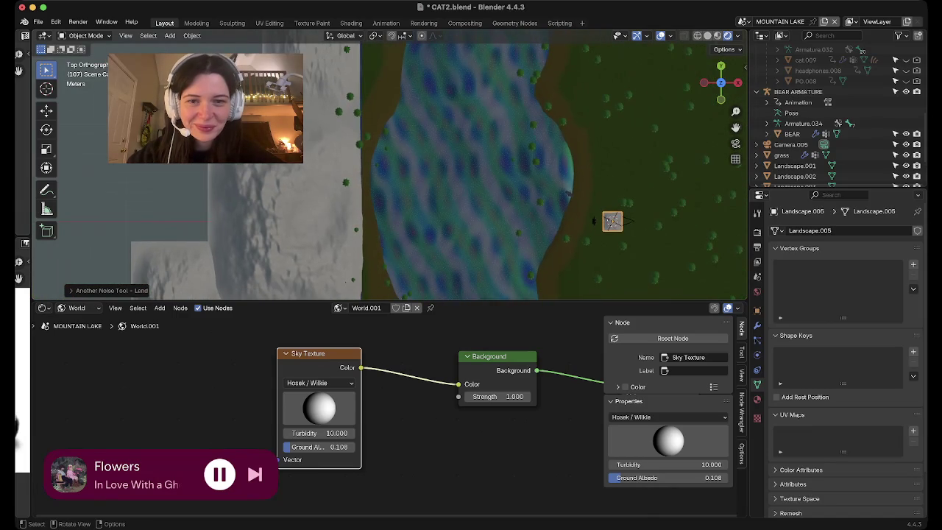
{"action": "scroll", "coordinate": [390, 171], "scroll_direction": "down", "scroll_amount": 2}
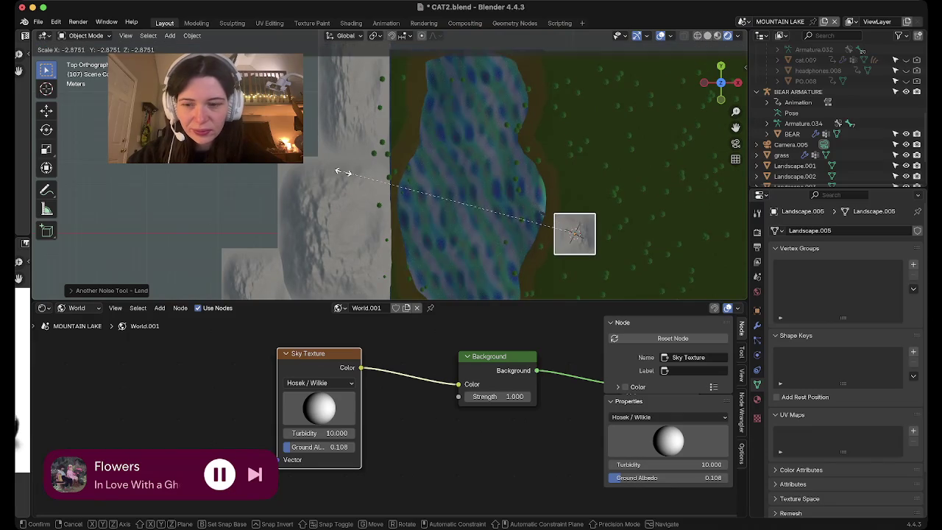
{"action": "left_click_drag", "start_coordinate": [574, 233], "coordinate": [312, 164]}
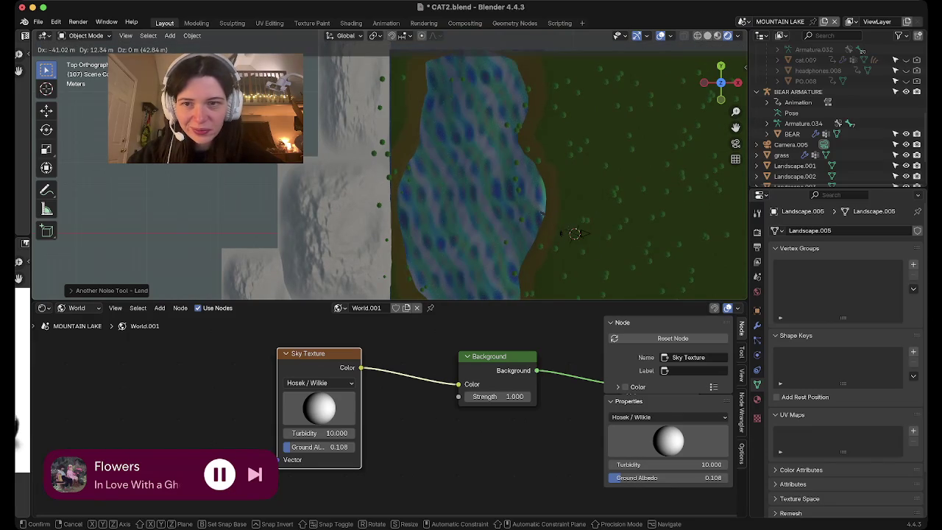
{"action": "key", "text": "s"}
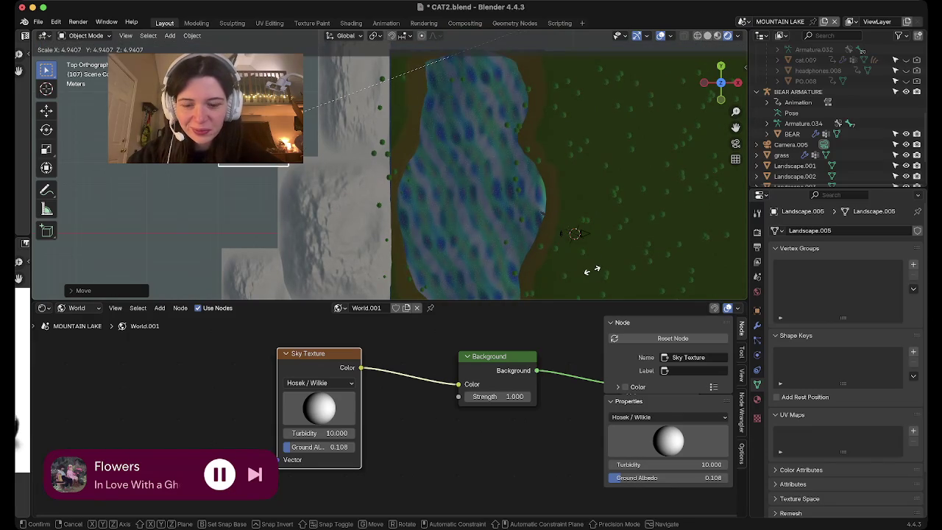
{"action": "key", "text": "Return"}
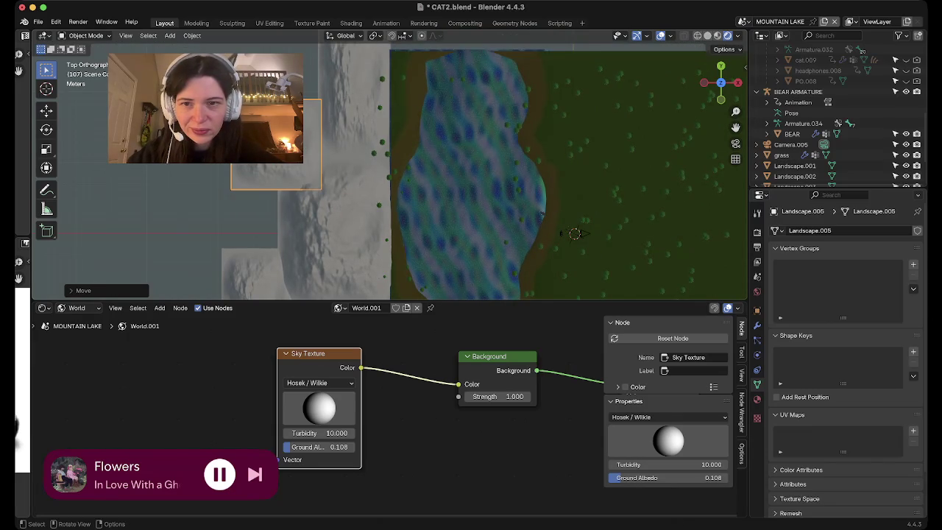
Lower Landscape.005 and scale it taller along Z.
{"action": "middle_click_drag", "start_coordinate": [442, 184], "coordinate": [460, 235]}
{"action": "key", "text": "g"}
{"action": "key", "text": "z"}
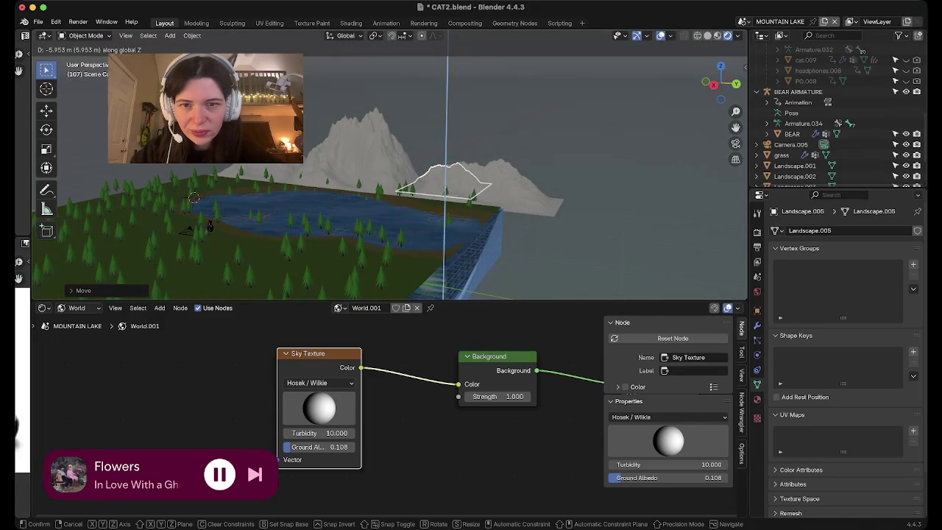
{"action": "key", "text": "Return"}
{"action": "mouse_move", "coordinate": [193, 197]}
{"action": "middle_mouse_down"}
{"action": "mouse_move", "coordinate": [317, 118]}
{"action": "mouse_move", "coordinate": [300, 236]}
{"action": "mouse_move", "coordinate": [370, 239]}
{"action": "middle_mouse_up"}
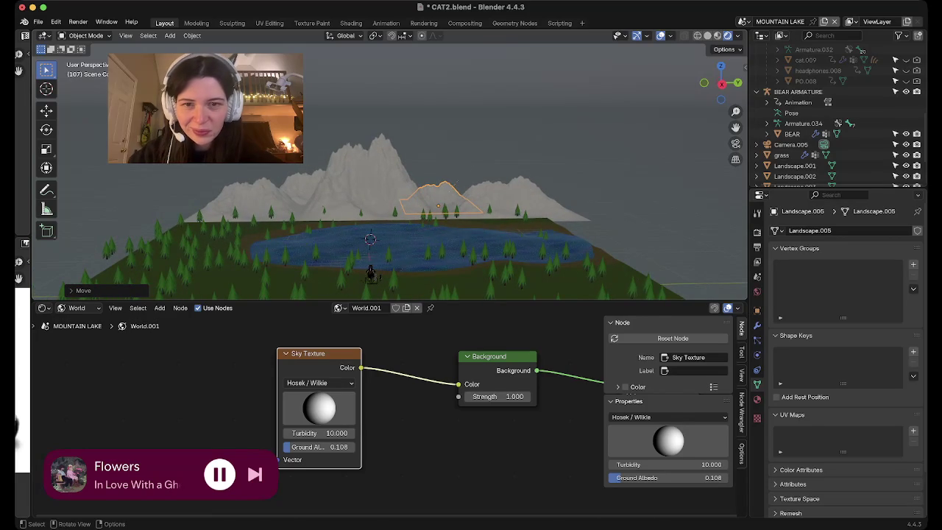
{"action": "key", "text": "s"}
{"action": "key", "text": "z"}
{"action": "left_click", "coordinate": [521, 115]}
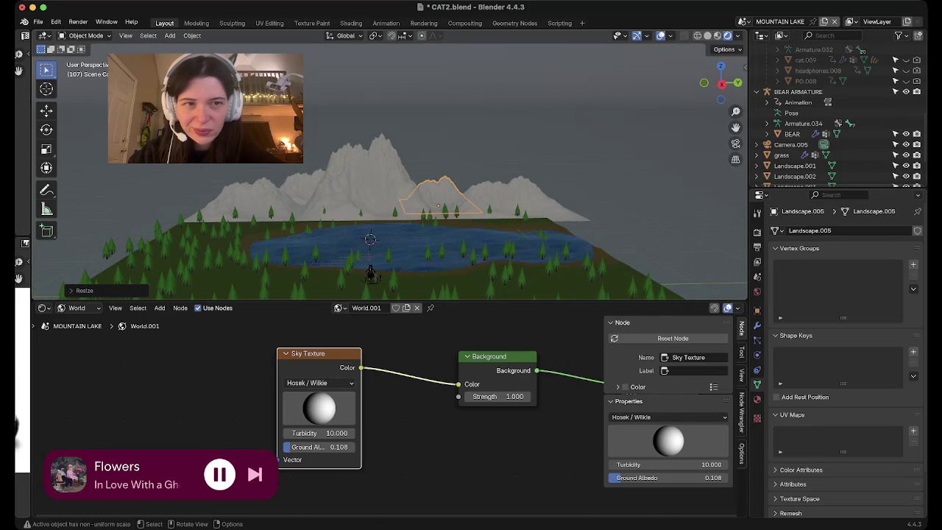
Stretch the new mountain along Y and shift it slightly down.
{"action": "middle_click_drag", "start_coordinate": [521, 116], "coordinate": [225, 255]}
{"action": "middle_click_drag", "start_coordinate": [224, 231], "coordinate": [243, 170]}
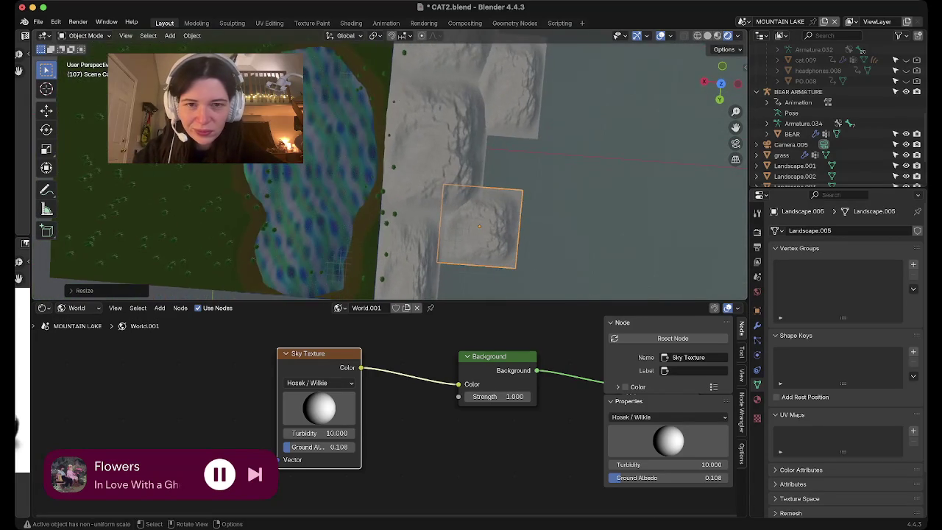
{"action": "key", "text": "s"}
{"action": "key", "text": "y"}
{"action": "left_click", "coordinate": [572, 70]}
{"action": "key", "text": "g"}
{"action": "key", "text": "Return"}
Make the mountain slightly taller along Z, about 1.2×, and view it from the right.
{"action": "middle_click_drag", "start_coordinate": [368, 243], "coordinate": [378, 155]}
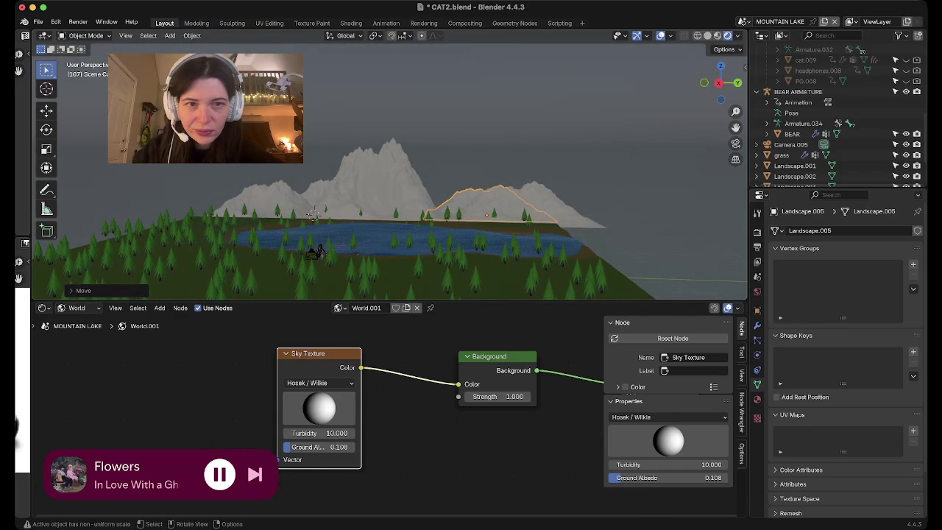
{"action": "key", "text": "s"}
{"action": "key", "text": "y"}
{"action": "key", "text": "Escape"}
{"action": "key", "text": "s"}
{"action": "key", "text": "z"}
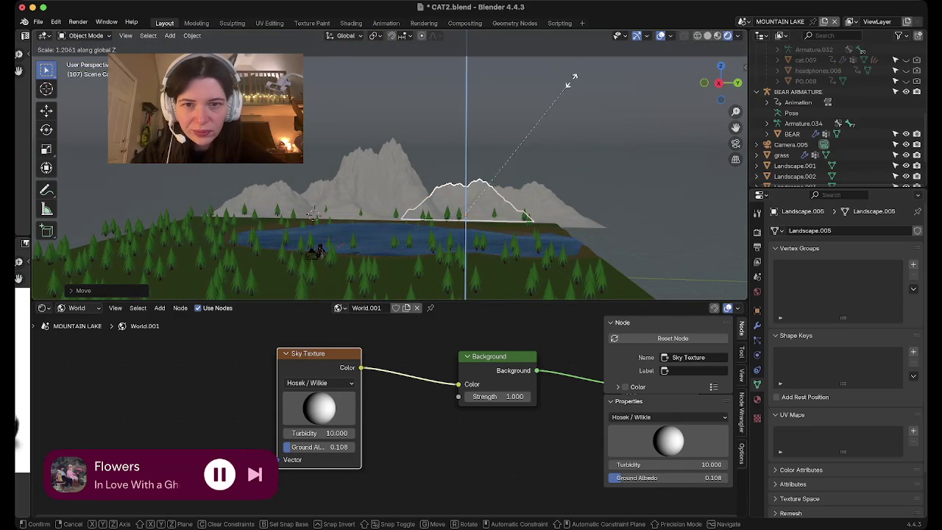
{"action": "left_click", "coordinate": [602, 84]}
{"action": "mouse_move", "coordinate": [389, 184]}
{"action": "middle_mouse_down"}
{"action": "mouse_move", "coordinate": [389, 147]}
{"action": "mouse_move", "coordinate": [389, 180]}
{"action": "mouse_move", "coordinate": [442, 151]}
{"action": "mouse_move", "coordinate": [452, 173]}
{"action": "mouse_move", "coordinate": [459, 155]}
{"action": "mouse_move", "coordinate": [464, 169]}
{"action": "middle_mouse_up"}
{"action": "scroll", "coordinate": [389, 165], "scroll_direction": "up", "scroll_amount": 5}
{"action": "left_click", "coordinate": [721, 93]}
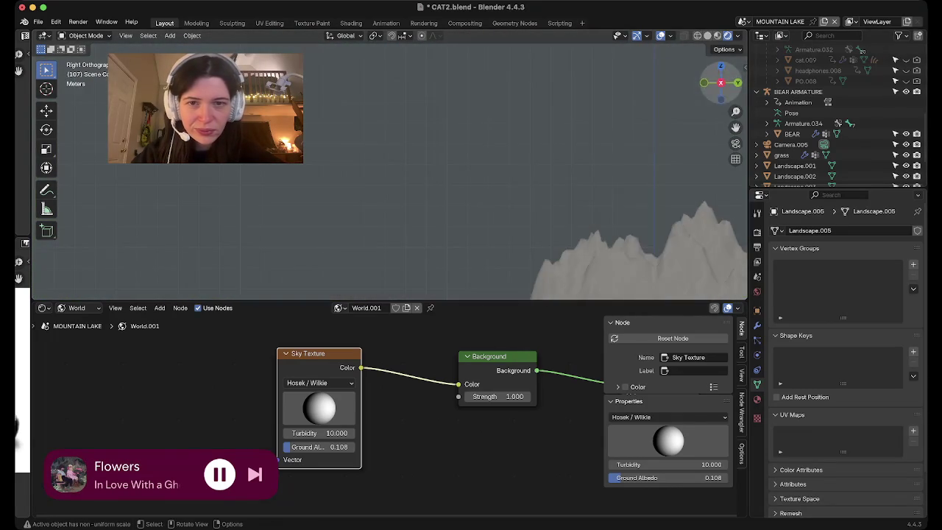
Scale the smaller left mountain, Landscape.004, taller along Z.
{"action": "middle_click_drag", "start_coordinate": [438, 213], "coordinate": [458, 248]}
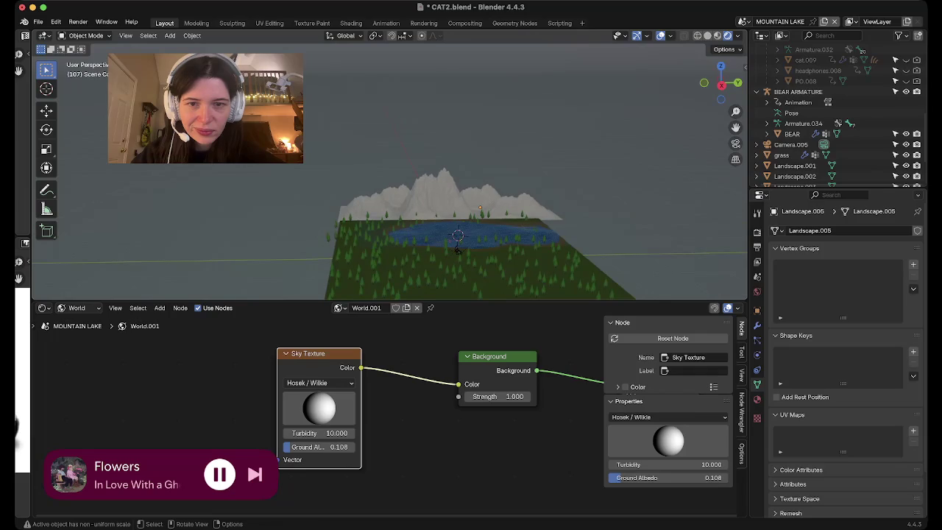
{"action": "left_click", "coordinate": [442, 193]}
{"action": "scroll", "coordinate": [390, 169], "scroll_direction": "up", "scroll_amount": 3}
{"action": "scroll", "coordinate": [390, 169], "scroll_direction": "up", "scroll_amount": 3}
{"action": "scroll", "coordinate": [390, 169], "scroll_direction": "up", "scroll_amount": 3}
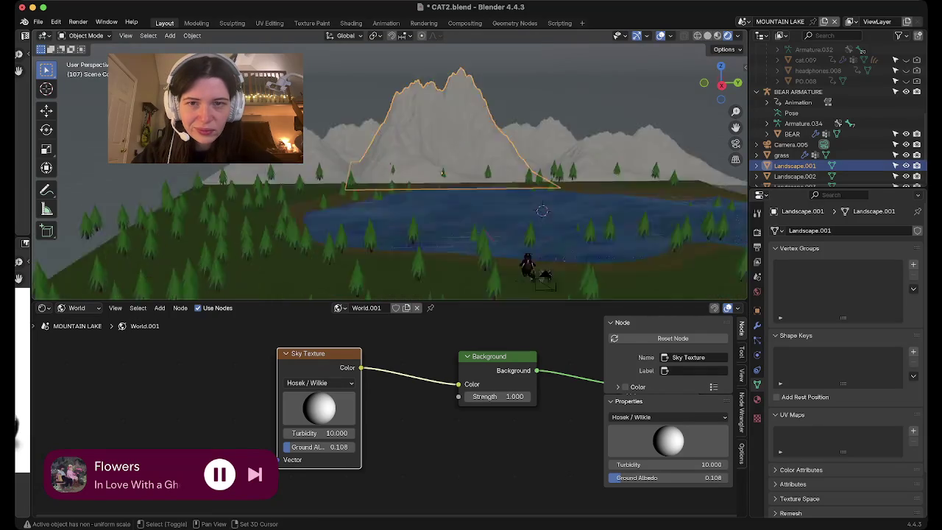
{"action": "middle_click_drag", "start_coordinate": [487, 110], "coordinate": [542, 298], "text": "shift"}
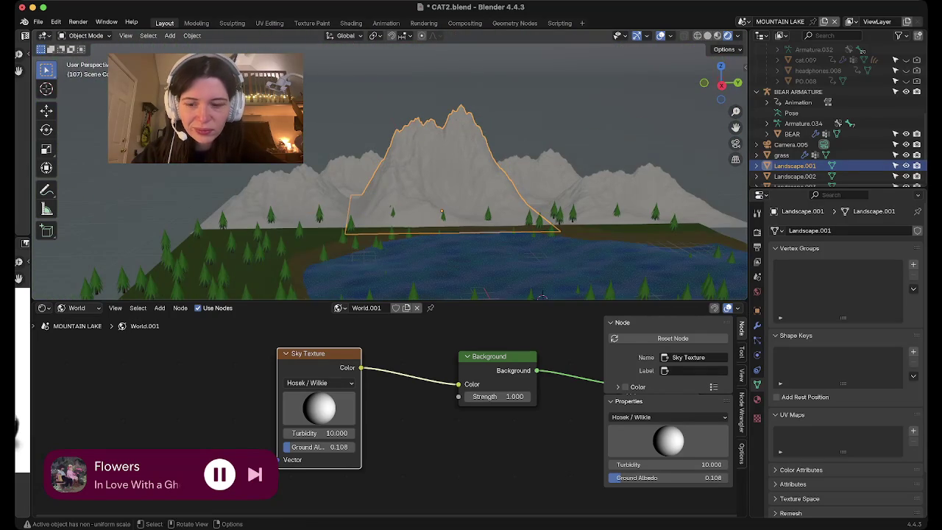
{"action": "left_click", "coordinate": [357, 169]}
{"action": "key", "text": "s"}
{"action": "key", "text": "z"}
{"action": "key", "text": "Return"}
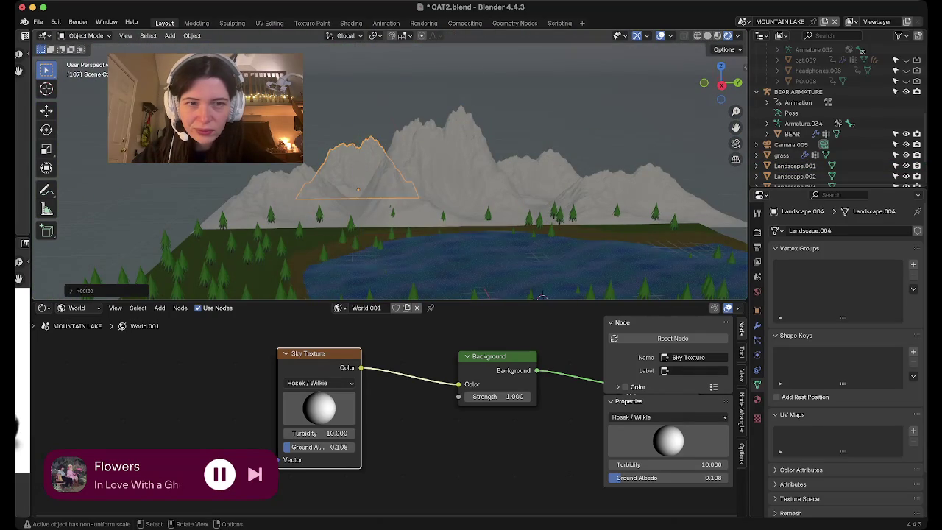
Check the camera view, then show the central peak Landscape.001's Material Properties.
{"action": "left_click", "coordinate": [735, 144]}
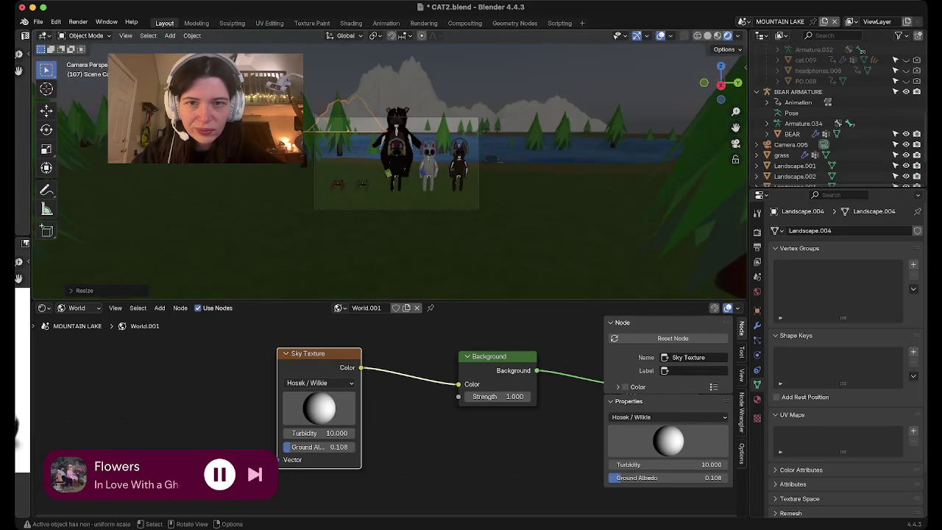
{"action": "left_click", "coordinate": [734, 144]}
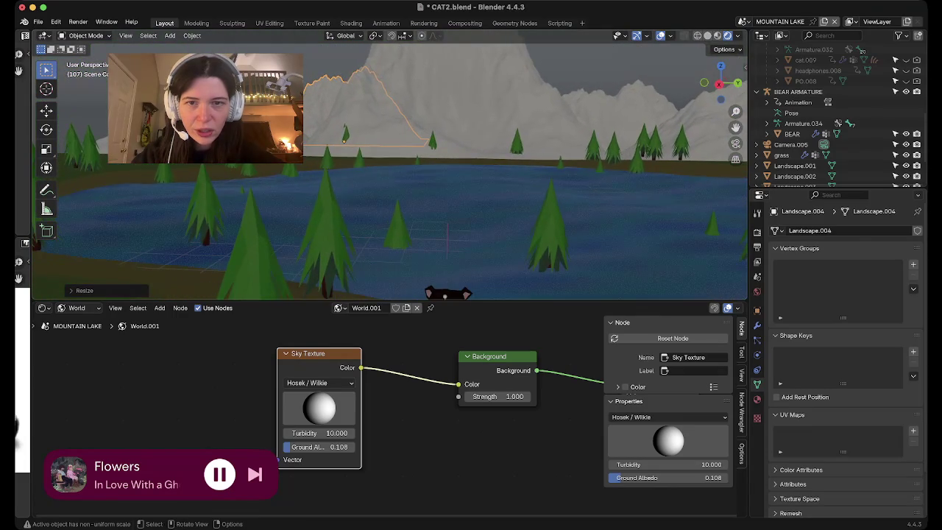
{"action": "key", "text": "Home"}
{"action": "scroll", "coordinate": [389, 165], "scroll_direction": "up", "scroll_amount": 5}
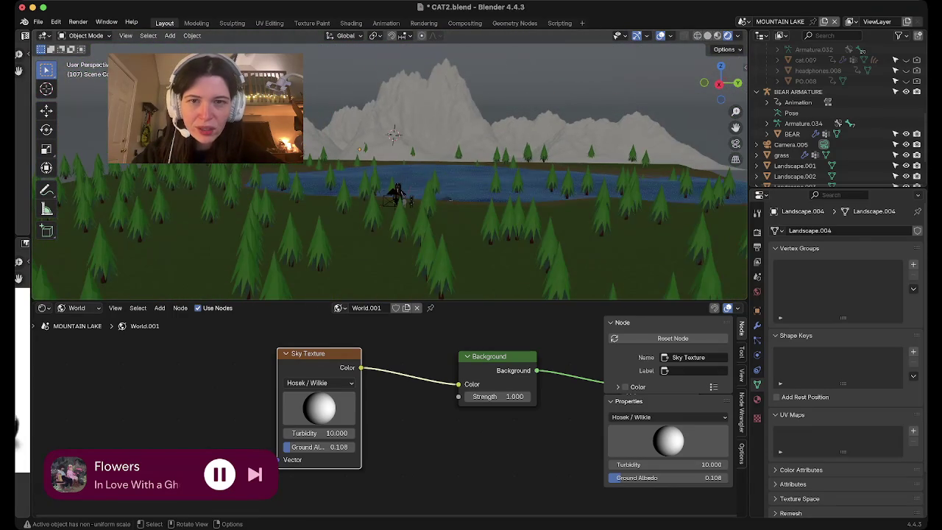
{"action": "left_click", "coordinate": [394, 133]}
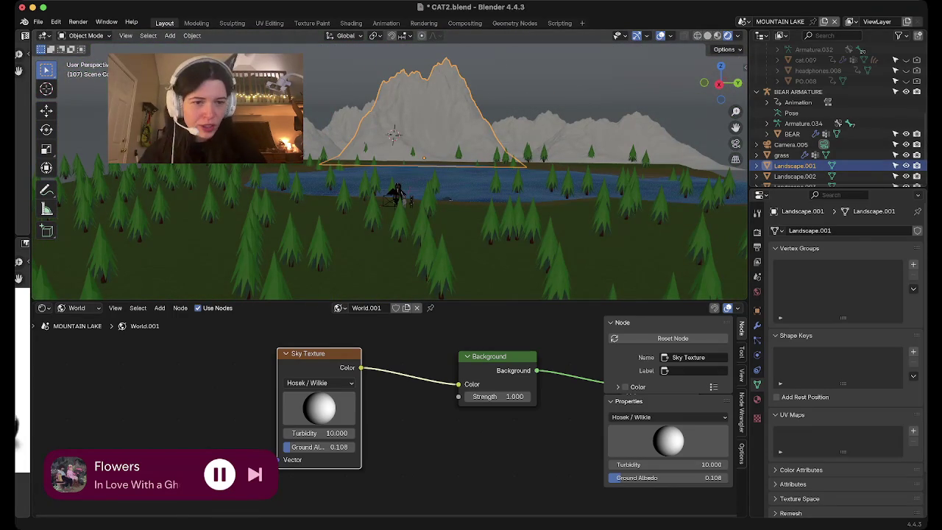
{"action": "left_click", "coordinate": [757, 399]}
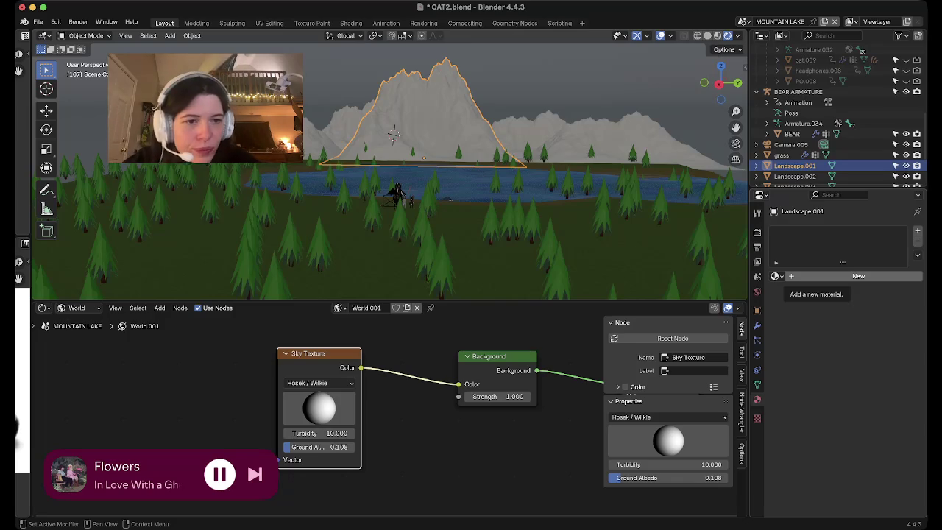
Create a material named 'mountains' with a light grey base colour (#A1A1A1).
{"action": "left_click", "coordinate": [816, 276]}
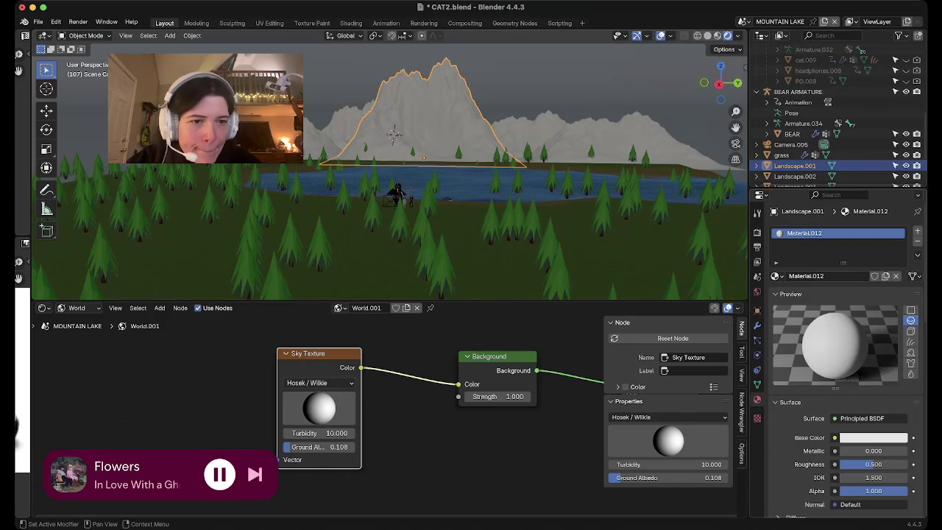
{"action": "double_click", "coordinate": [805, 276]}
{"action": "type", "text": "mountains"}
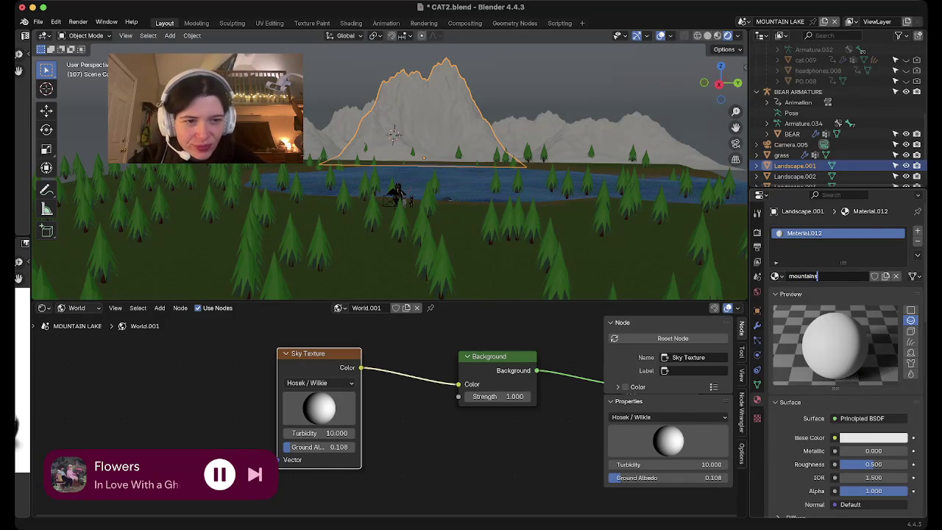
{"action": "key", "text": "Return"}
{"action": "left_click", "coordinate": [874, 437]}
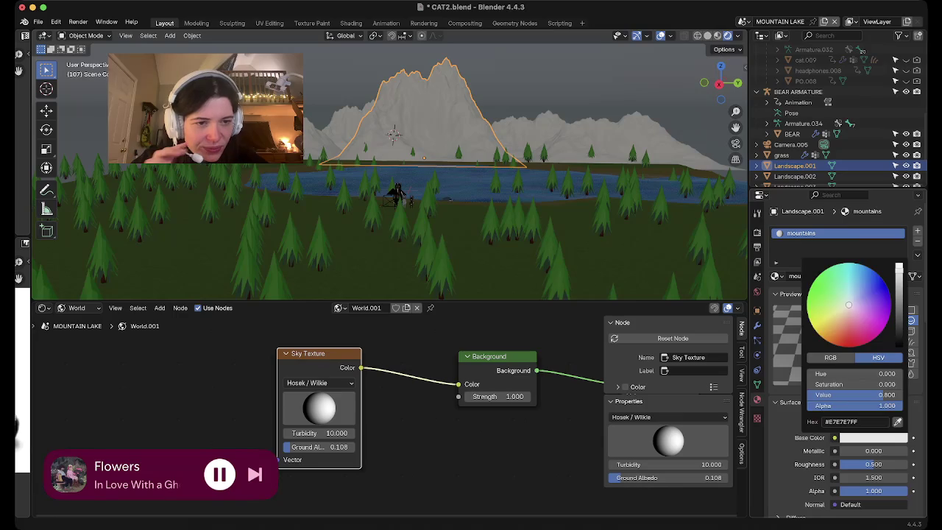
{"action": "left_click_drag", "start_coordinate": [853, 394], "coordinate": [822, 394]}
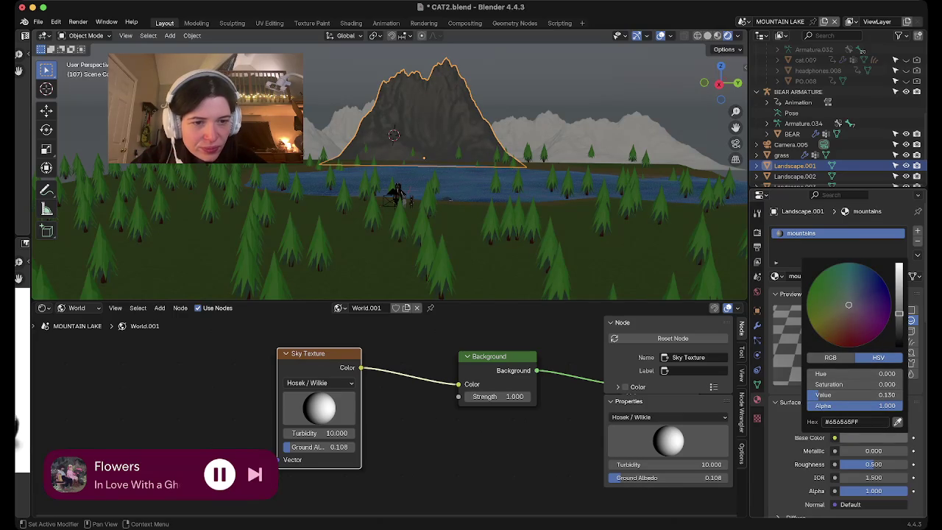
{"action": "mouse_move", "coordinate": [882, 406]}
{"action": "left_mouse_down"}
{"action": "mouse_move", "coordinate": [846, 405]}
{"action": "mouse_move", "coordinate": [903, 406]}
{"action": "mouse_move", "coordinate": [817, 394]}
{"action": "mouse_move", "coordinate": [883, 394]}
{"action": "mouse_move", "coordinate": [848, 394]}
{"action": "left_mouse_up"}
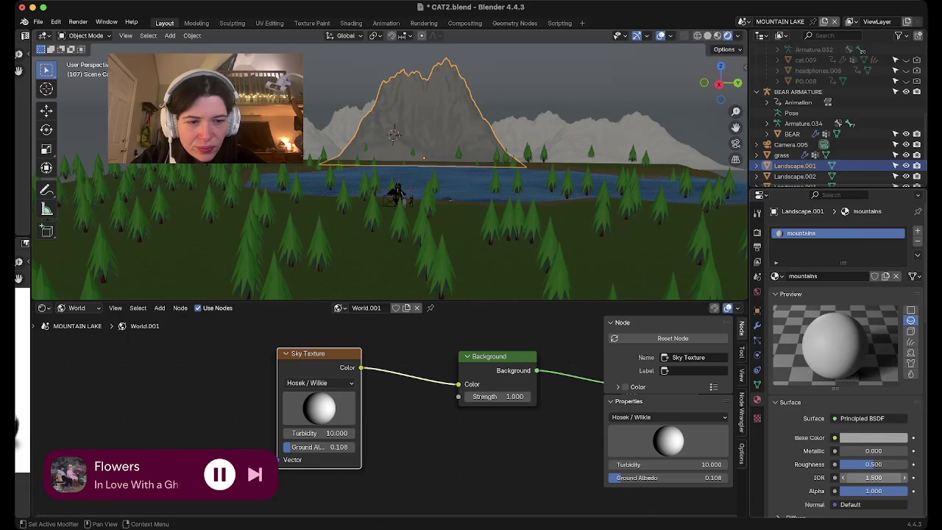
Set the mountains material's roughness to 0.547.
{"action": "mouse_move", "coordinate": [873, 464]}
{"action": "left_mouse_down"}
{"action": "mouse_move", "coordinate": [838, 464]}
{"action": "mouse_move", "coordinate": [885, 464]}
{"action": "mouse_move", "coordinate": [868, 464]}
{"action": "left_mouse_up"}
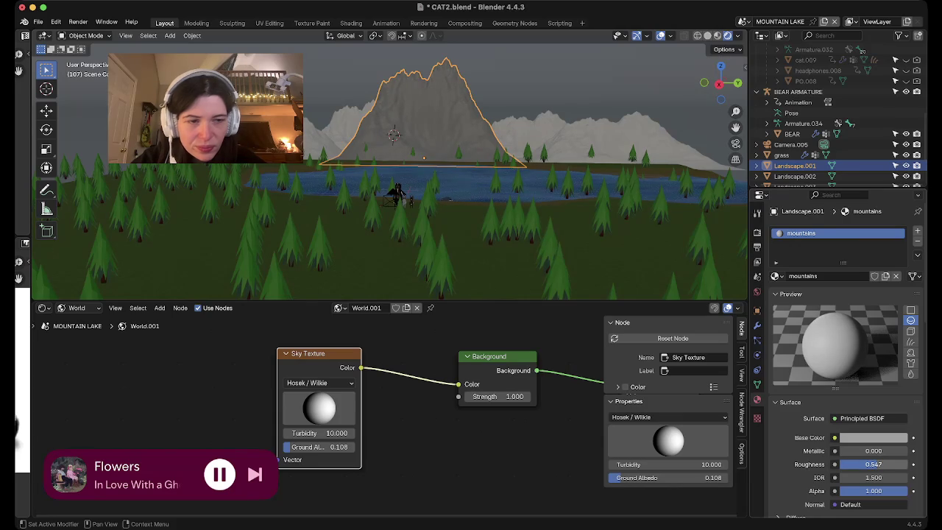
{"action": "middle_click_drag", "start_coordinate": [456, 221], "coordinate": [472, 242]}
{"action": "scroll", "coordinate": [472, 243], "scroll_direction": "down", "scroll_amount": 5}
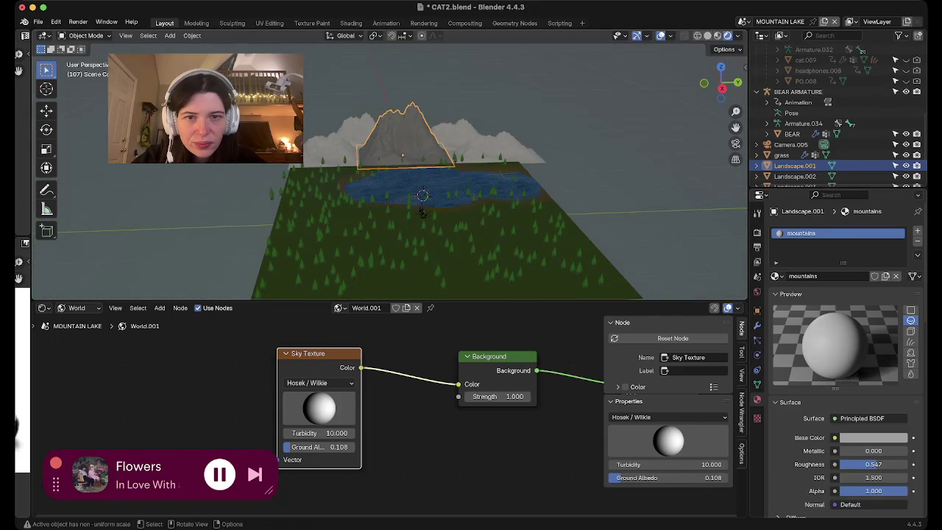
Assign the 'mountains' material to the left outer mountain and link it to all selected outer mountains.
{"action": "left_click", "coordinate": [359, 136]}
{"action": "left_click", "coordinate": [485, 144], "text": "shift"}
{"action": "left_click", "coordinate": [359, 136], "text": "shift"}
{"action": "left_click", "coordinate": [359, 136], "text": "shift"}
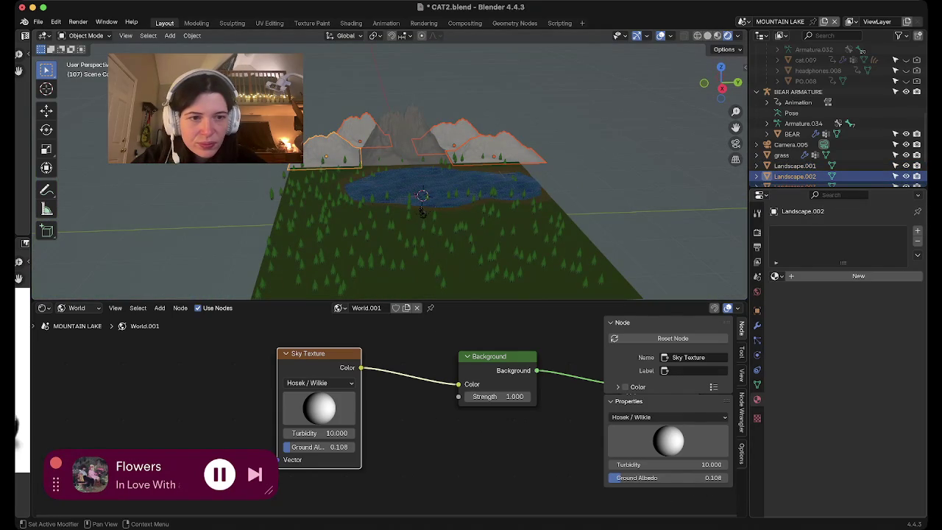
{"action": "left_click", "coordinate": [775, 276]}
{"action": "type", "text": "mount"}
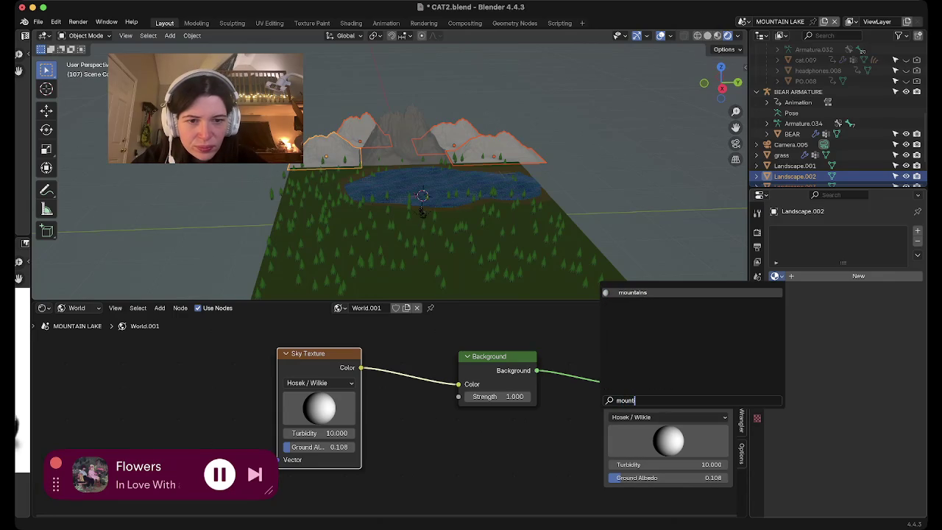
{"action": "left_click", "coordinate": [633, 292]}
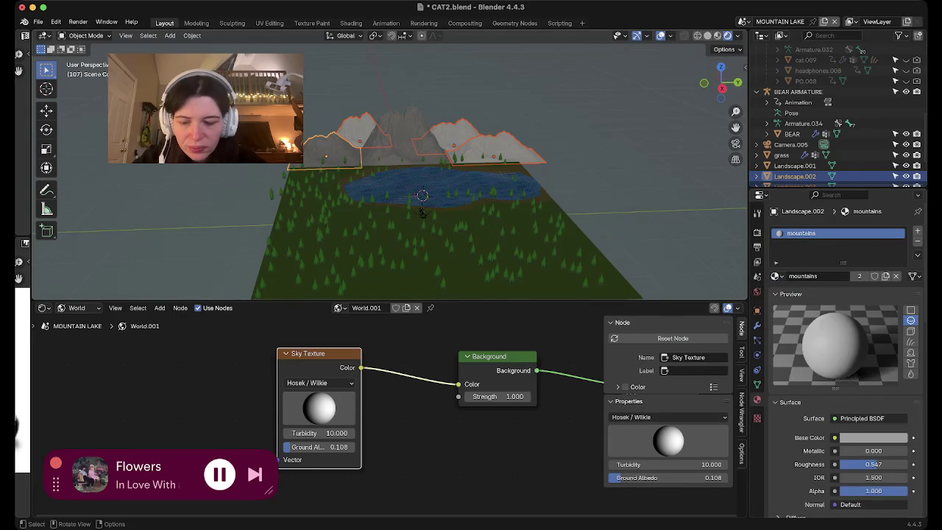
{"action": "key", "text": "ctrl+l"}
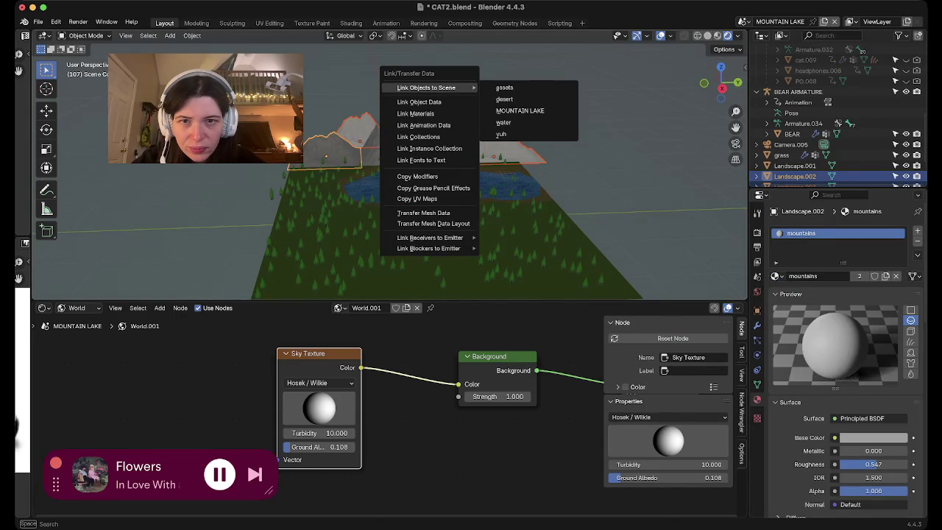
{"action": "left_click", "coordinate": [415, 113]}
Isolate the main mountain in right orthographic view and enter Edit Mode with no vertices selected.
{"action": "key", "text": "alt+a"}
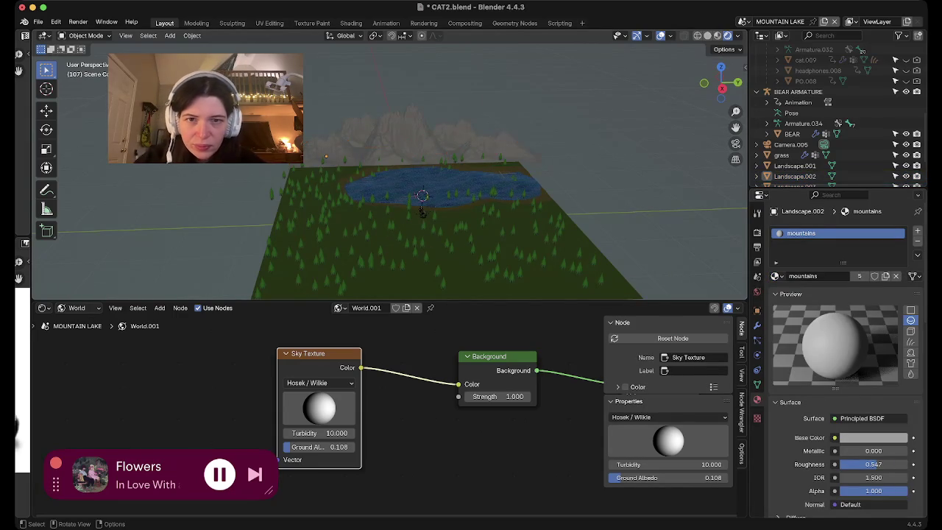
{"action": "scroll", "coordinate": [421, 211], "scroll_direction": "up", "scroll_amount": 5}
{"action": "middle_click_drag", "start_coordinate": [422, 212], "coordinate": [403, 220]}
{"action": "left_click", "coordinate": [430, 111]}
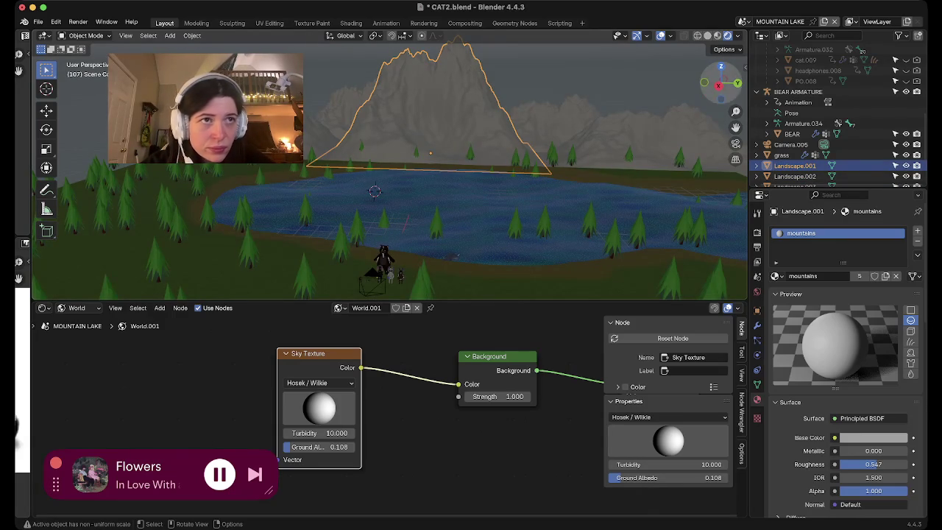
{"action": "left_click_drag", "start_coordinate": [720, 82], "coordinate": [723, 79]}
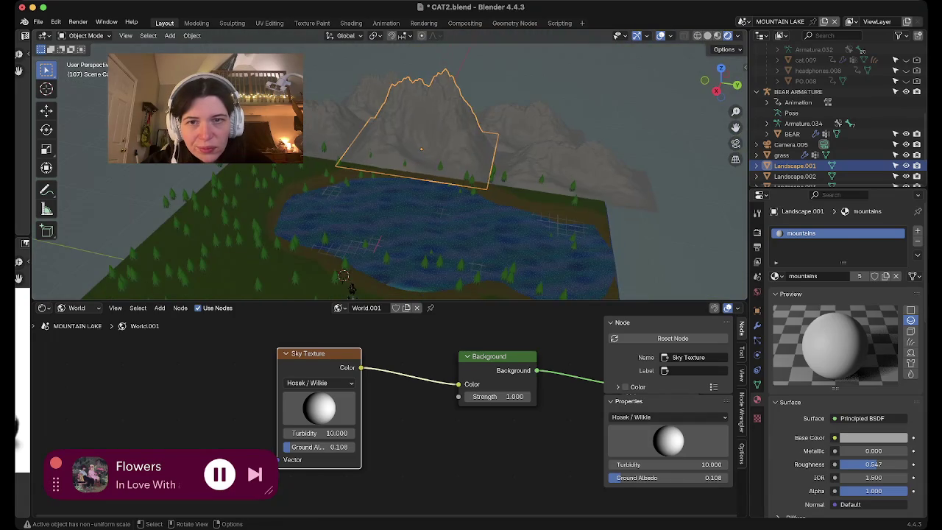
{"action": "left_click", "coordinate": [716, 90]}
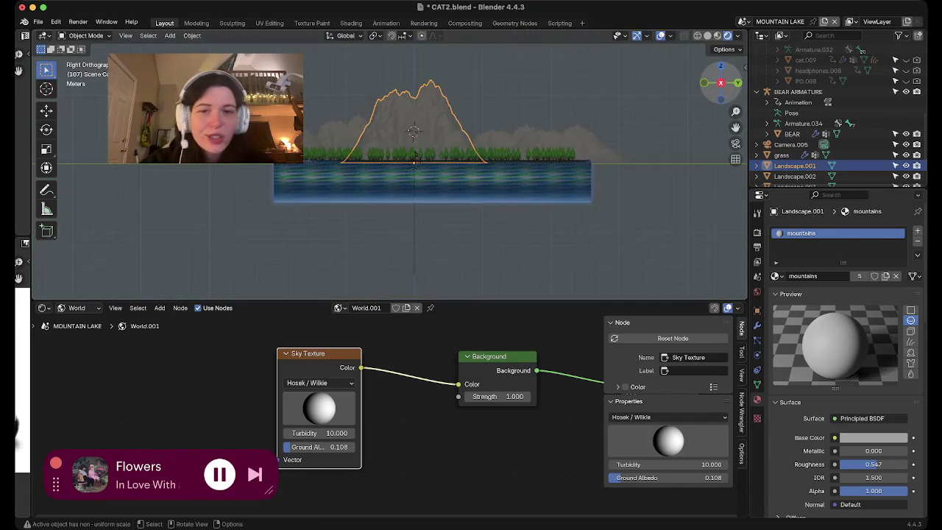
{"action": "scroll", "coordinate": [389, 161], "scroll_direction": "up", "scroll_amount": 5}
{"action": "scroll", "coordinate": [390, 162], "scroll_direction": "down", "scroll_amount": 1}
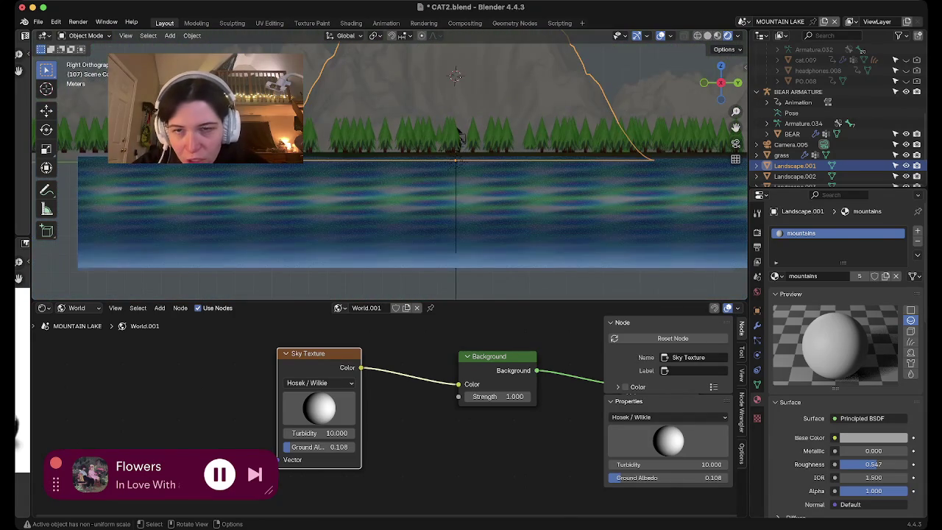
{"action": "key", "text": "slash"}
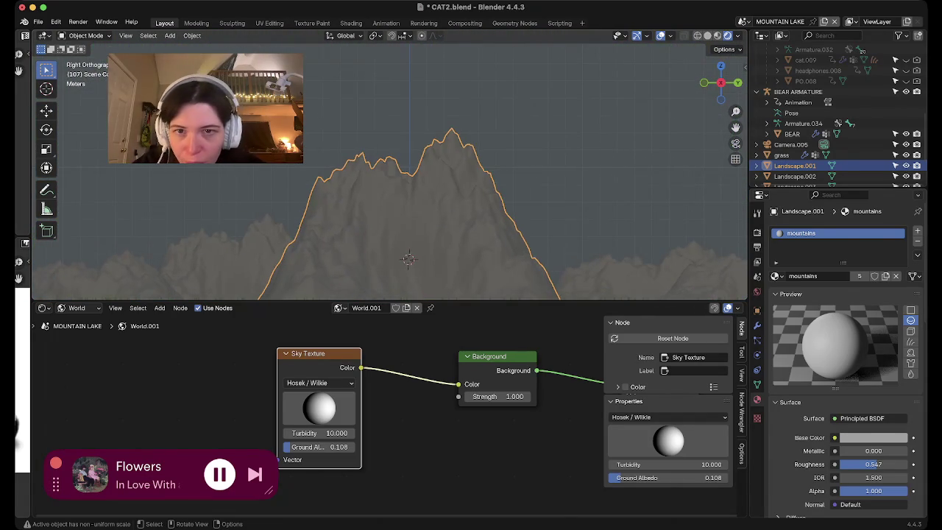
{"action": "key", "text": "Tab"}
{"action": "key", "text": "alt+a"}
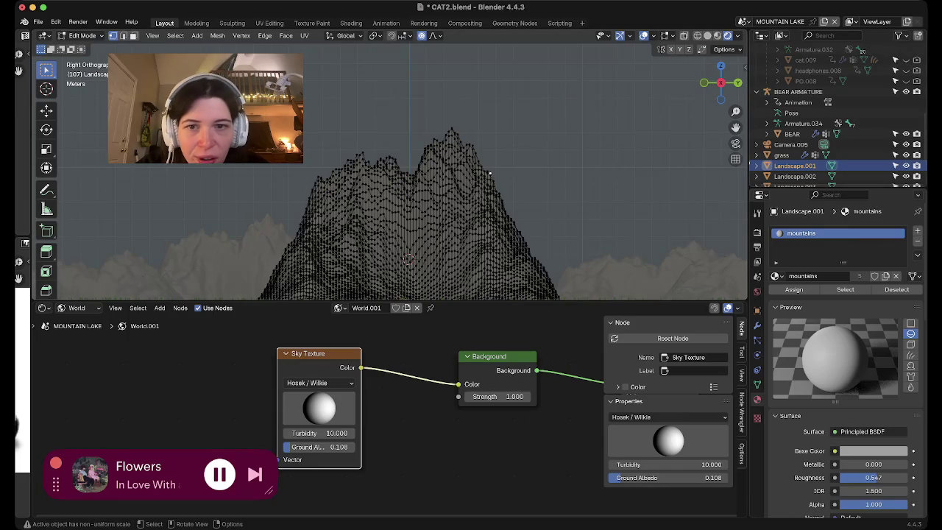
Leave local view and box-select the peak vertices with X-ray enabled.
{"action": "key", "text": "slash"}
{"action": "scroll", "coordinate": [492, 174], "scroll_direction": "up", "scroll_amount": 3}
{"action": "scroll", "coordinate": [495, 175], "scroll_direction": "down", "scroll_amount": 2, "text": "shift"}
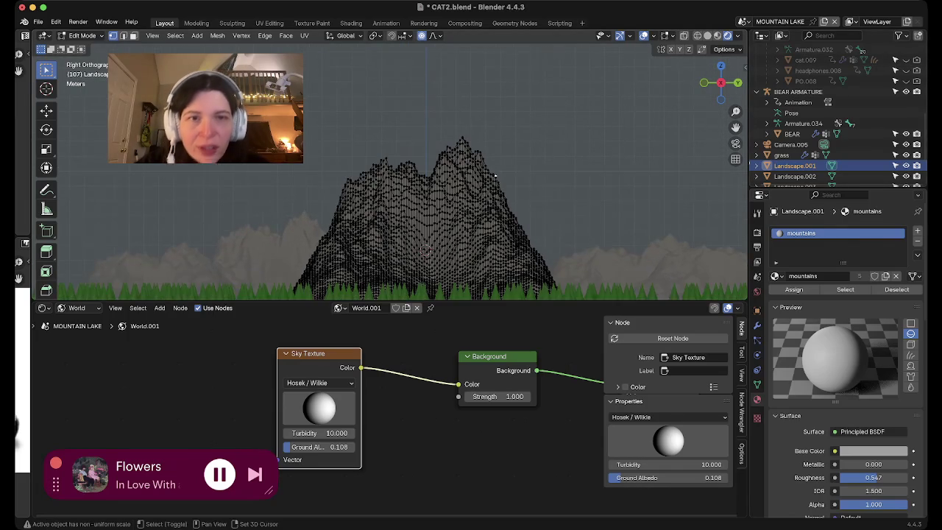
{"action": "key", "text": "w"}
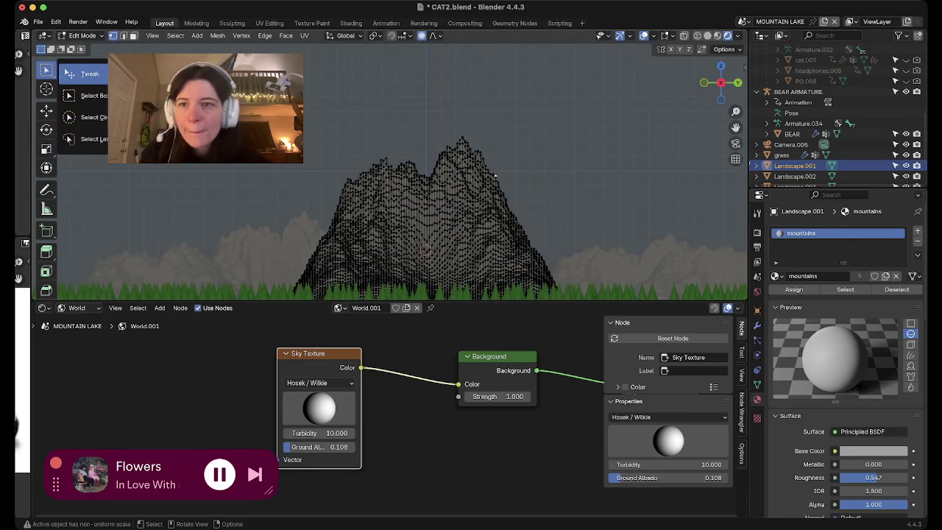
{"action": "key", "text": "Down"}
{"action": "key", "text": "Down"}
{"action": "key", "text": "Down"}
{"action": "key", "text": "Return"}
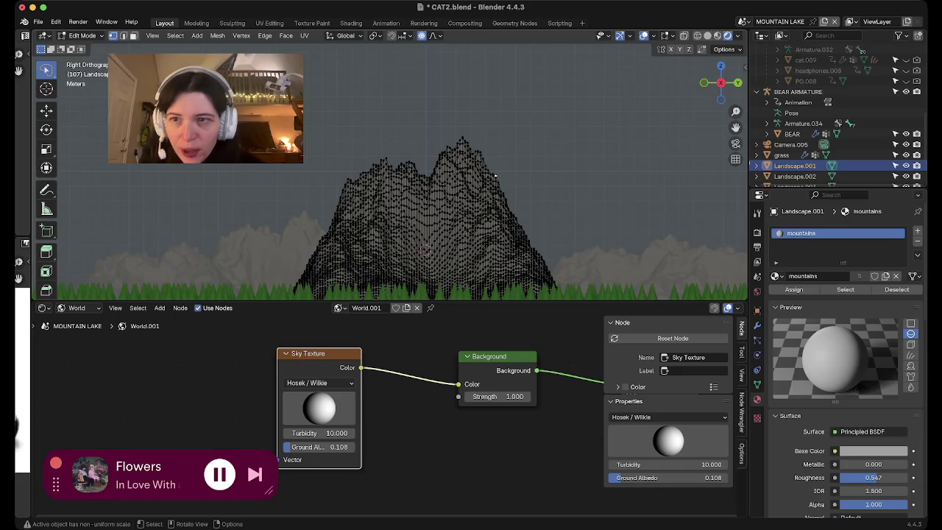
{"action": "key", "text": "w"}
{"action": "key", "text": "Down"}
{"action": "key", "text": "Return"}
{"action": "key", "text": "alt+z"}
{"action": "mouse_move", "coordinate": [279, 128]}
{"action": "left_mouse_down"}
{"action": "mouse_move", "coordinate": [599, 157]}
{"action": "mouse_move", "coordinate": [643, 189]}
{"action": "left_mouse_up"}
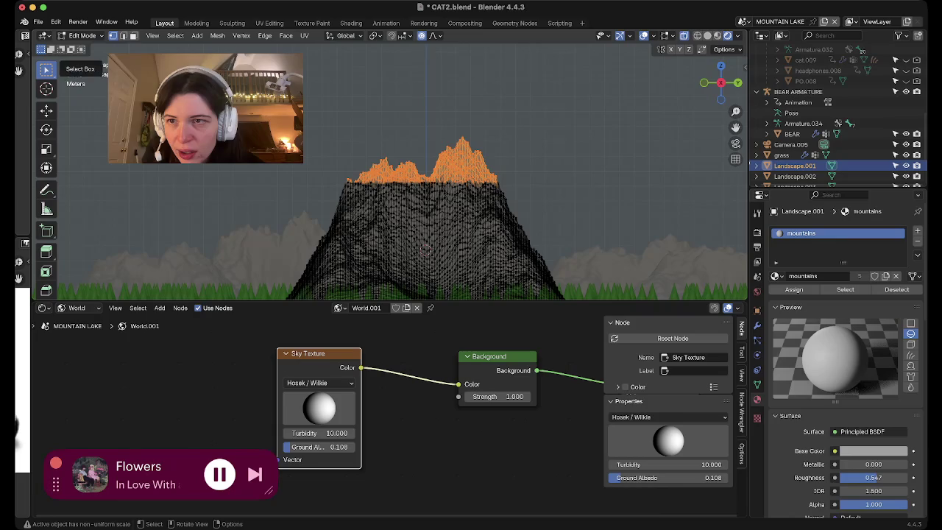
Add a second material slot with a new material named 'snow'.
{"action": "key", "text": "w"}
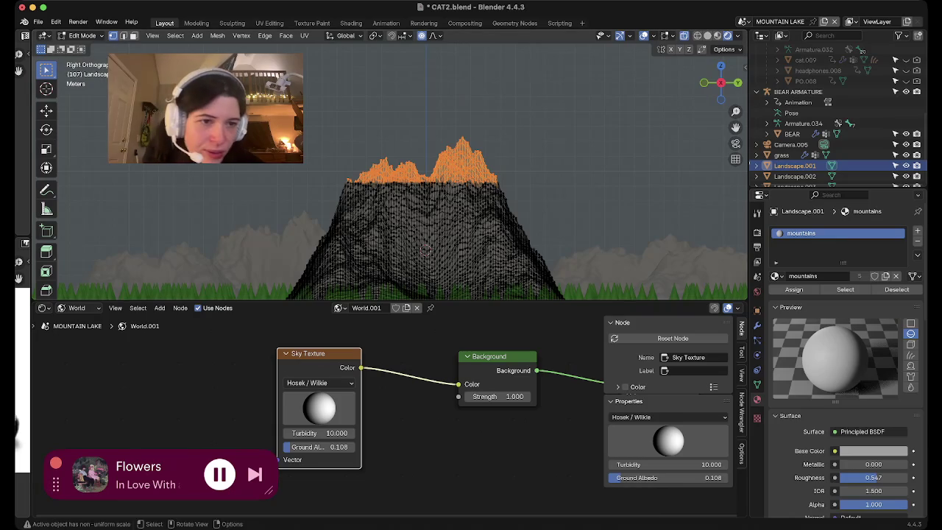
{"action": "left_click", "coordinate": [916, 230]}
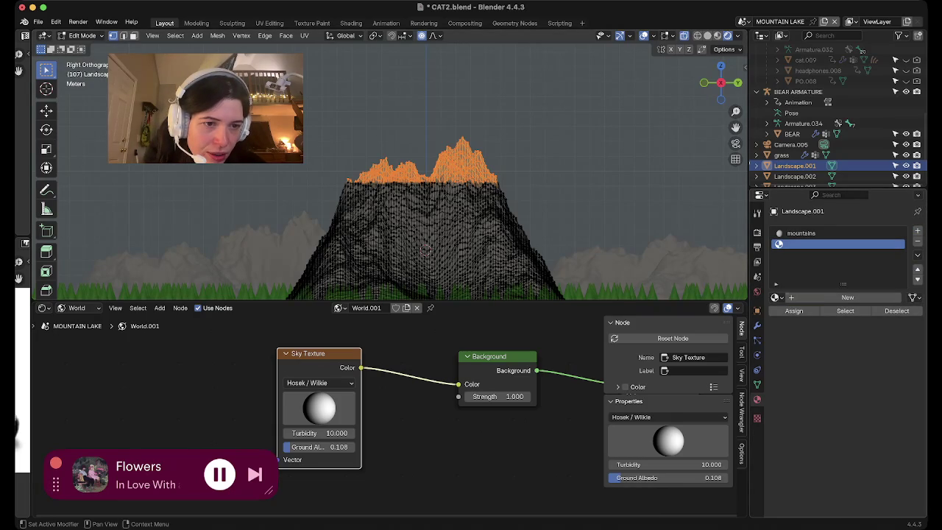
{"action": "left_click", "coordinate": [821, 297]}
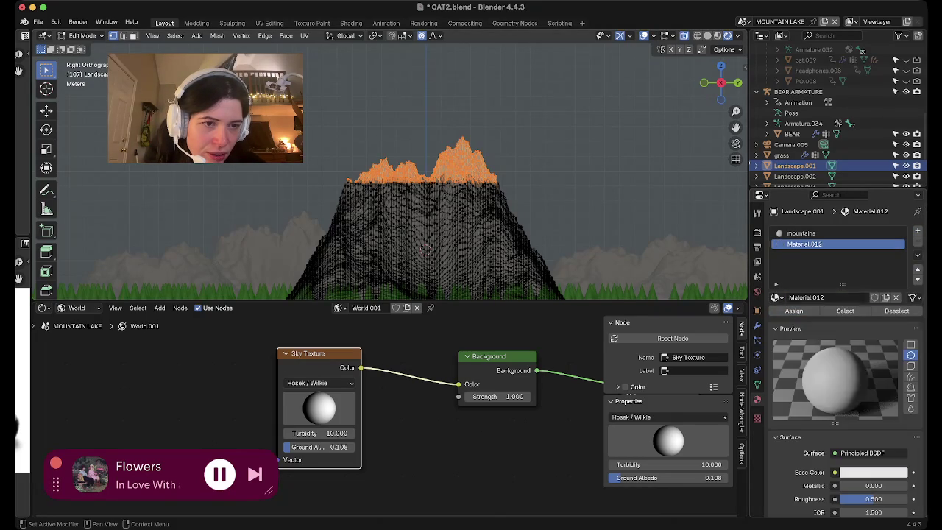
{"action": "key", "text": "ctrl+a"}
{"action": "type", "text": "snow"}
{"action": "key", "text": "Return"}
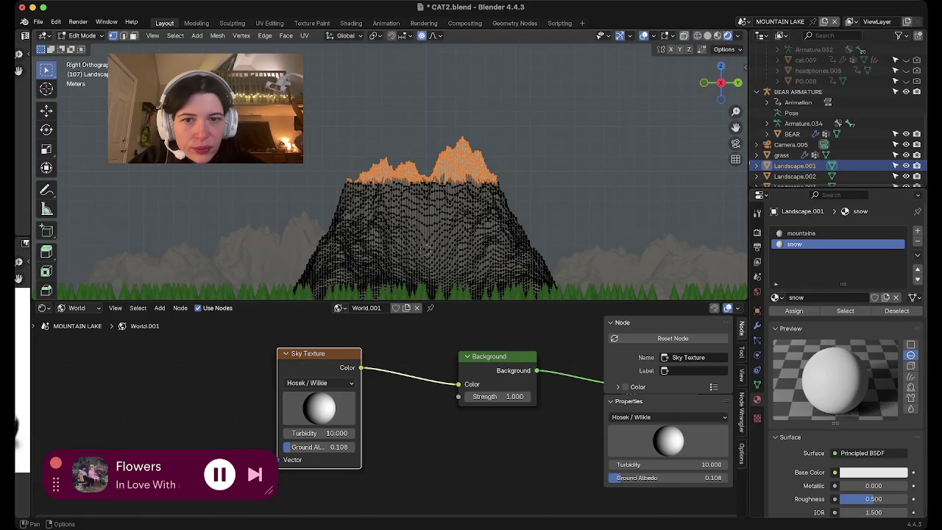
Widen the peak selection and assign the snow material to that band of vertices.
{"action": "key", "text": "shift+alt+z"}
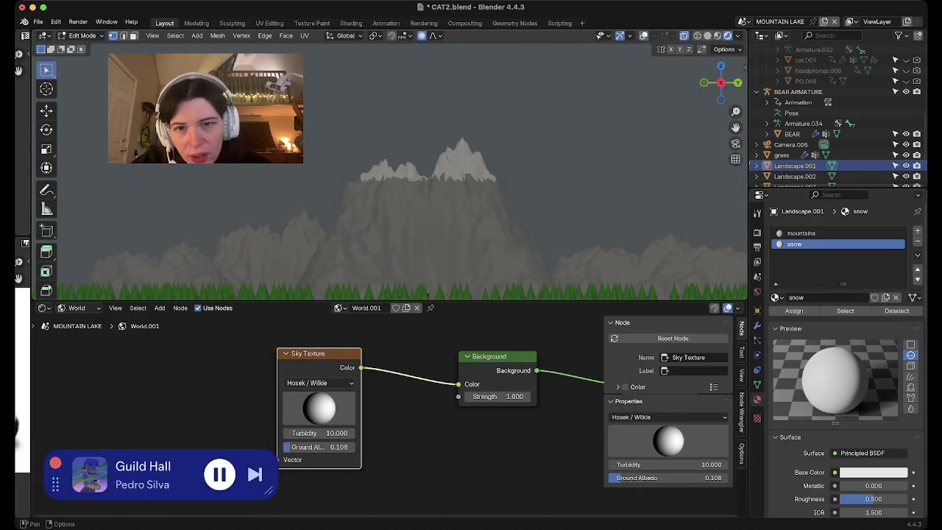
{"action": "left_click", "coordinate": [644, 36]}
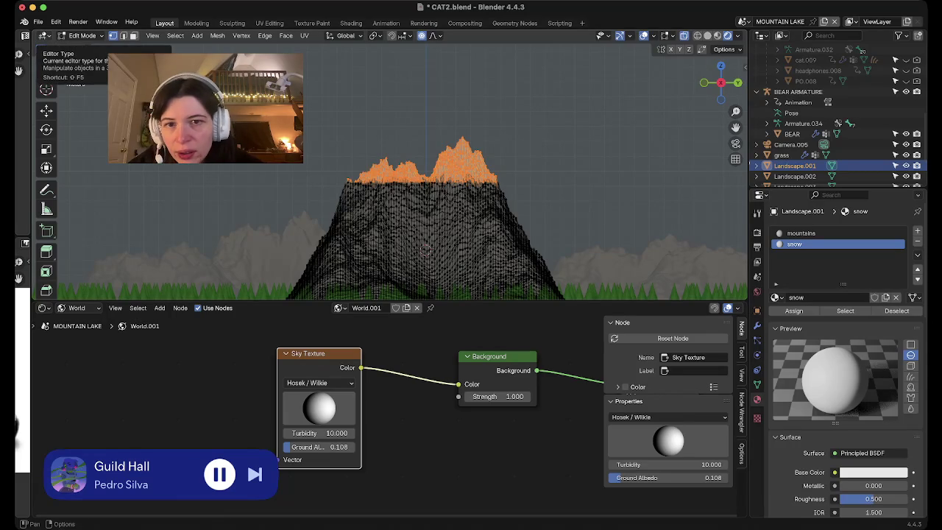
{"action": "left_click", "coordinate": [44, 35]}
{"action": "left_click", "coordinate": [69, 64]}
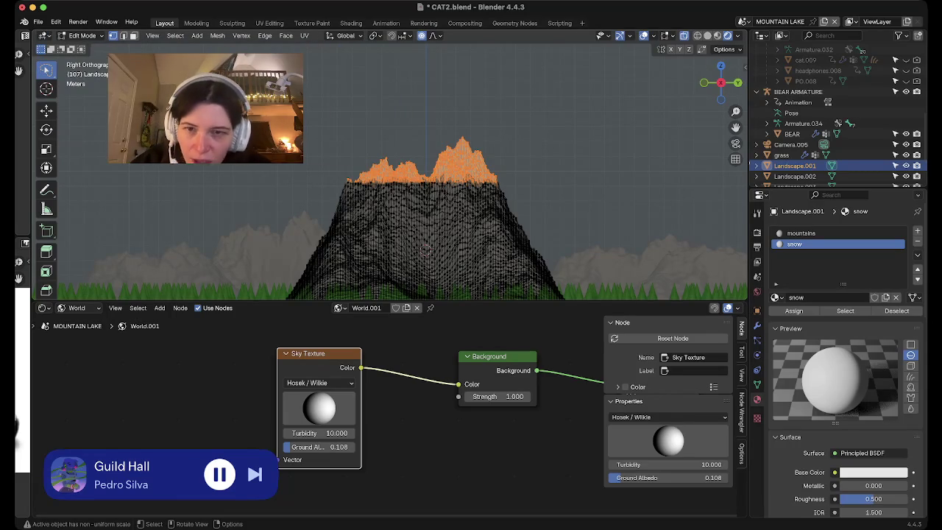
{"action": "mouse_move", "coordinate": [345, 181]}
{"action": "left_mouse_down"}
{"action": "mouse_move", "coordinate": [347, 203]}
{"action": "mouse_move", "coordinate": [475, 195]}
{"action": "mouse_move", "coordinate": [506, 184]}
{"action": "mouse_move", "coordinate": [338, 177]}
{"action": "left_mouse_up"}
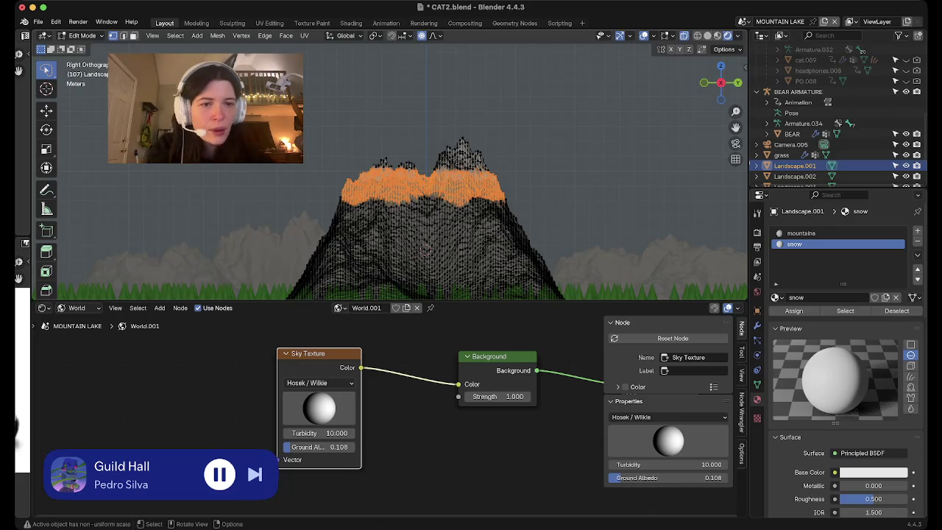
{"action": "left_click", "coordinate": [793, 310]}
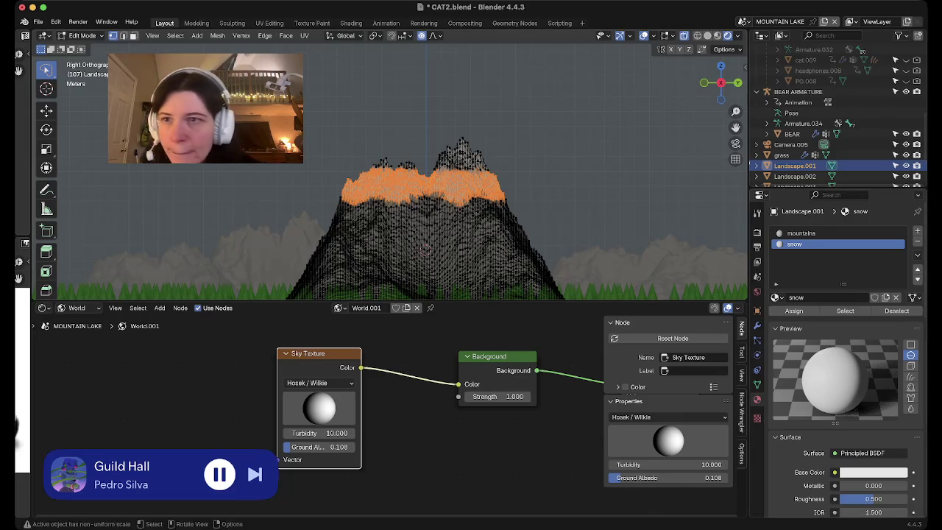
{"action": "left_click", "coordinate": [83, 35]}
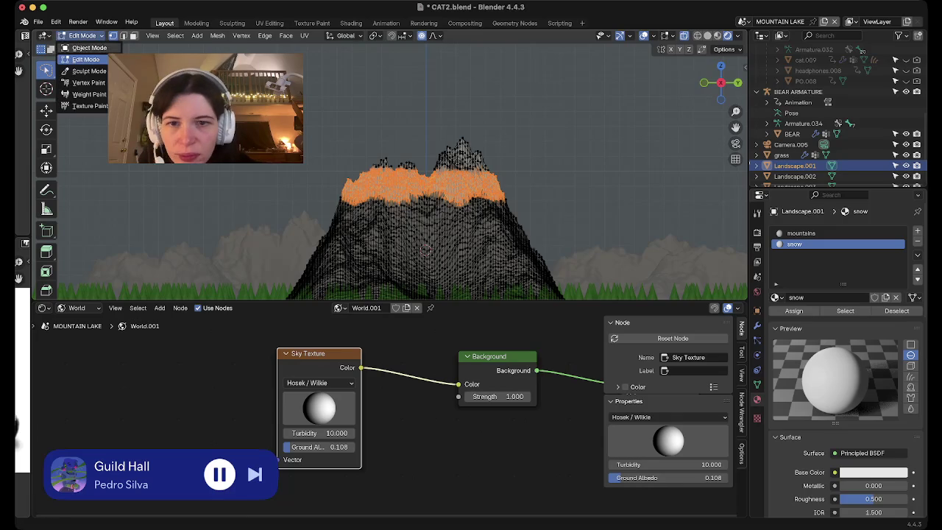
Return to Object Mode and select the left mountain, Landscape.002, from a top-down view.
{"action": "left_click", "coordinate": [80, 47]}
{"action": "scroll", "coordinate": [427, 293], "scroll_direction": "down", "scroll_amount": 10}
{"action": "scroll", "coordinate": [405, 221], "scroll_direction": "up", "scroll_amount": 2}
{"action": "scroll", "coordinate": [412, 243], "scroll_direction": "up", "scroll_amount": 3}
{"action": "scroll", "coordinate": [419, 269], "scroll_direction": "up", "scroll_amount": 4}
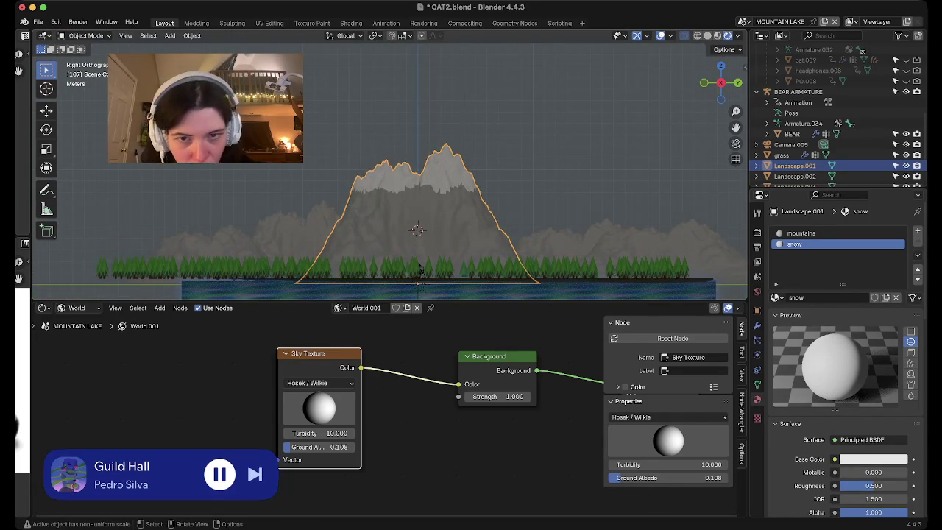
{"action": "scroll", "coordinate": [420, 268], "scroll_direction": "up", "scroll_amount": 3}
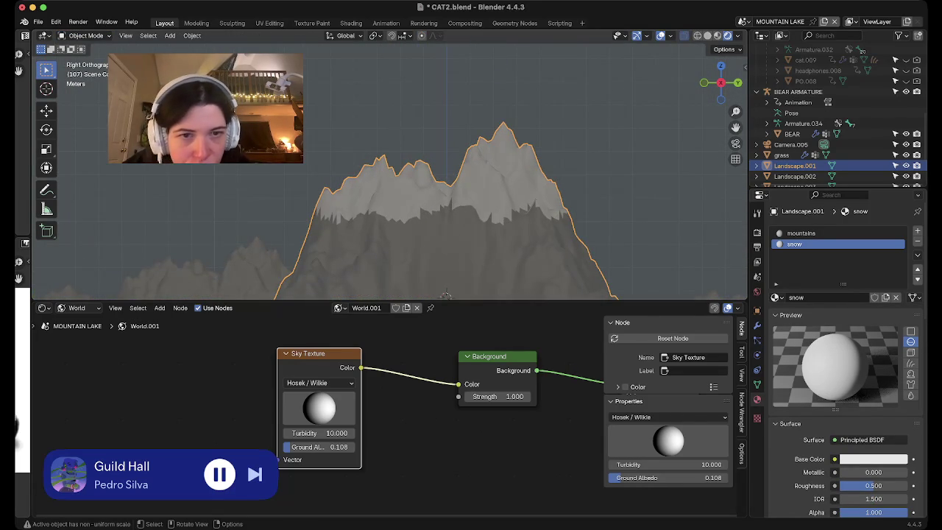
{"action": "middle_click_drag", "start_coordinate": [446, 295], "coordinate": [441, 346]}
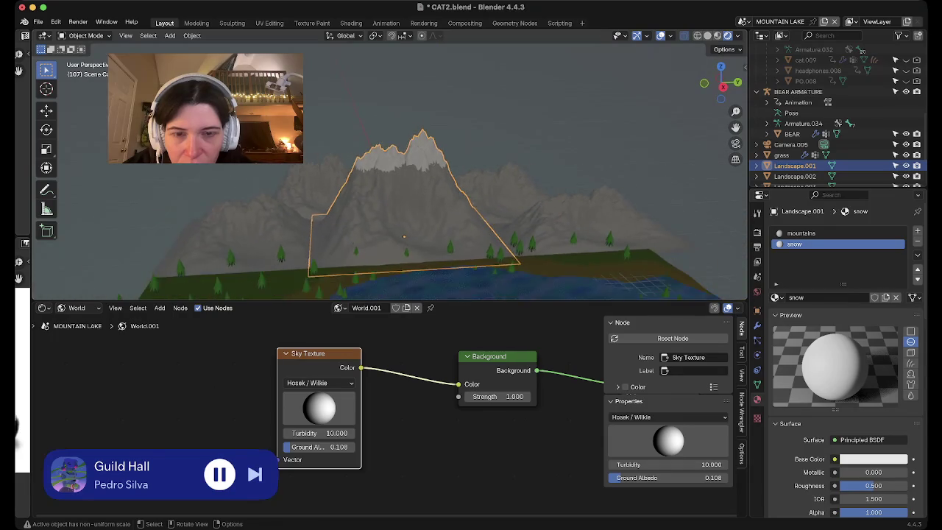
{"action": "left_click", "coordinate": [794, 176]}
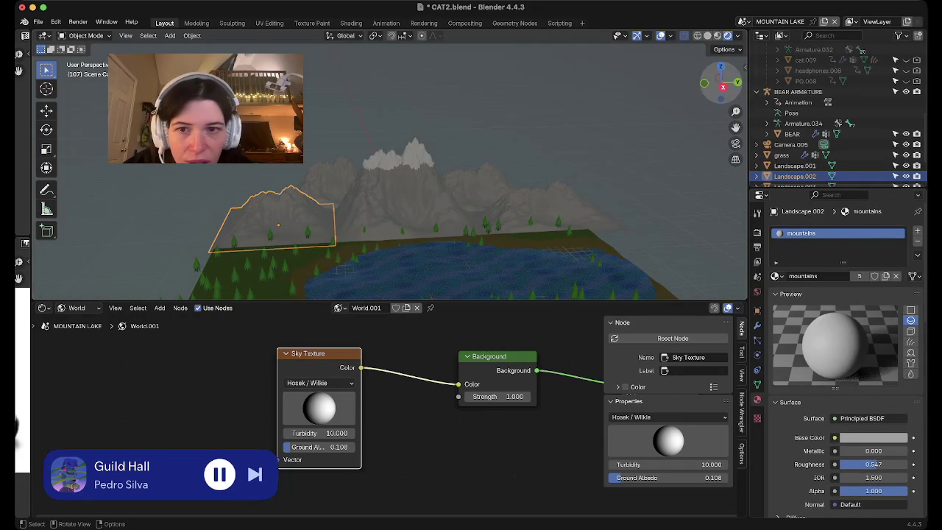
{"action": "left_click", "coordinate": [721, 84]}
{"action": "scroll", "coordinate": [226, 229], "scroll_direction": "up", "scroll_amount": 2}
{"action": "scroll", "coordinate": [226, 230], "scroll_direction": "up", "scroll_amount": 3}
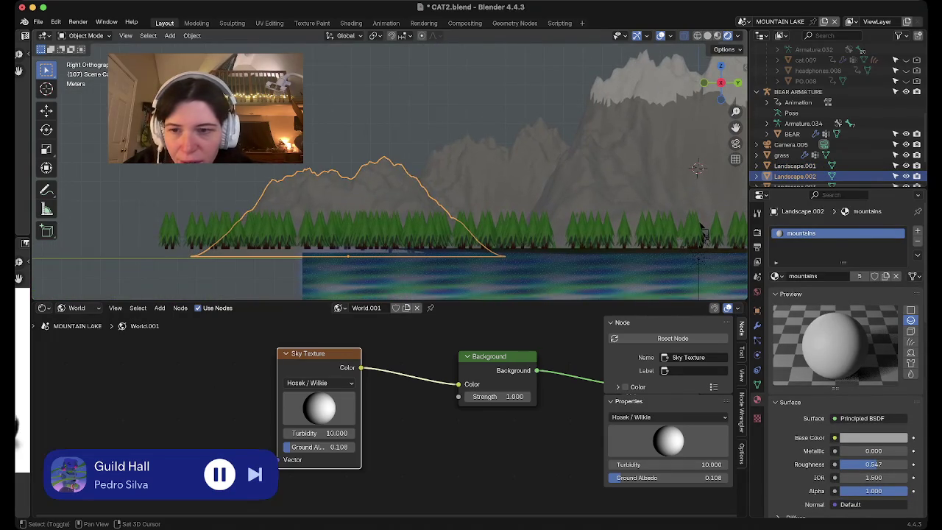
Enter Edit Mode and lasso-select the vertices across Landscape.002's peaks.
{"action": "key", "text": "Tab"}
{"action": "mouse_move", "coordinate": [305, 147]}
{"action": "right_mouse_down", "text": "ctrl"}
{"action": "mouse_move", "coordinate": [470, 179]}
{"action": "mouse_move", "coordinate": [169, 145]}
{"action": "right_mouse_up", "text": "ctrl"}
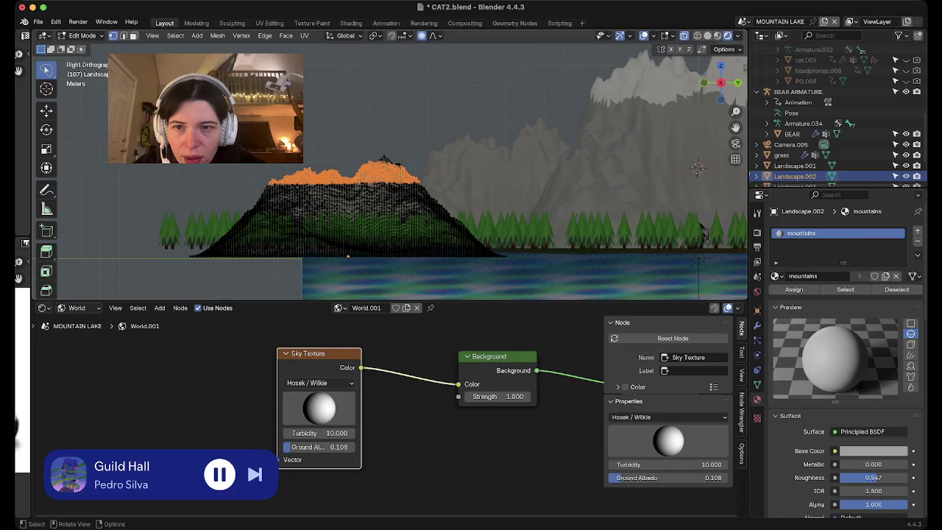
{"action": "mouse_move", "coordinate": [243, 180]}
{"action": "right_mouse_down", "text": "ctrl"}
{"action": "mouse_move", "coordinate": [352, 184]}
{"action": "mouse_move", "coordinate": [243, 180]}
{"action": "right_mouse_up", "text": "ctrl"}
{"action": "key", "text": "g"}
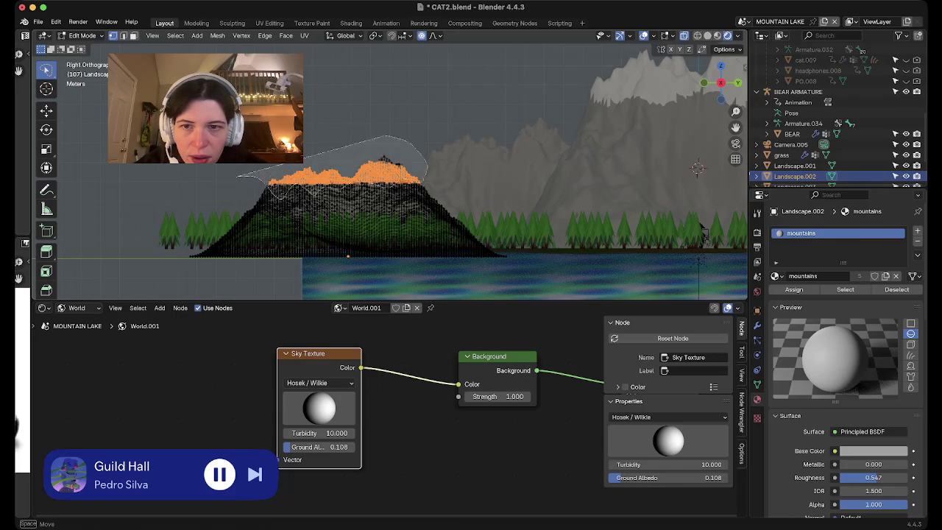
{"action": "left_click", "coordinate": [331, 147]}
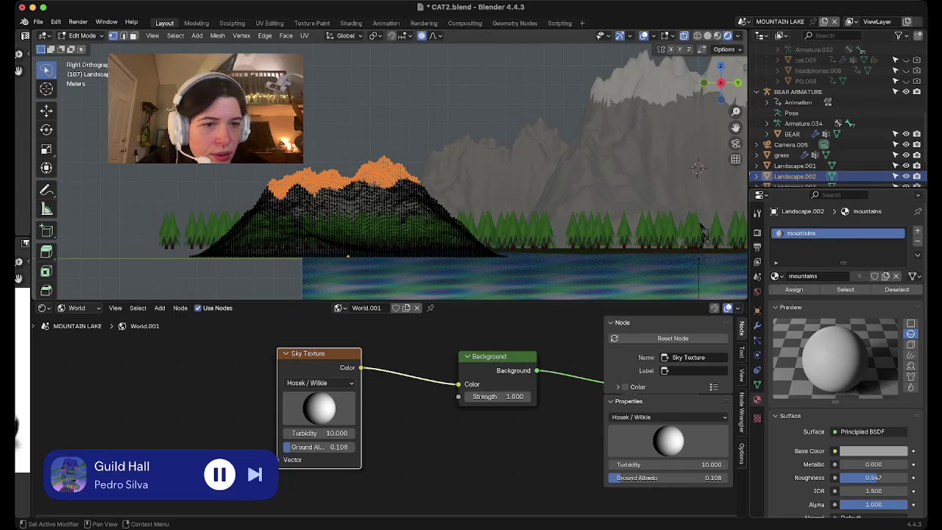
Undo the accidental snow swap so the first slot keeps the 'mountains' material.
{"action": "left_click", "coordinate": [776, 276]}
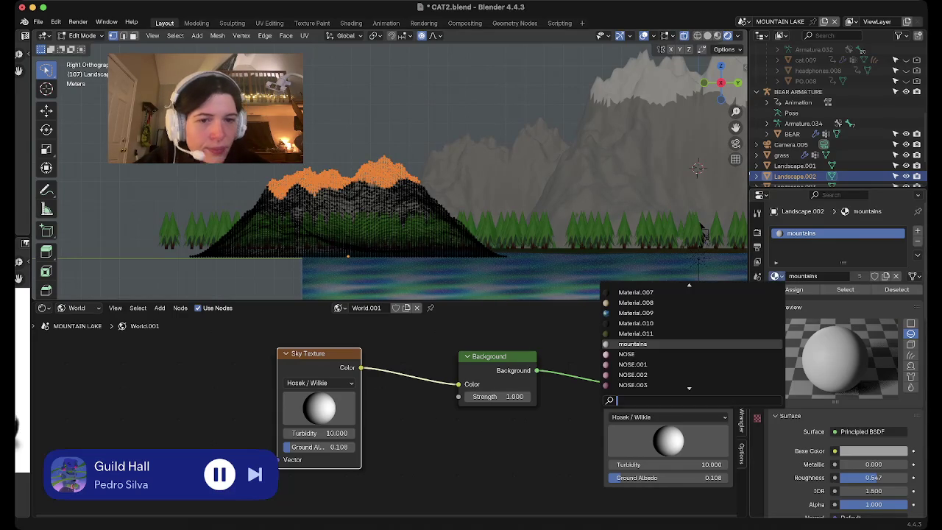
{"action": "type", "text": "snow"}
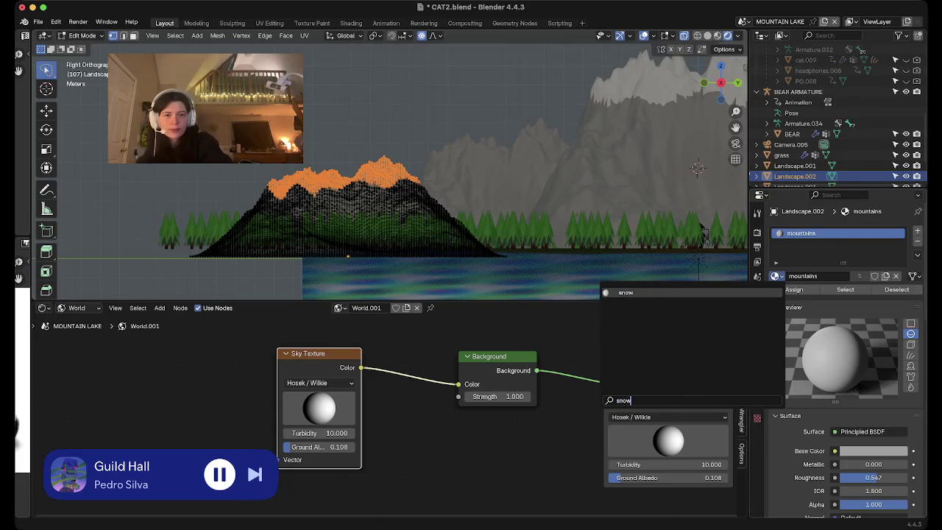
{"action": "key", "text": "Return"}
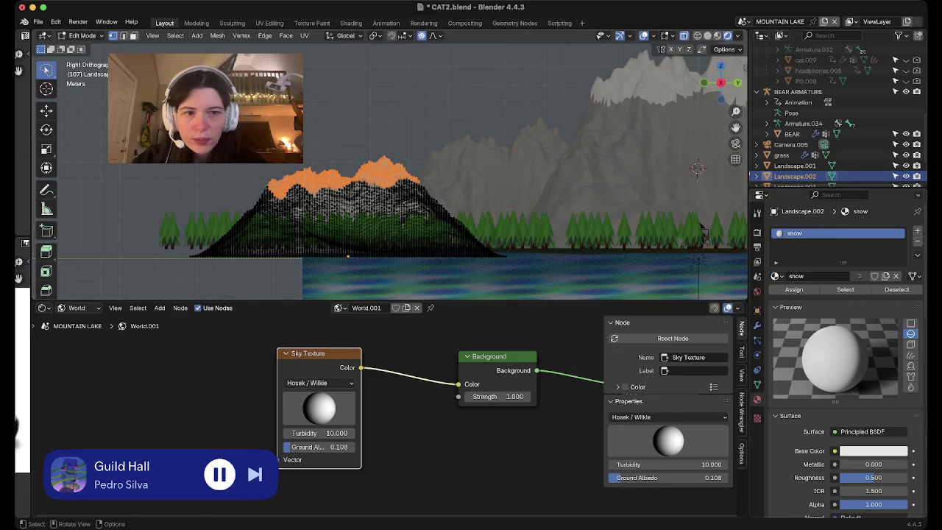
{"action": "left_click", "coordinate": [56, 21]}
{"action": "mouse_move", "coordinate": [81, 55]}
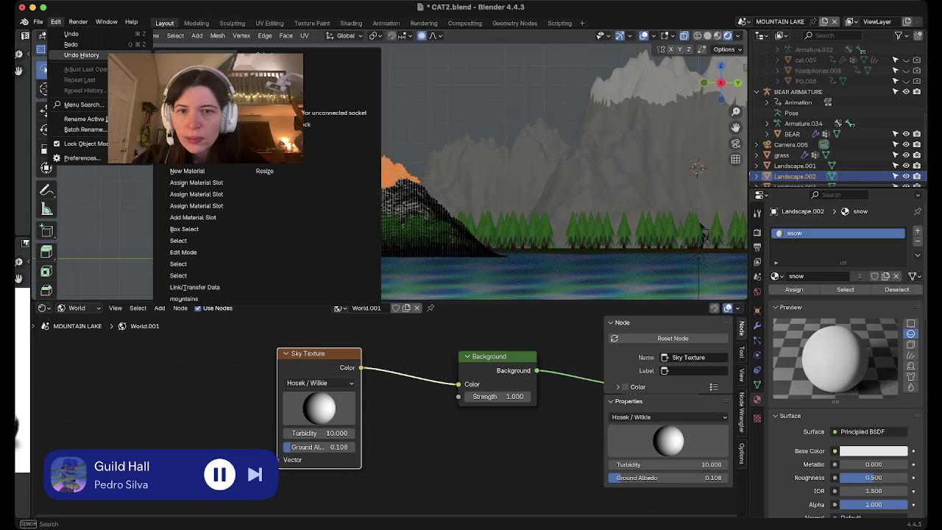
{"action": "left_click", "coordinate": [183, 252]}
{"action": "left_click", "coordinate": [776, 276]}
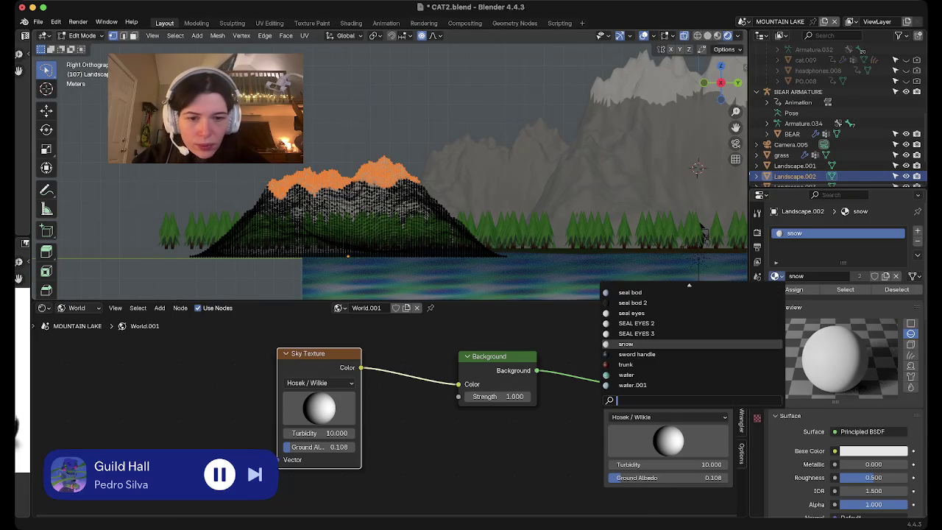
{"action": "type", "text": "mount"}
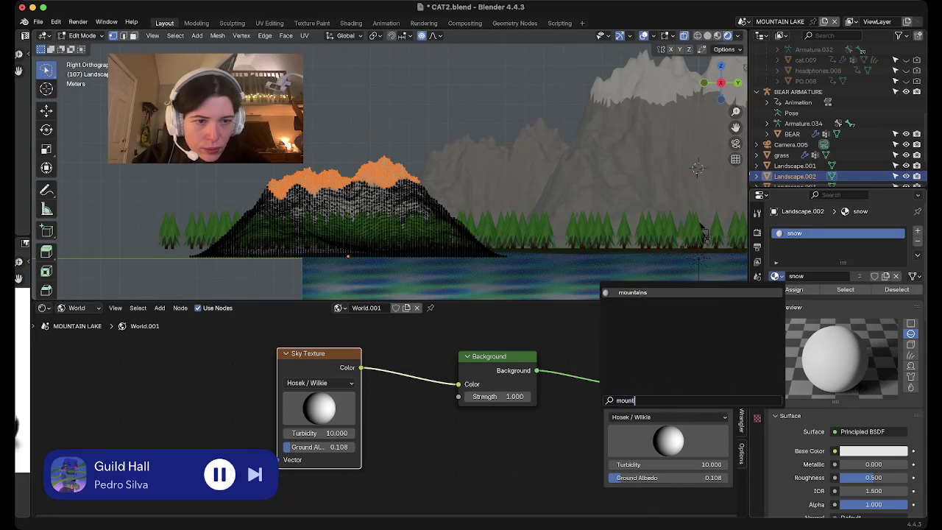
{"action": "key", "text": "Return"}
Add a second slot with a new white 'snow' material for the peaks and exit Edit Mode.
{"action": "left_click", "coordinate": [916, 231]}
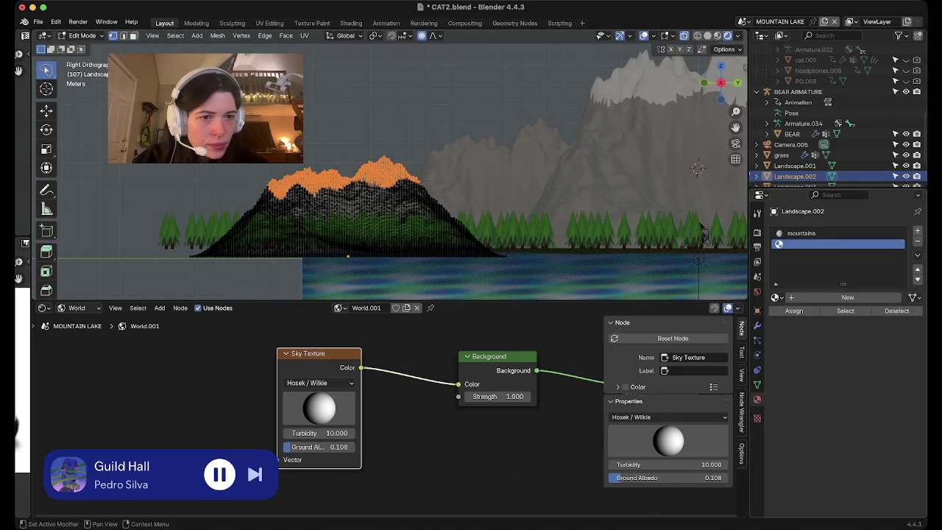
{"action": "left_click", "coordinate": [848, 297]}
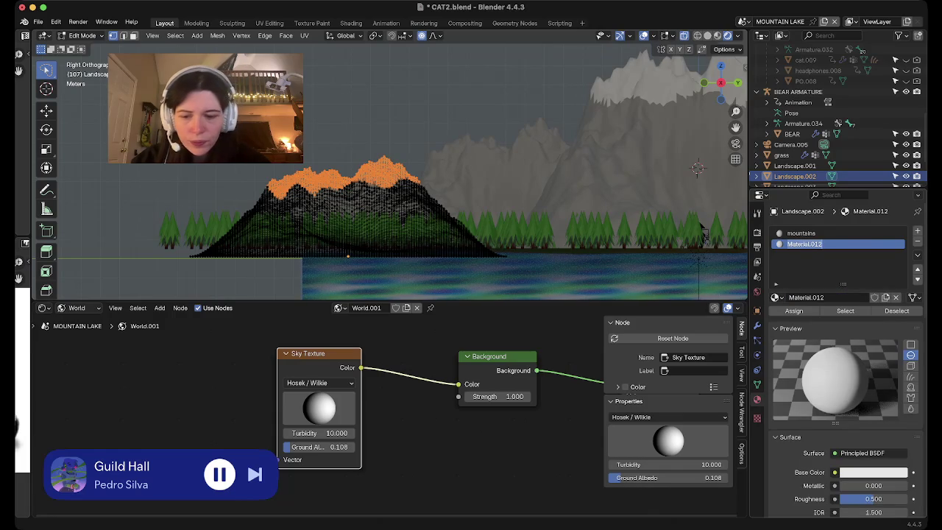
{"action": "type", "text": "snow"}
{"action": "key", "text": "Return"}
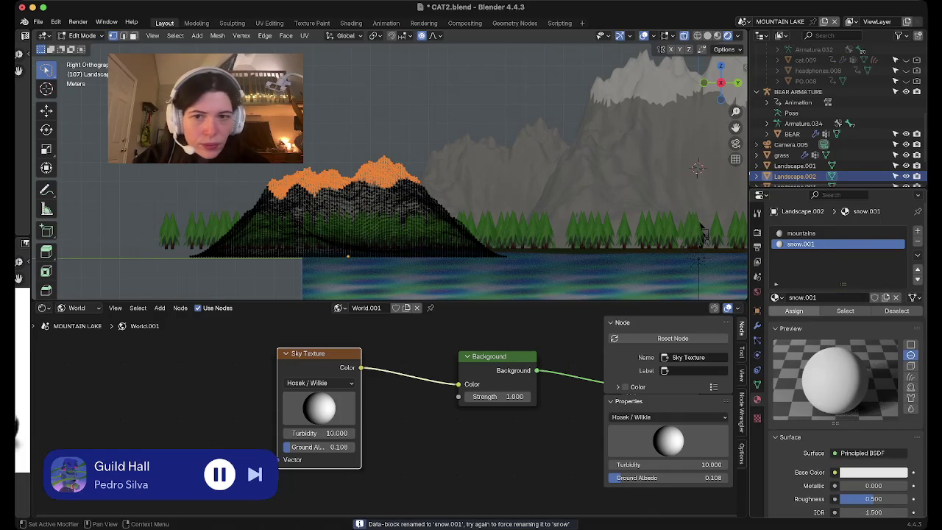
{"action": "key", "text": "Tab"}
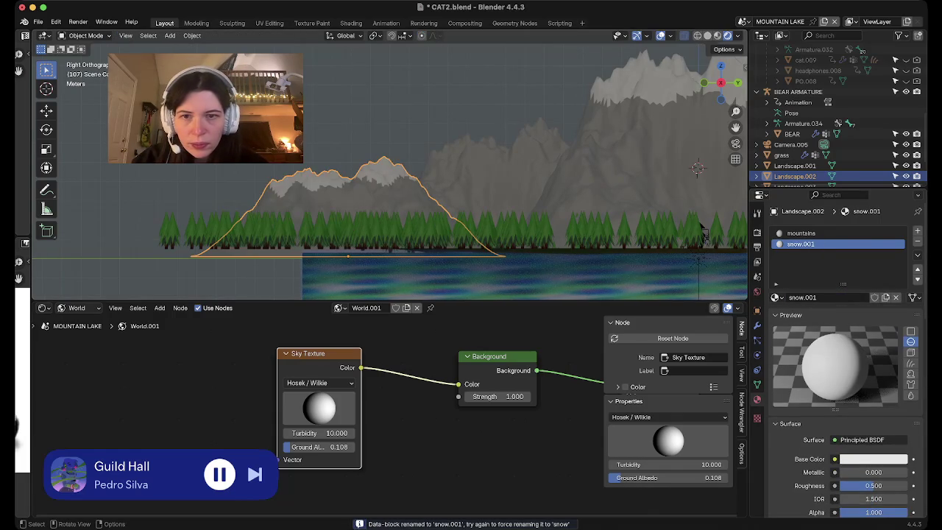
{"action": "left_click", "coordinate": [702, 234]}
Enter Edit Mode on Landscape.004 and select only its peak vertices.
{"action": "middle_click_drag", "start_coordinate": [702, 234], "coordinate": [592, 266], "text": "shift"}
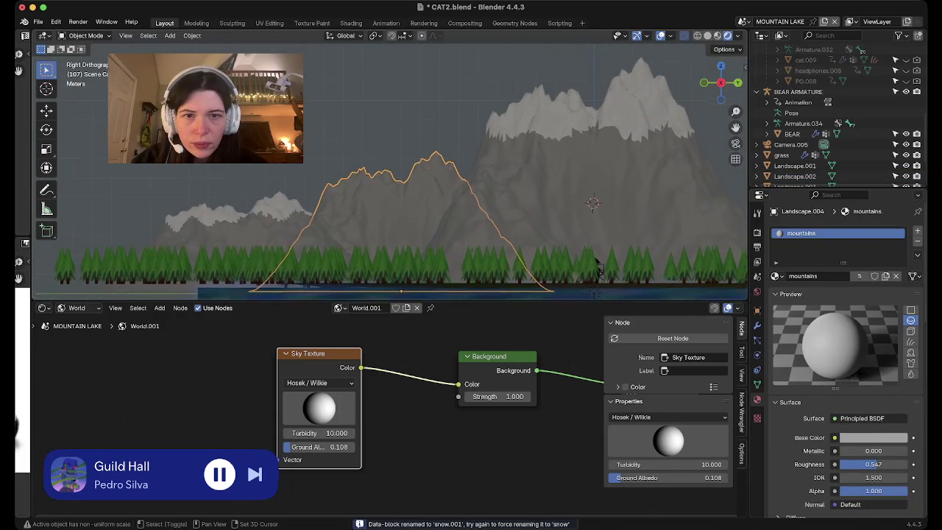
{"action": "key", "text": "Tab"}
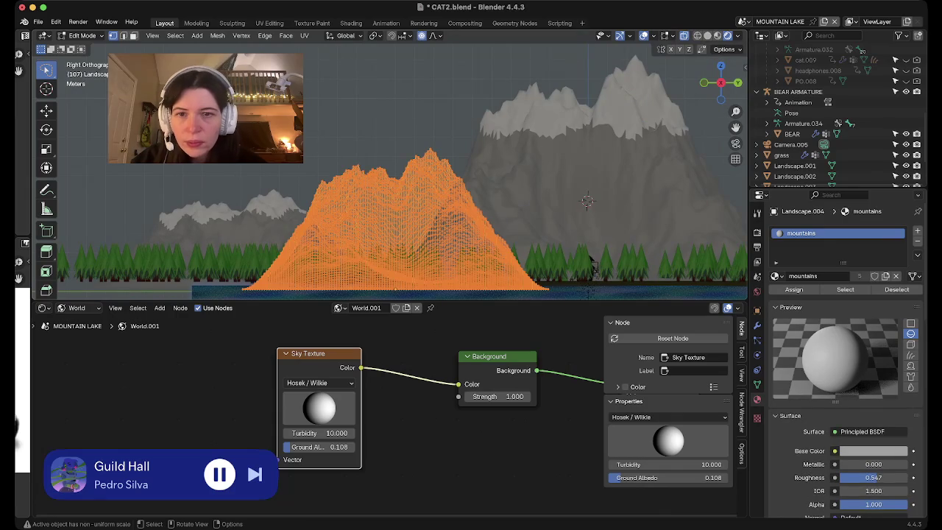
{"action": "mouse_move", "coordinate": [592, 266]}
{"action": "middle_mouse_down"}
{"action": "mouse_move", "coordinate": [515, 250]}
{"action": "mouse_move", "coordinate": [586, 200]}
{"action": "middle_mouse_up"}
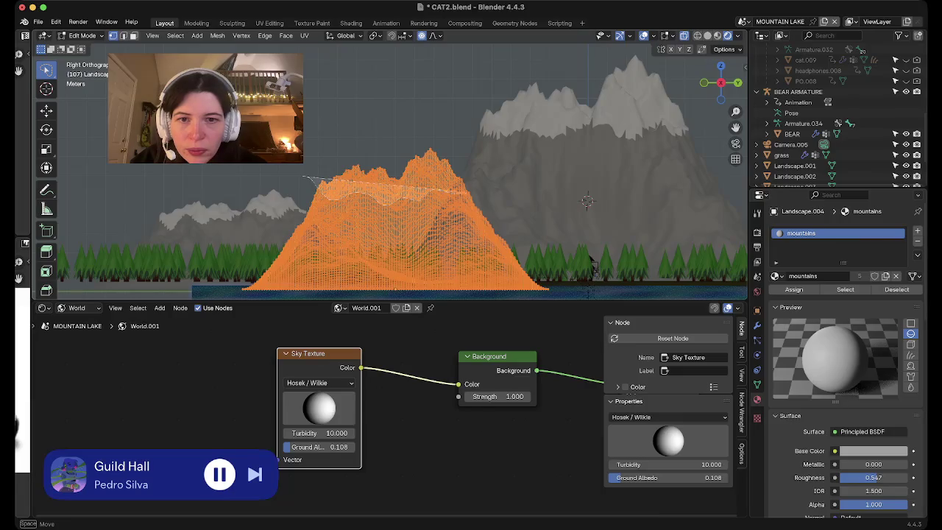
{"action": "left_click_drag", "start_coordinate": [470, 193], "coordinate": [304, 176]}
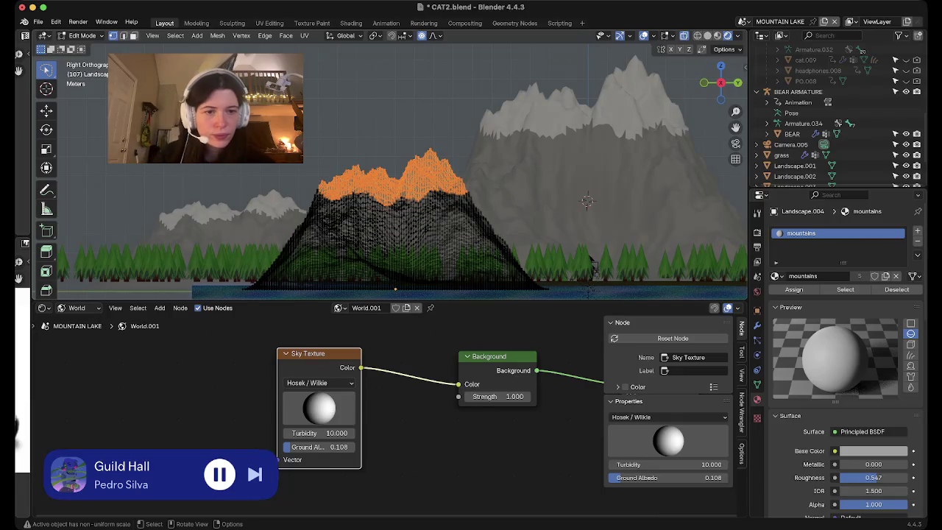
Add a second material slot using the existing 'snow' material, then return to Object Mode.
{"action": "left_click", "coordinate": [917, 231]}
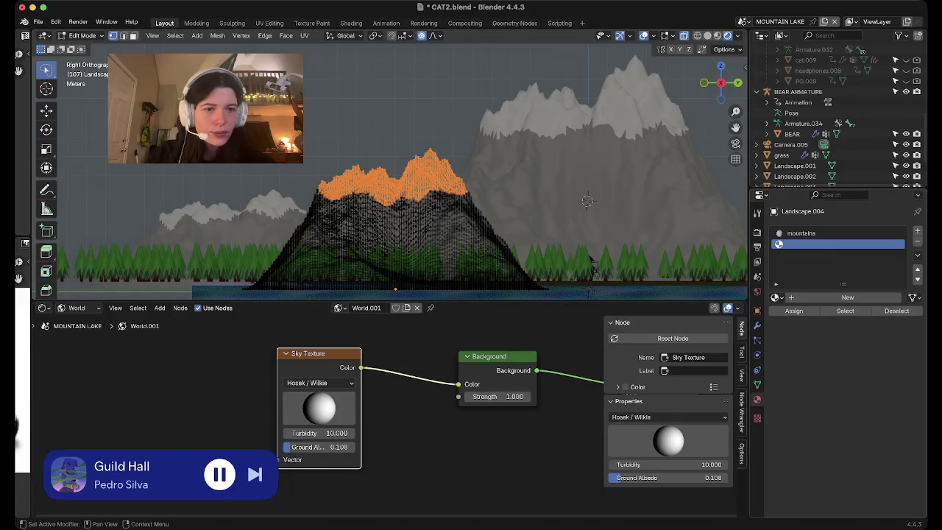
{"action": "left_click", "coordinate": [831, 297]}
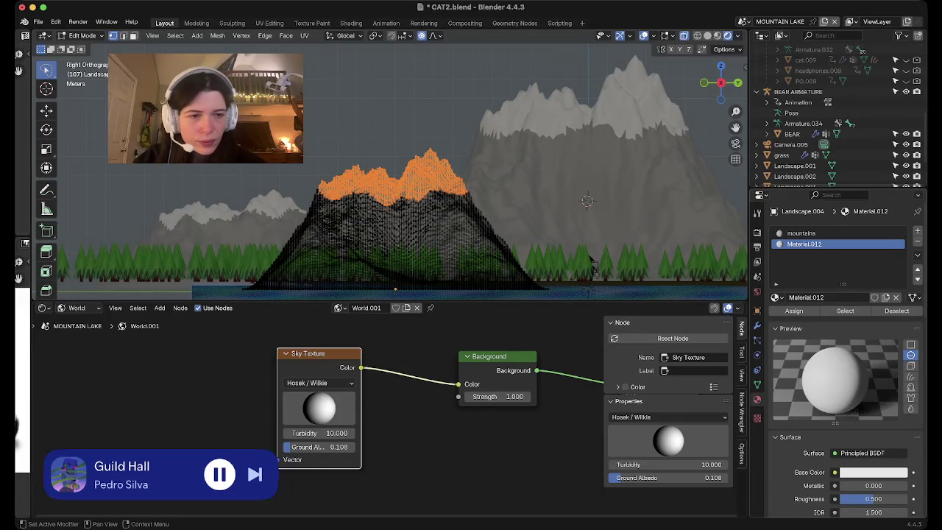
{"action": "left_click", "coordinate": [775, 297]}
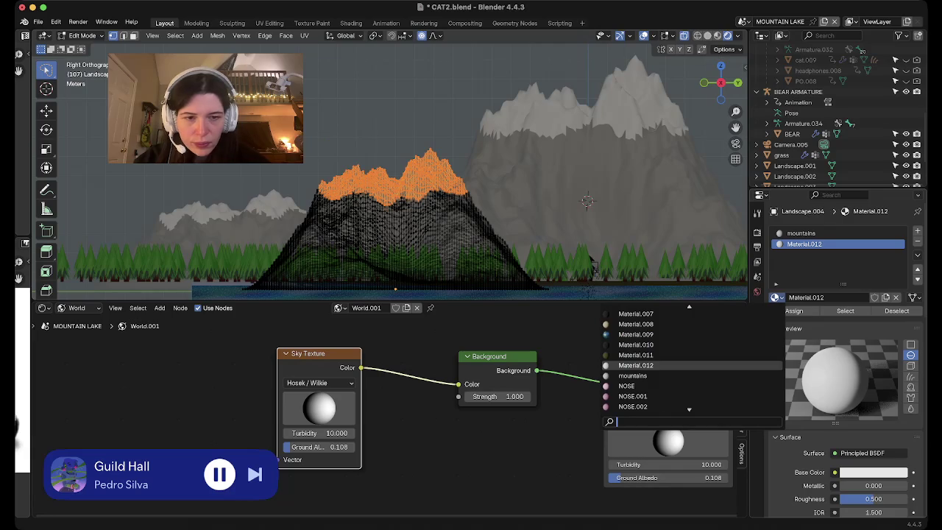
{"action": "type", "text": "sno"}
{"action": "key", "text": "Return"}
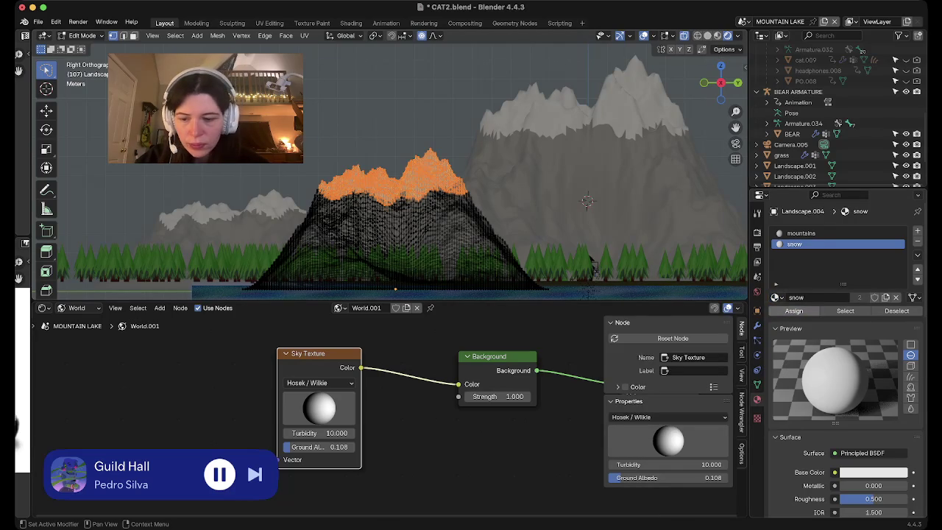
{"action": "key", "text": "Tab"}
{"action": "mouse_move", "coordinate": [593, 264]}
{"action": "middle_mouse_down", "text": "shift"}
{"action": "mouse_move", "coordinate": [376, 280]}
{"action": "mouse_move", "coordinate": [151, 278]}
{"action": "middle_mouse_up", "text": "shift"}
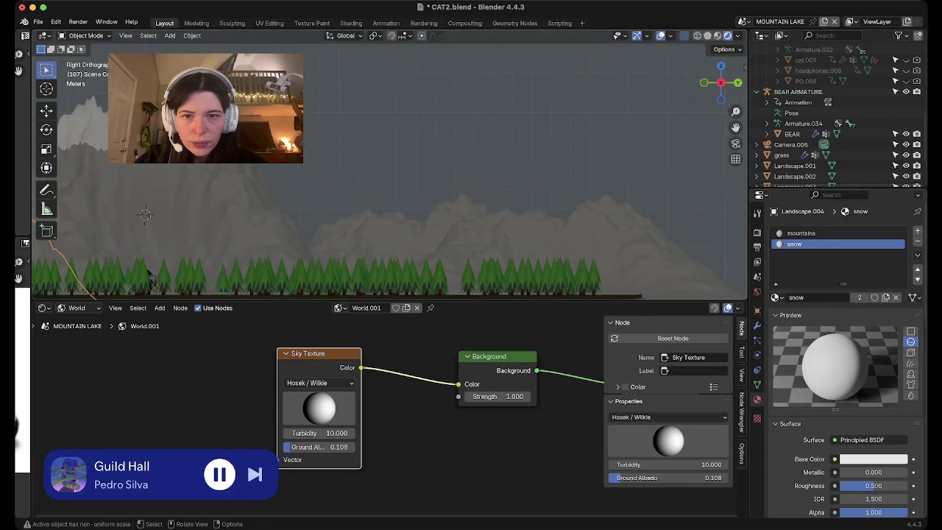
Select the next mountain and, in Edit Mode, select its ridge, left peak and right peak.
{"action": "left_click", "coordinate": [151, 278]}
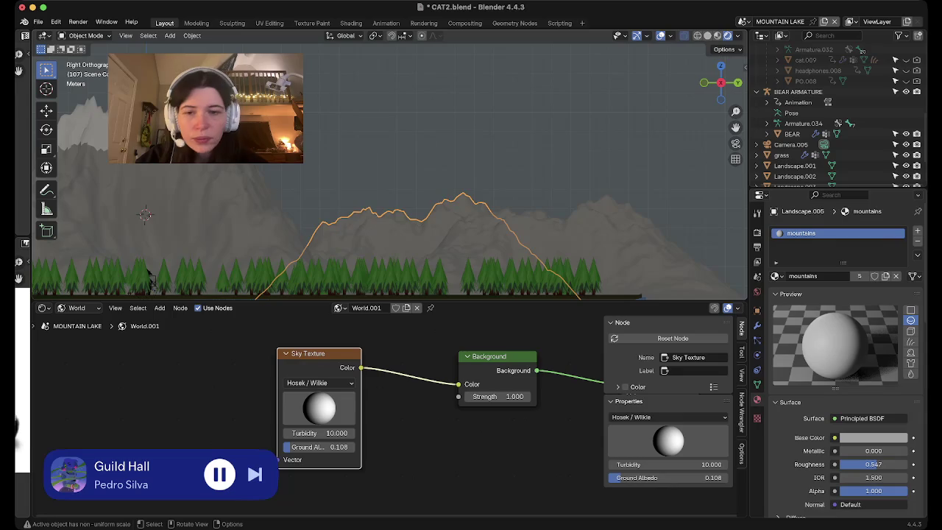
{"action": "key", "text": "Tab"}
{"action": "left_click", "coordinate": [322, 222]}
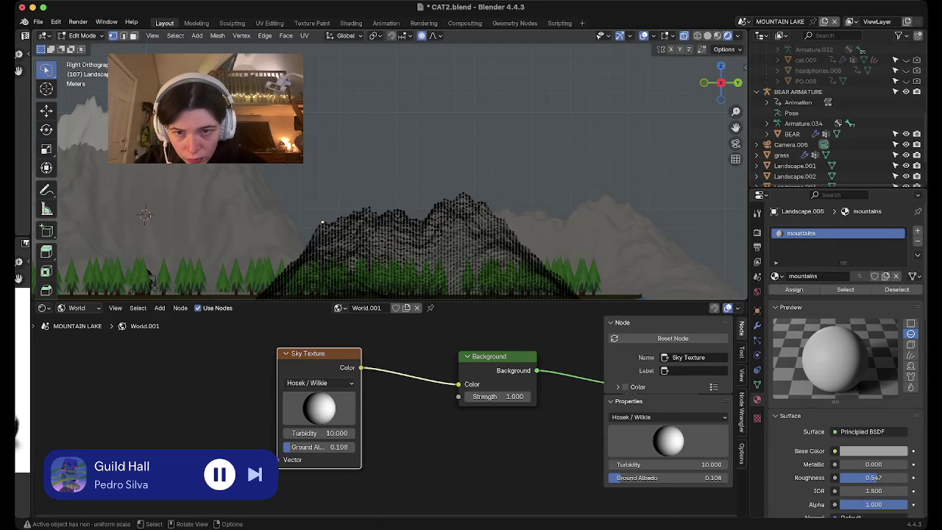
{"action": "left_click_drag", "start_coordinate": [322, 221], "coordinate": [315, 220]}
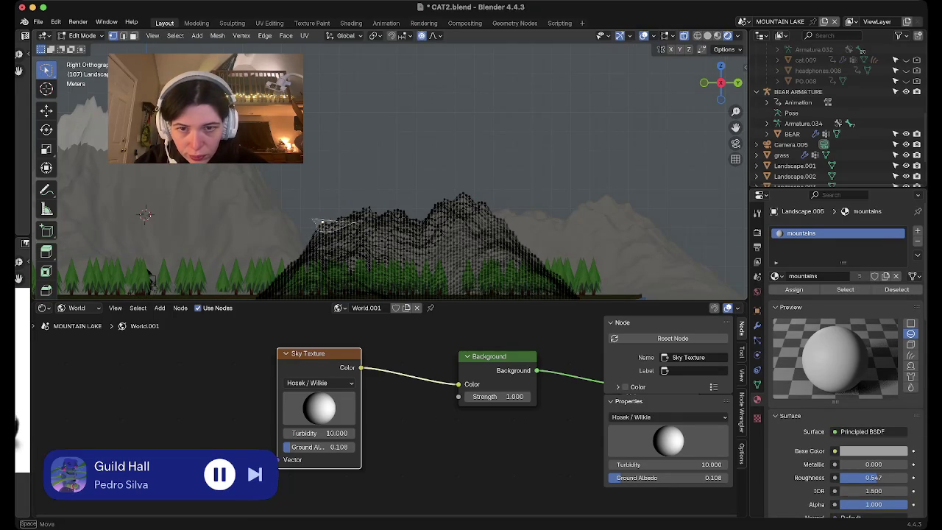
{"action": "mouse_move", "coordinate": [377, 219]}
{"action": "left_mouse_down"}
{"action": "mouse_move", "coordinate": [434, 228]}
{"action": "mouse_move", "coordinate": [519, 212]}
{"action": "left_mouse_up"}
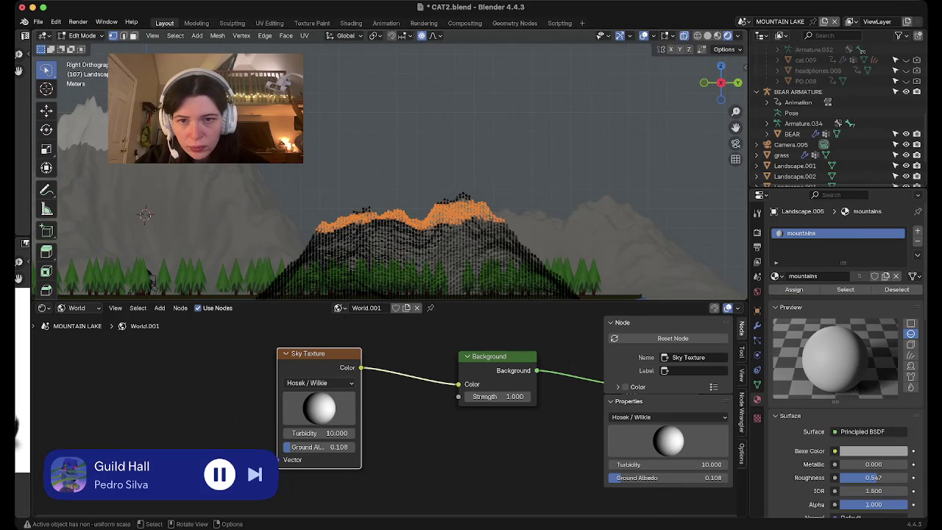
{"action": "left_click_drag", "start_coordinate": [345, 206], "coordinate": [374, 222]}
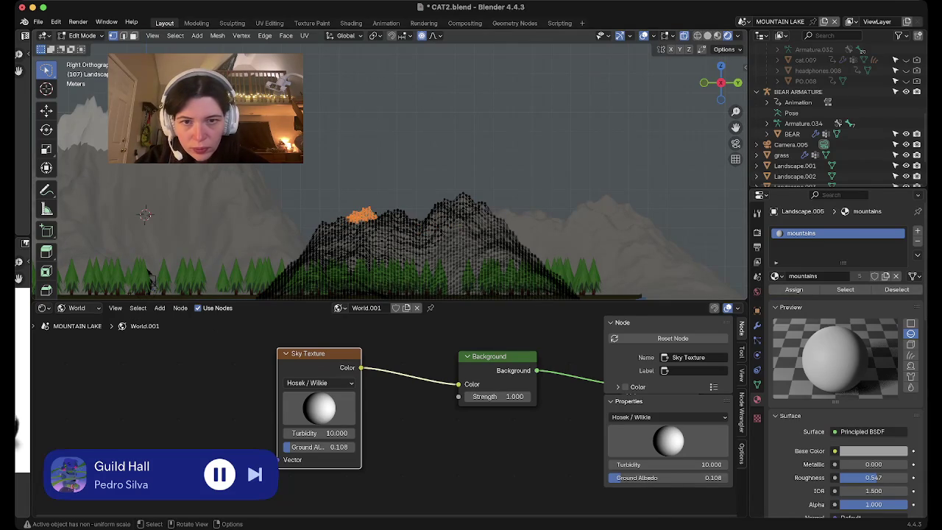
{"action": "left_click_drag", "start_coordinate": [425, 181], "coordinate": [478, 224], "text": "shift"}
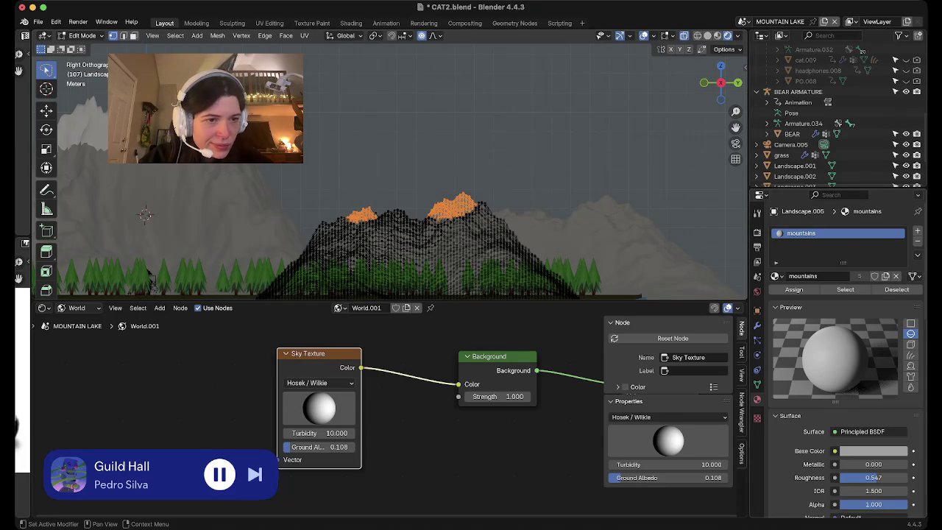
Add a 'snow' material slot, reselect the peak vertices, and return to Object Mode.
{"action": "left_click", "coordinate": [917, 231]}
{"action": "left_click", "coordinate": [775, 297]}
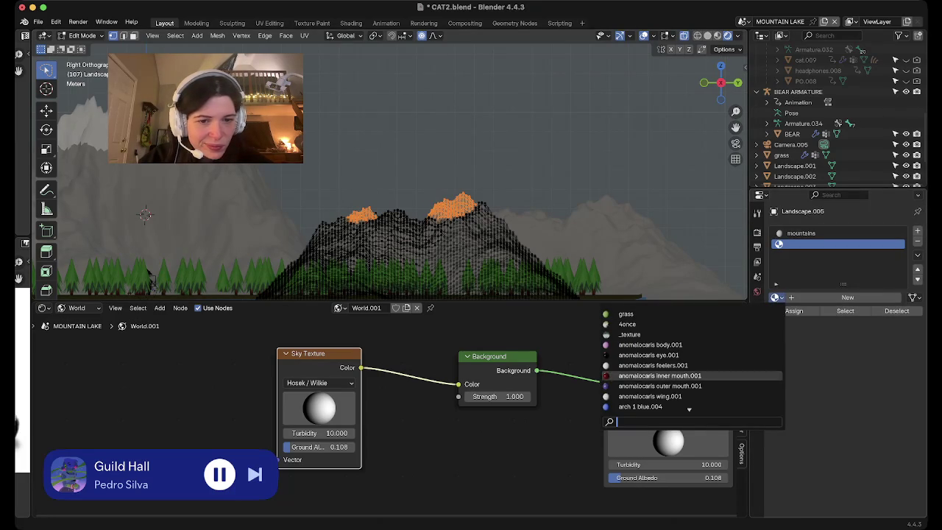
{"action": "type", "text": "snow"}
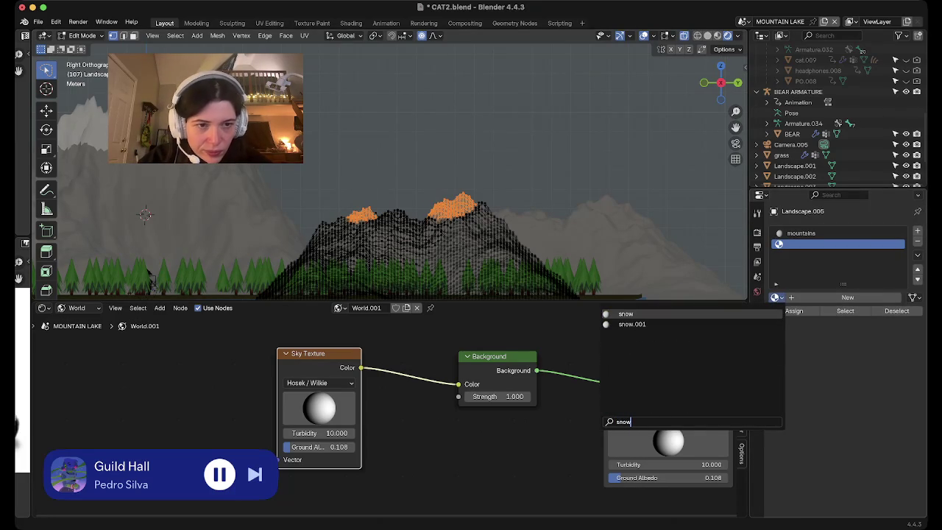
{"action": "key", "text": "Return"}
{"action": "left_click_drag", "start_coordinate": [314, 218], "coordinate": [375, 230]}
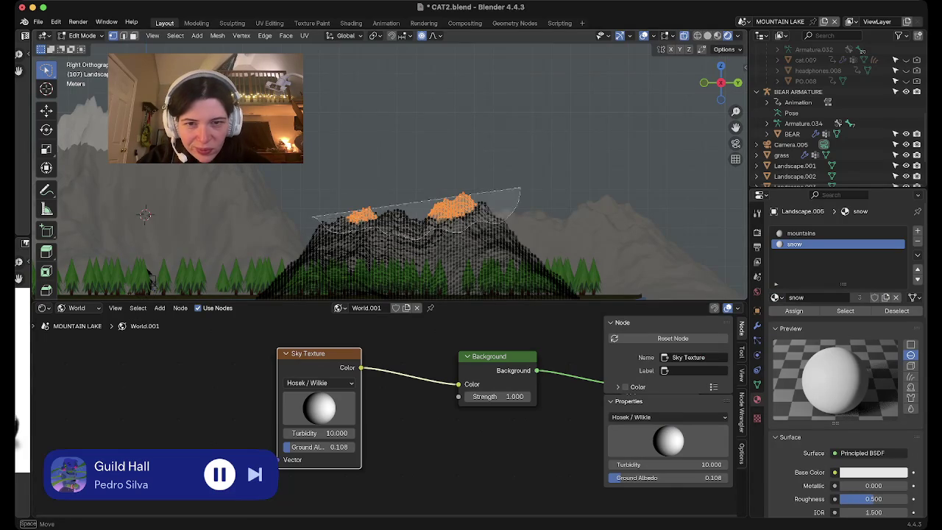
{"action": "left_click_drag", "start_coordinate": [412, 237], "coordinate": [316, 212]}
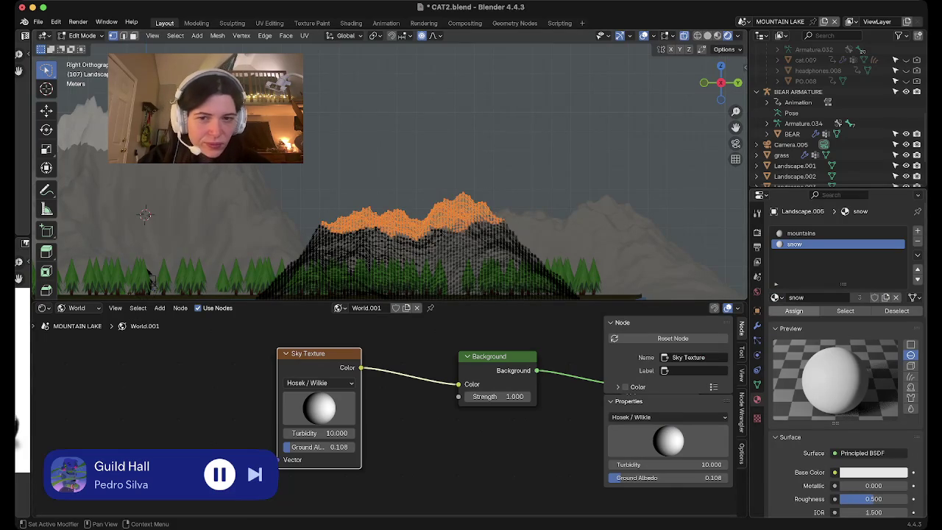
{"action": "key", "text": "Tab"}
{"action": "left_click", "coordinate": [151, 278]}
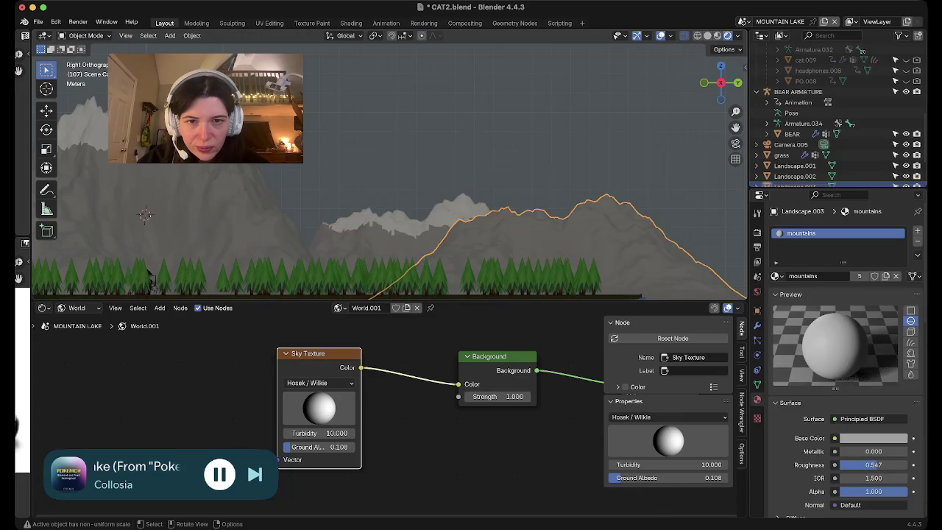
Enter Edit Mode on Landscape.003 and select only the vertices along its top.
{"action": "middle_click_drag", "start_coordinate": [151, 278], "coordinate": [51, 230], "text": "shift"}
{"action": "key", "text": "Tab"}
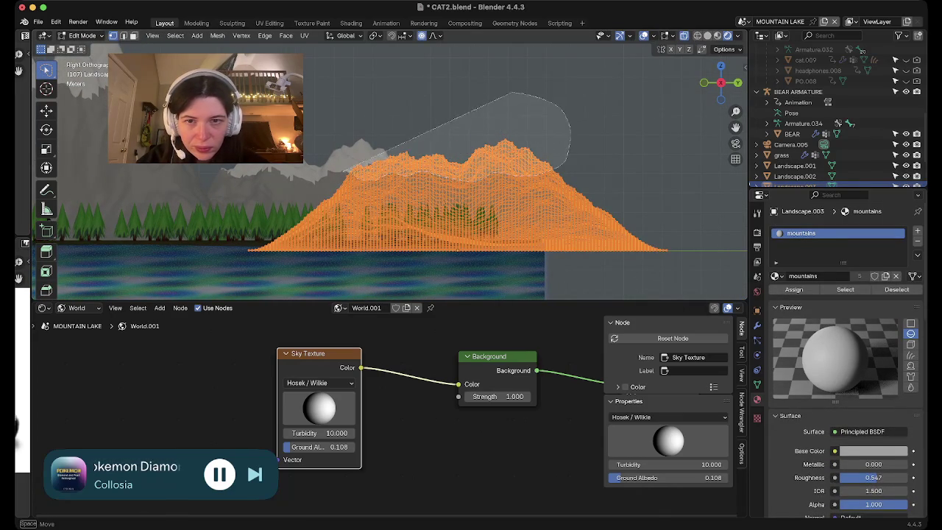
{"action": "left_click_drag", "start_coordinate": [441, 175], "coordinate": [347, 168]}
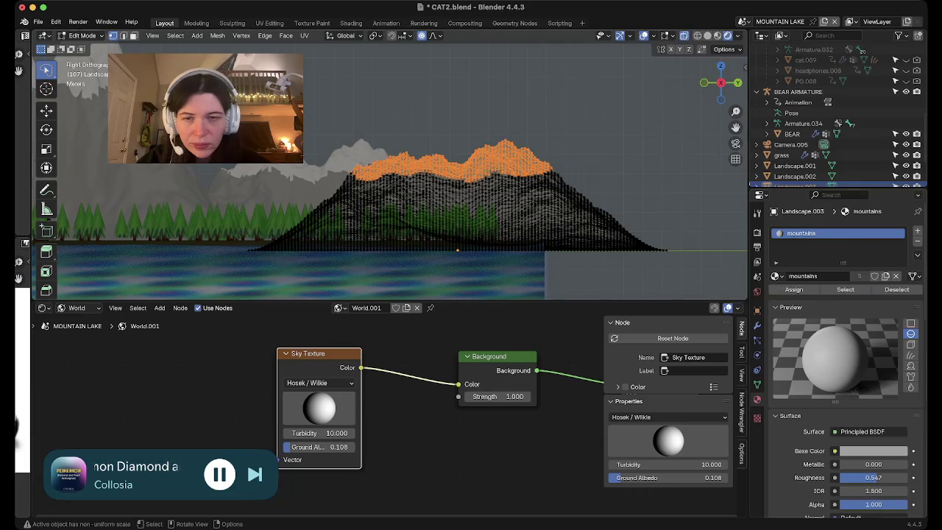
{"action": "scroll", "coordinate": [252, 176], "scroll_direction": "down", "scroll_amount": 2}
{"action": "scroll", "coordinate": [251, 177], "scroll_direction": "down", "scroll_amount": 2}
{"action": "scroll", "coordinate": [252, 173], "scroll_direction": "down", "scroll_amount": 1}
{"action": "key", "text": "Tab"}
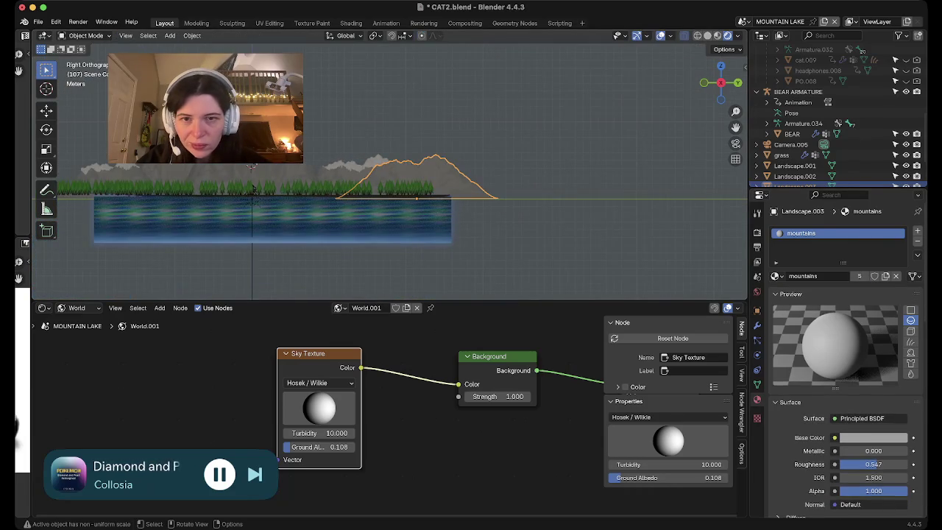
{"action": "key", "text": "Tab"}
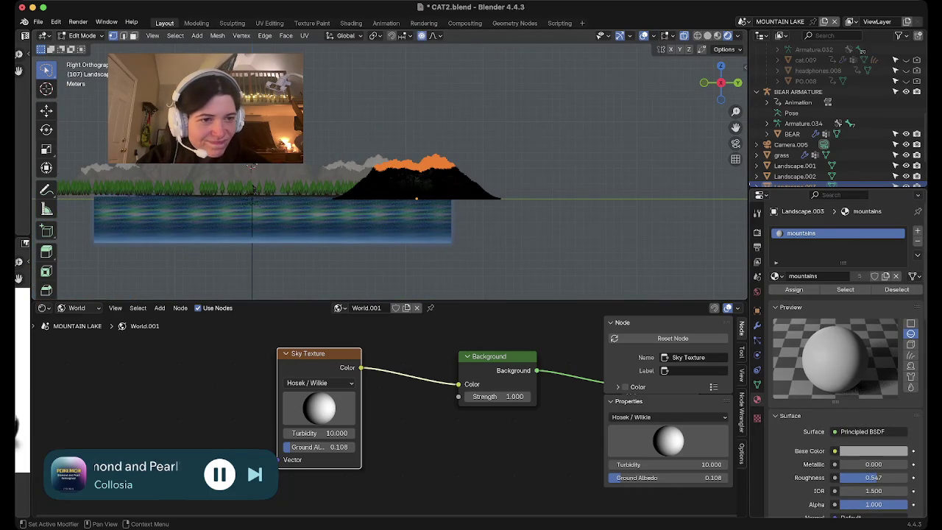
Add a second slot using the 'snow' material and exit Edit Mode to see the snowy peak.
{"action": "left_click", "coordinate": [917, 231]}
{"action": "left_click", "coordinate": [776, 297]}
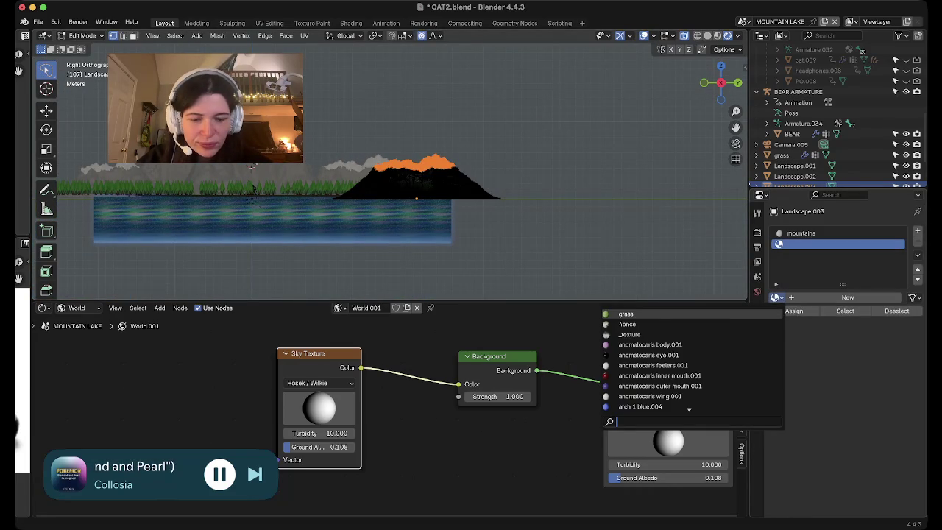
{"action": "type", "text": "snow"}
{"action": "key", "text": "Return"}
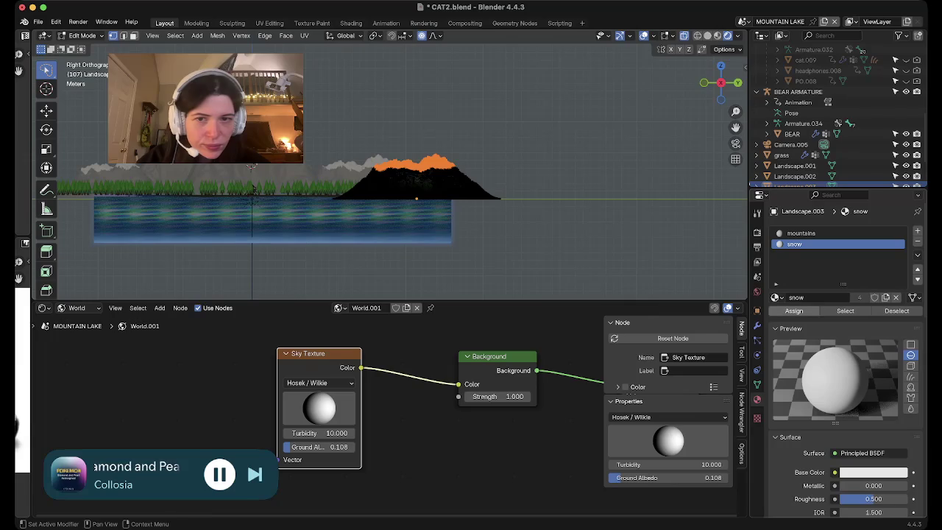
{"action": "key", "text": "Tab"}
{"action": "mouse_move", "coordinate": [250, 166]}
{"action": "middle_mouse_down", "text": "shift"}
{"action": "mouse_move", "coordinate": [380, 206]}
{"action": "mouse_move", "coordinate": [441, 132]}
{"action": "middle_mouse_up", "text": "shift"}
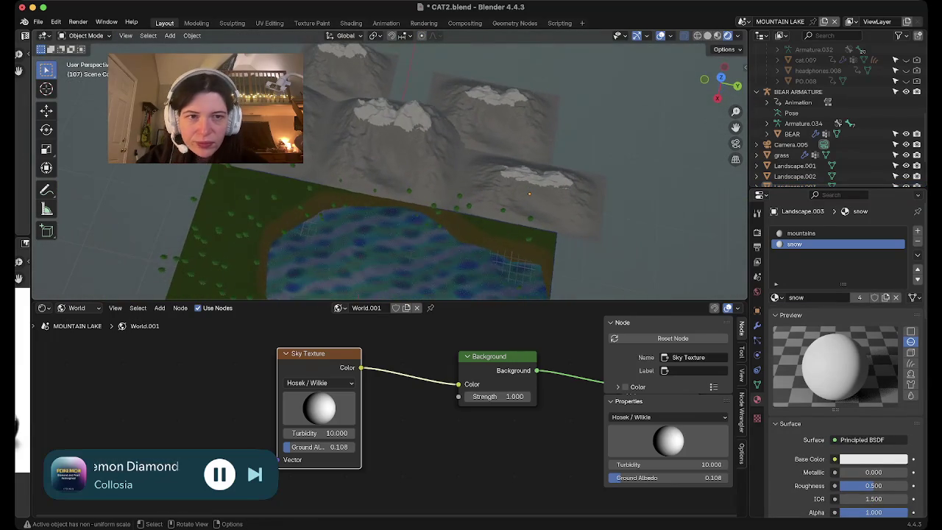
From the camera view, select Landscape.001 and save CAT2.blend.
{"action": "key", "text": "KP_0"}
{"action": "middle_click_drag", "start_coordinate": [441, 169], "coordinate": [734, 207]}
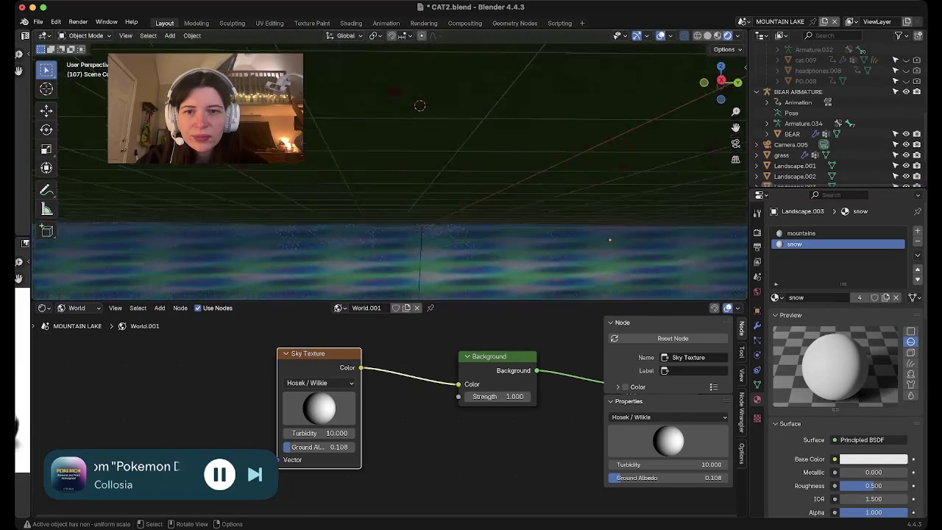
{"action": "middle_click_drag", "start_coordinate": [734, 207], "coordinate": [411, 184]}
{"action": "left_click", "coordinate": [412, 184]}
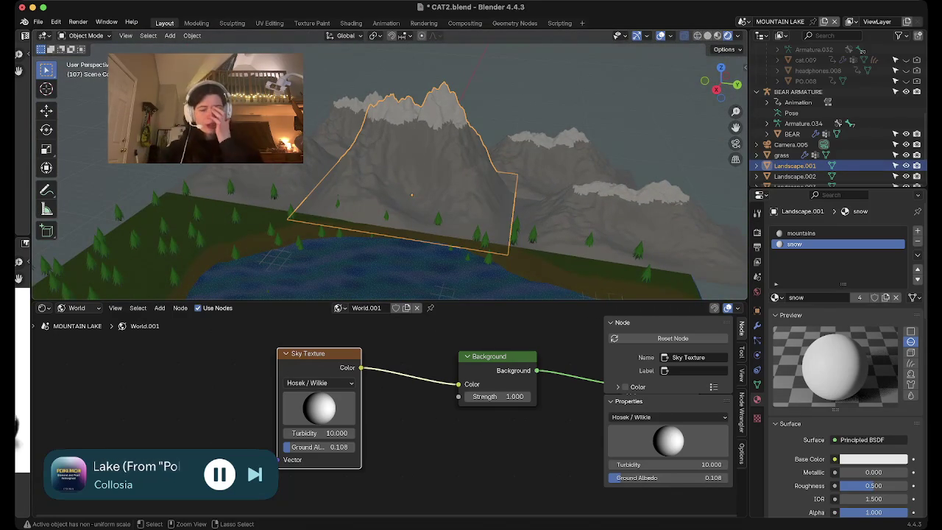
{"action": "key", "text": "ctrl+s"}
Join Landscape.001, .002 and .003 into one Landscape.003 object and show its modifier stack.
{"action": "left_click", "coordinate": [353, 147], "text": "shift"}
{"action": "left_click", "coordinate": [574, 169], "text": "shift"}
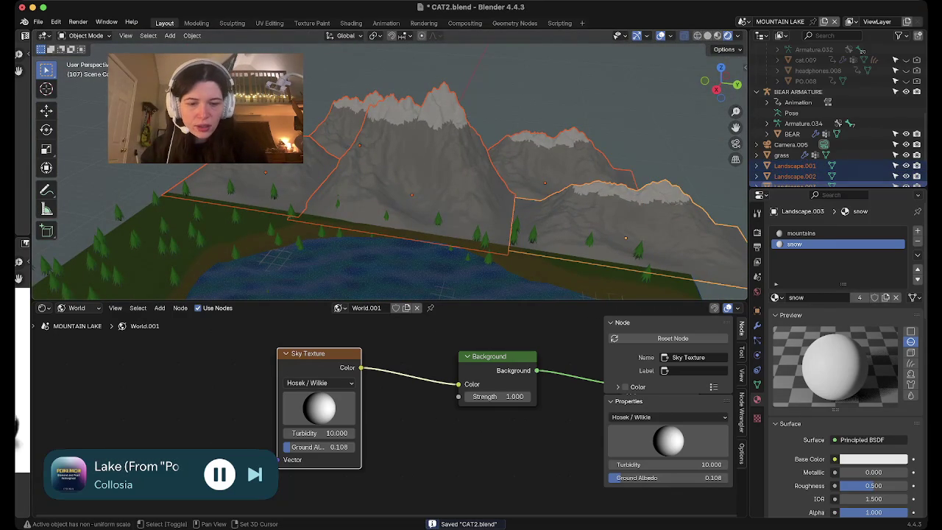
{"action": "key", "text": "ctrl+j"}
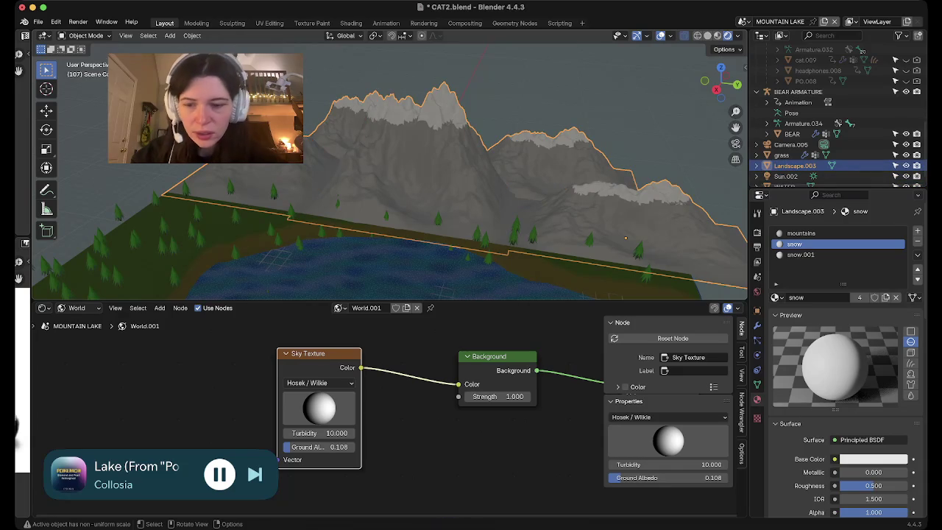
{"action": "key", "text": "Tab"}
{"action": "middle_click_drag", "start_coordinate": [441, 184], "coordinate": [478, 221]}
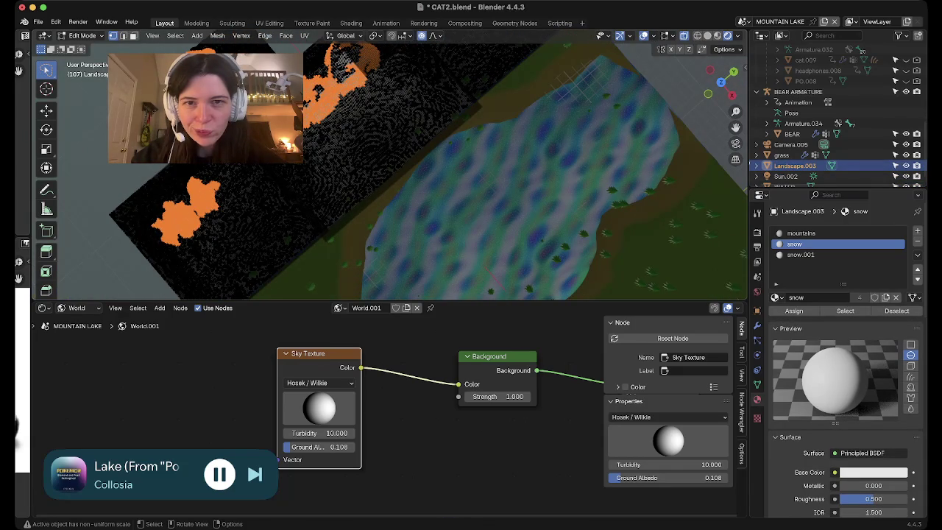
{"action": "key", "text": "Tab"}
{"action": "middle_click_drag", "start_coordinate": [515, 184], "coordinate": [564, 119]}
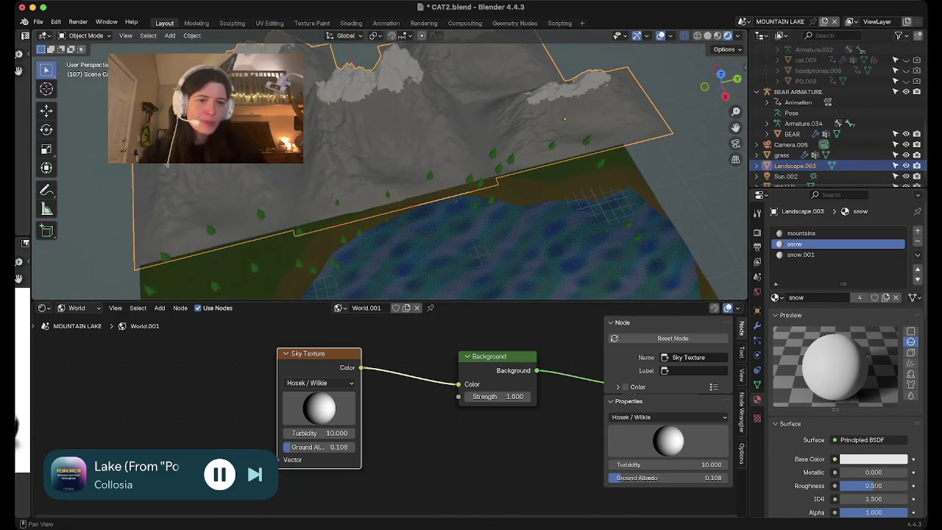
{"action": "left_click", "coordinate": [757, 326]}
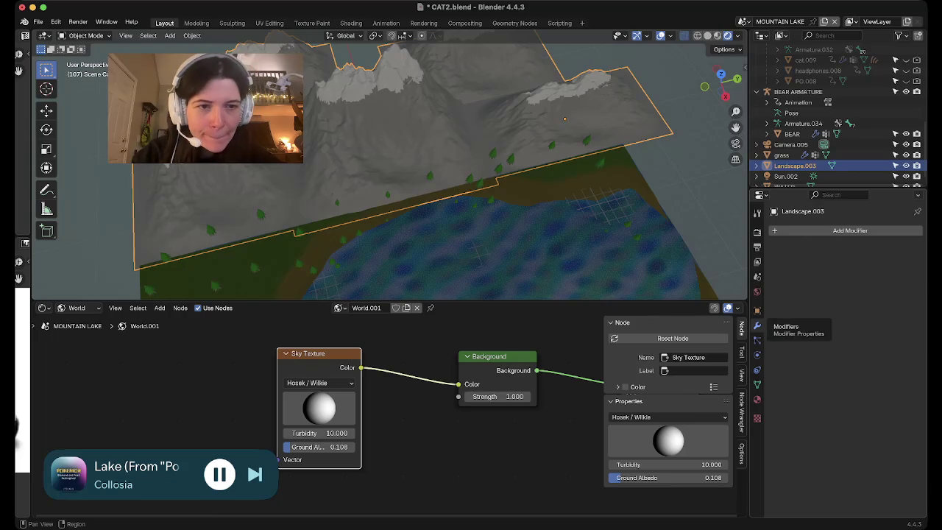
Add a Geometry Nodes modifier to the mountains, then show the grass object's nodes in the Geometry Node Editor.
{"action": "left_click", "coordinate": [850, 230]}
{"action": "left_click", "coordinate": [846, 291]}
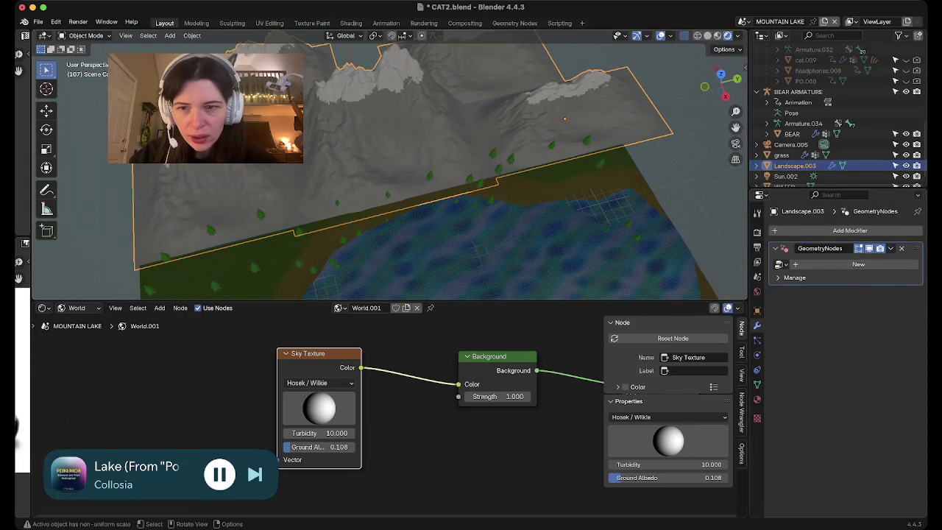
{"action": "left_click", "coordinate": [539, 235]}
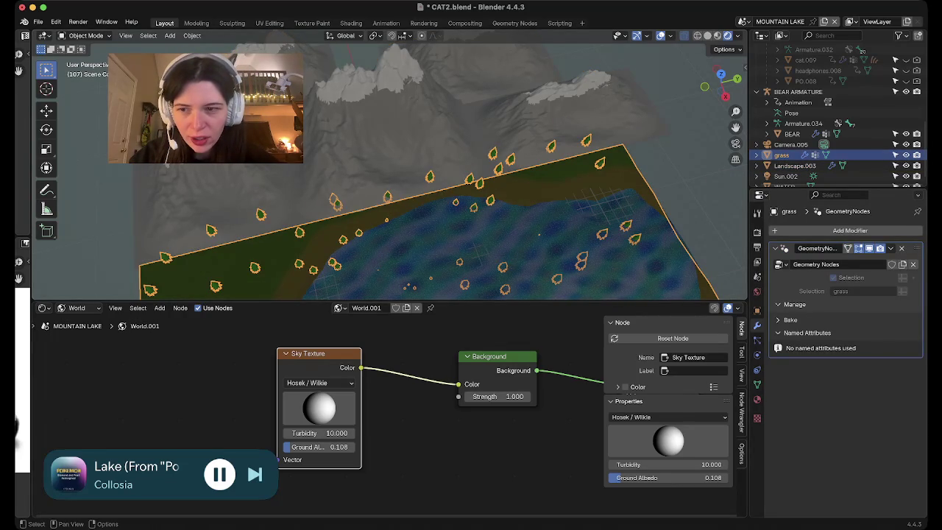
{"action": "left_click", "coordinate": [45, 307]}
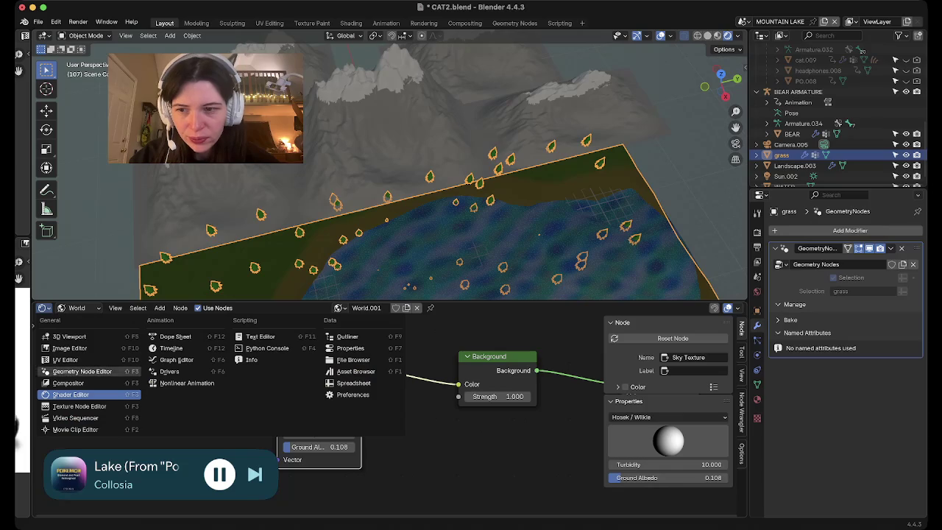
{"action": "left_click", "coordinate": [82, 371]}
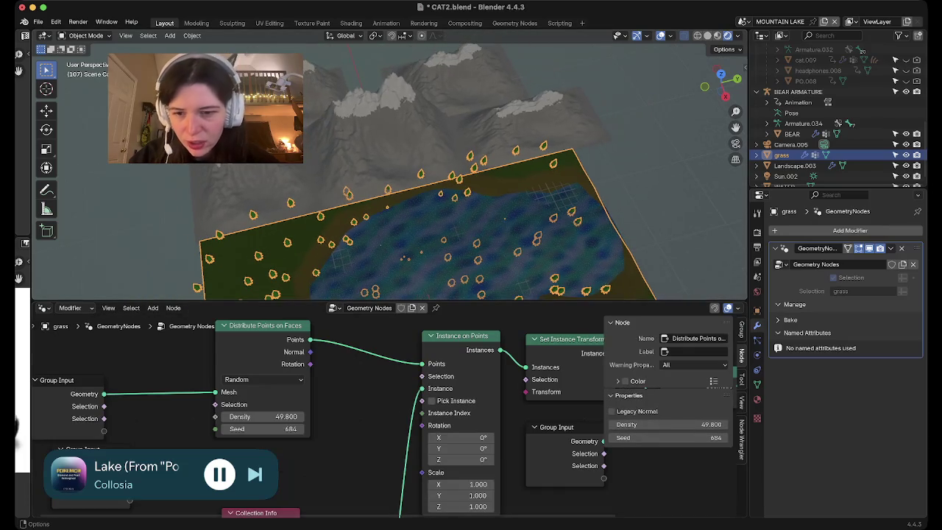
Rearrange the grass nodes, moving Group Input, Collection Info, Object Info and stray inputs aside.
{"action": "scroll", "coordinate": [388, 417], "scroll_direction": "down", "scroll_amount": 3}
{"action": "scroll", "coordinate": [411, 417], "scroll_direction": "down", "scroll_amount": 3}
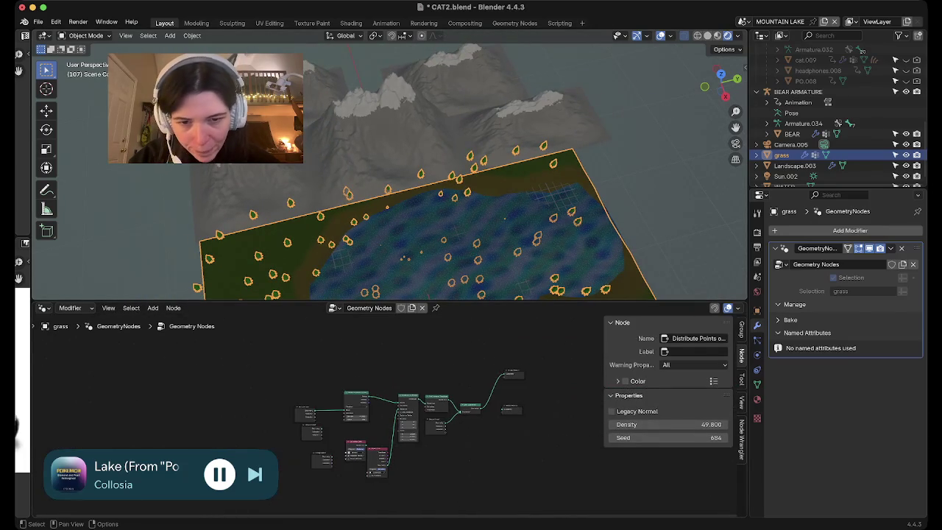
{"action": "left_click_drag", "start_coordinate": [305, 412], "coordinate": [305, 379]}
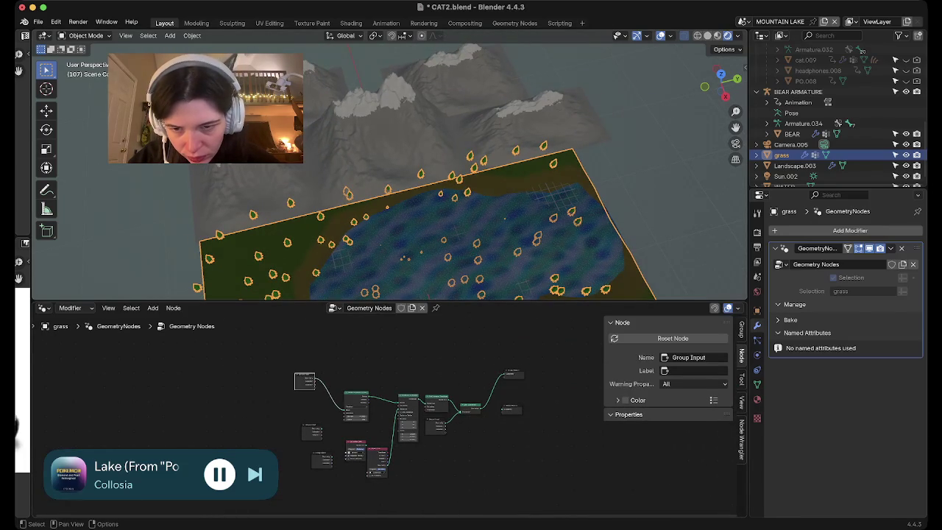
{"action": "scroll", "coordinate": [391, 416], "scroll_direction": "up", "scroll_amount": 2}
{"action": "left_click_drag", "start_coordinate": [343, 451], "coordinate": [222, 433]}
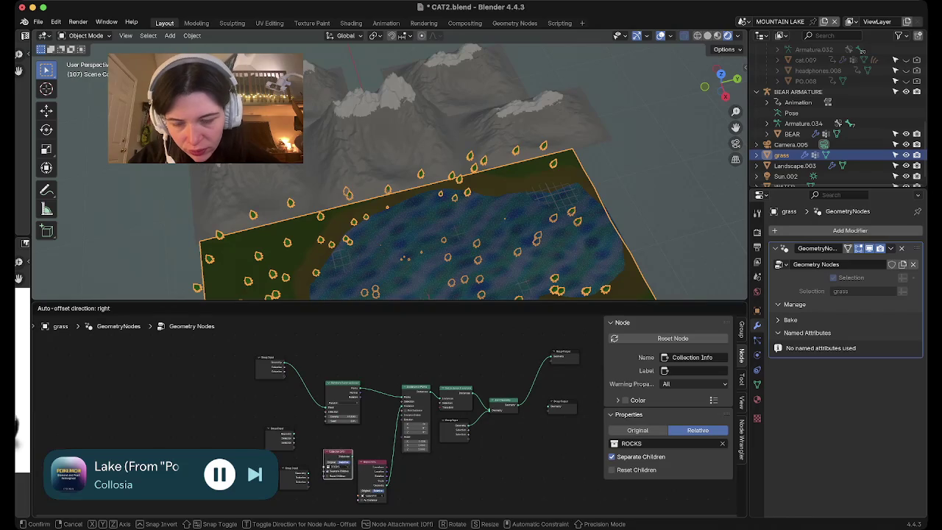
{"action": "left_click_drag", "start_coordinate": [371, 462], "coordinate": [351, 439]}
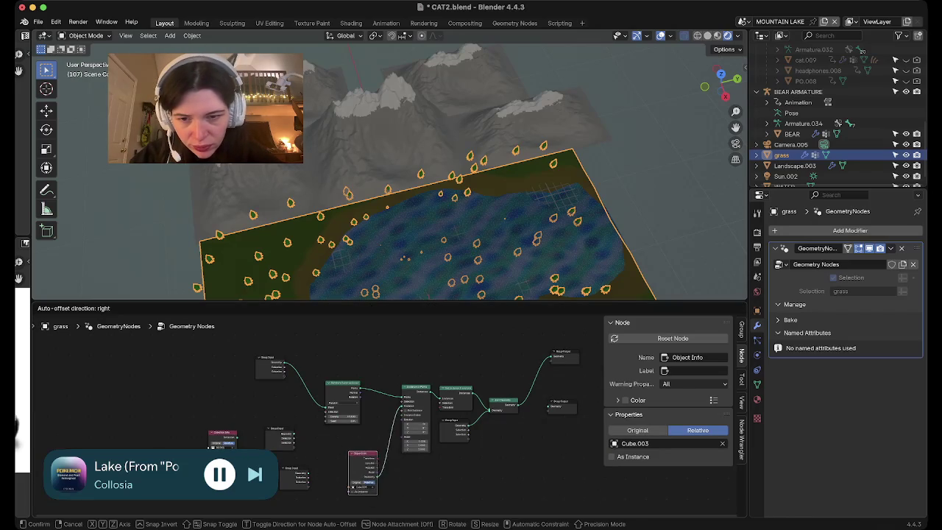
{"action": "left_click_drag", "start_coordinate": [272, 431], "coordinate": [144, 390]}
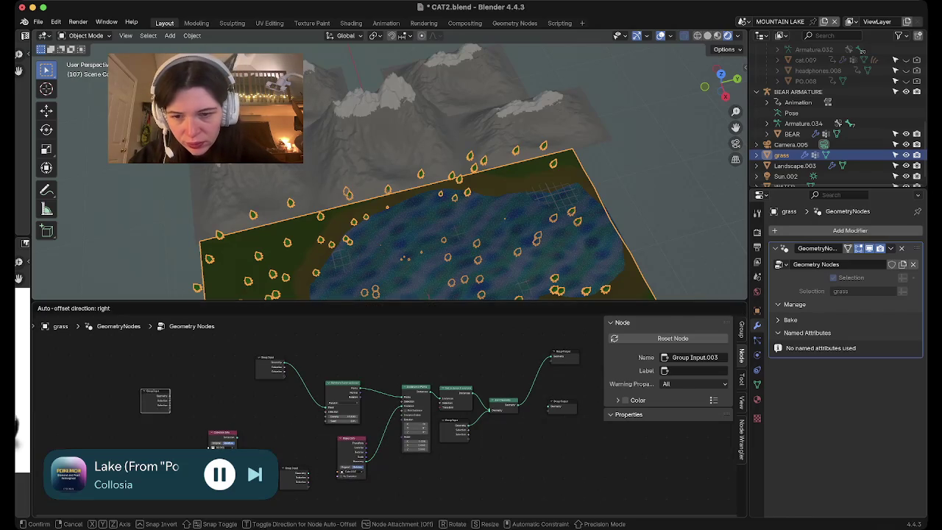
{"action": "left_click_drag", "start_coordinate": [290, 468], "coordinate": [153, 416]}
Delete the leftover Group Input, Viewer and extra Group Output nodes, then select the remaining grass nodes.
{"action": "left_click_drag", "start_coordinate": [82, 354], "coordinate": [160, 392]}
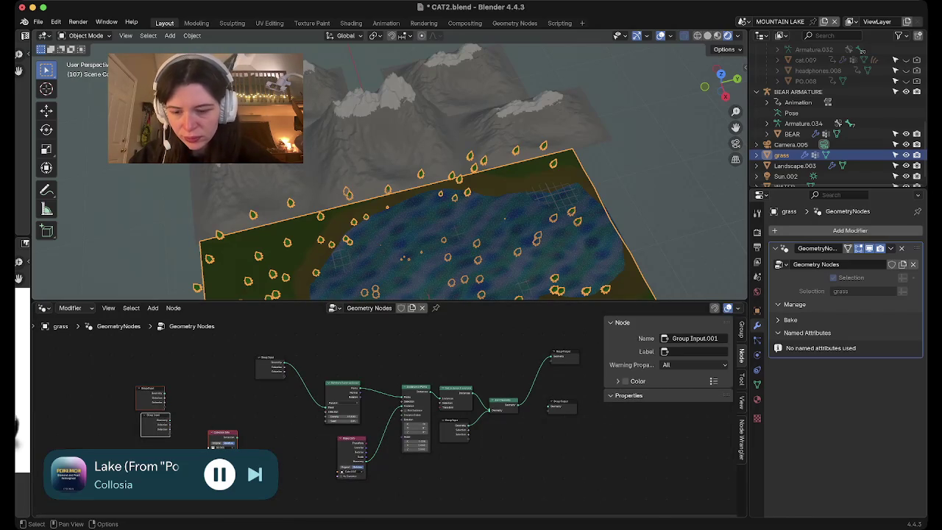
{"action": "key", "text": "x"}
{"action": "key", "text": "Home"}
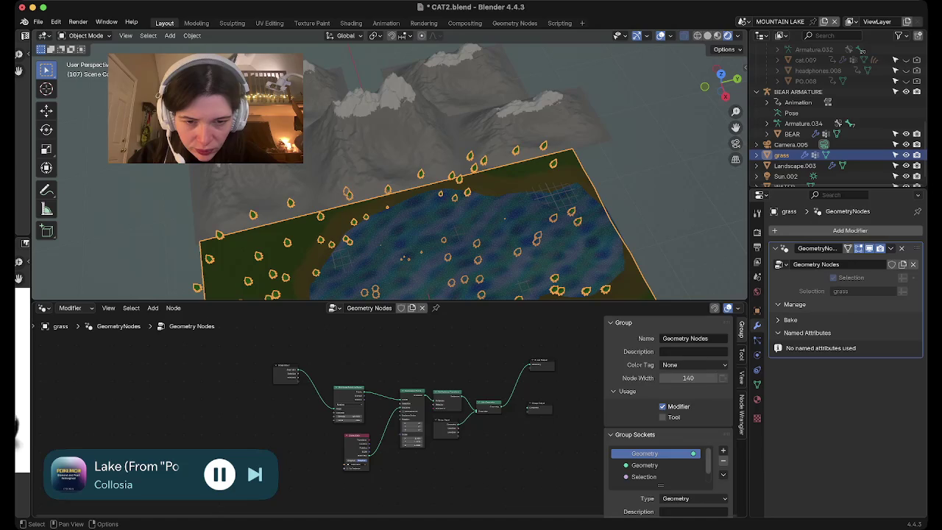
{"action": "left_click", "coordinate": [539, 407]}
{"action": "key", "text": "x"}
{"action": "key", "text": "Home"}
{"action": "left_click_drag", "start_coordinate": [224, 370], "coordinate": [421, 437]}
{"action": "right_click", "coordinate": [508, 481]}
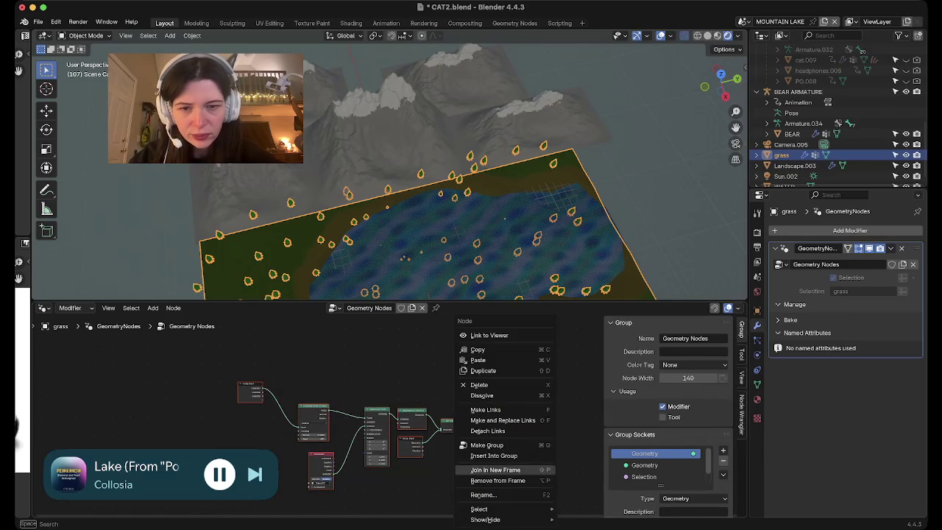
{"action": "left_click", "coordinate": [441, 133]}
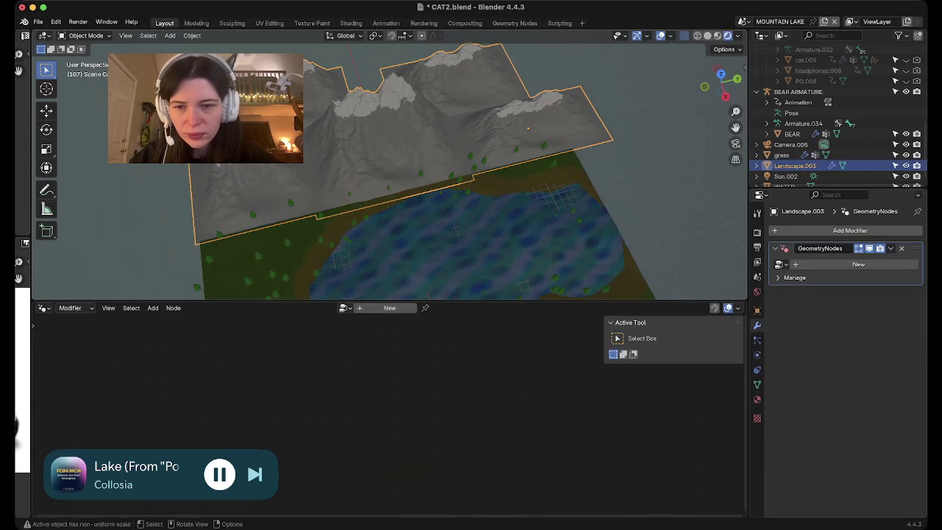
Create a node group named 'mountain trees', clear its default nodes and bring in the tree-scatter setup.
{"action": "left_click", "coordinate": [389, 308]}
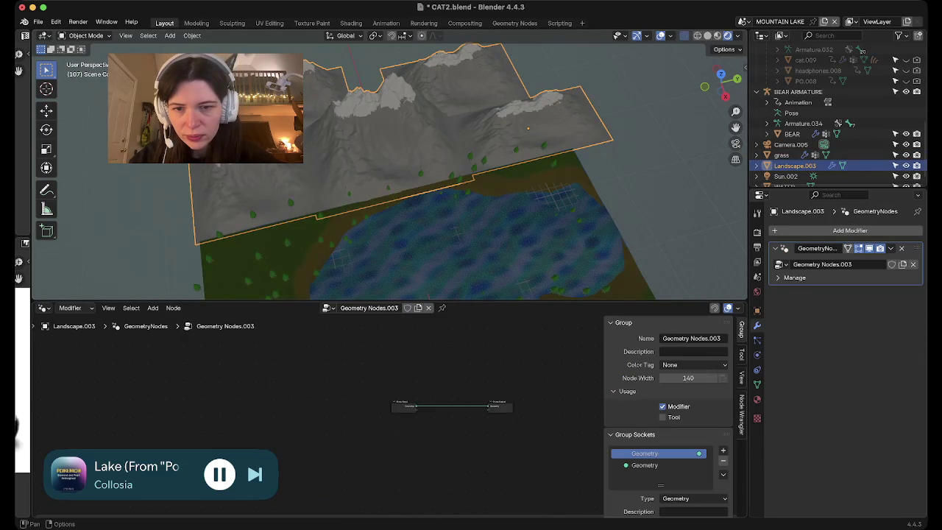
{"action": "double_click", "coordinate": [368, 308]}
{"action": "type", "text": "mountain"}
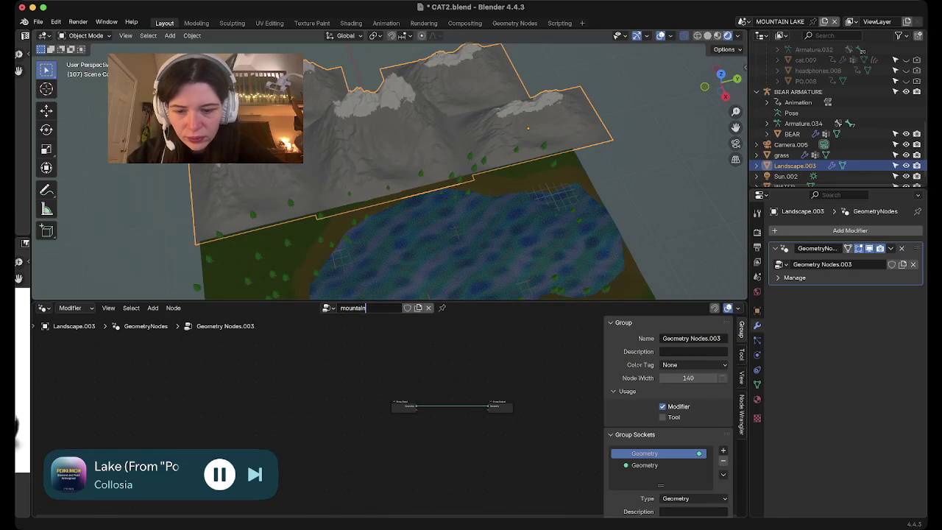
{"action": "type", "text": " trees"}
{"action": "key", "text": "Return"}
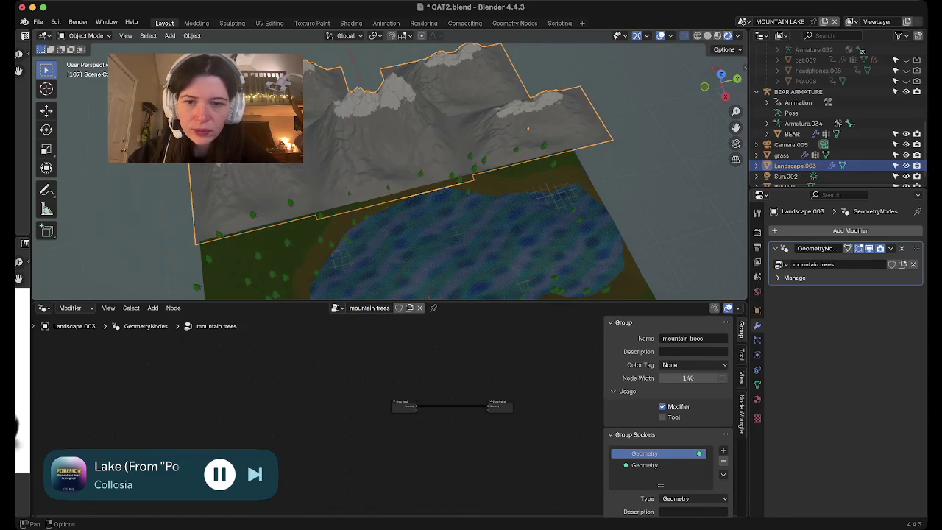
{"action": "scroll", "coordinate": [391, 416], "scroll_direction": "up", "scroll_amount": 2}
{"action": "scroll", "coordinate": [391, 415], "scroll_direction": "down", "scroll_amount": 1}
{"action": "key", "text": "a"}
{"action": "key", "text": "x"}
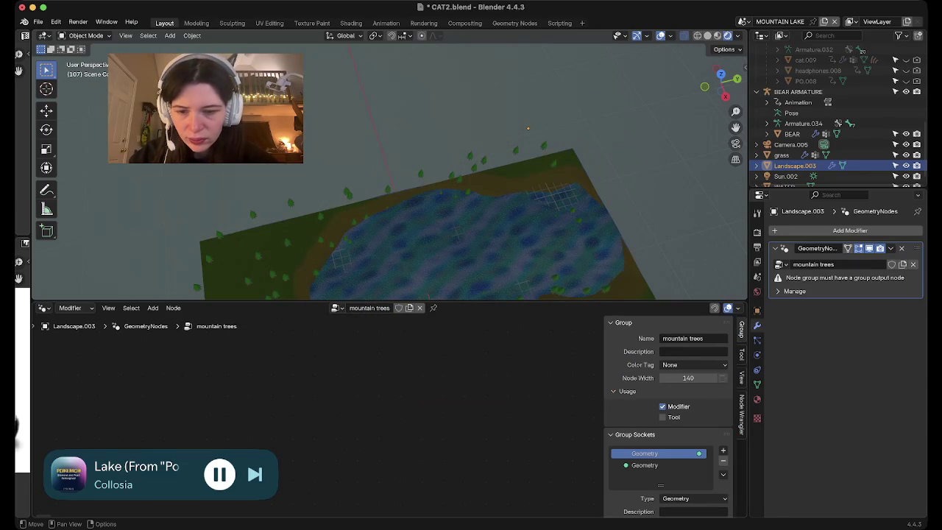
{"action": "key", "text": "ctrl+z"}
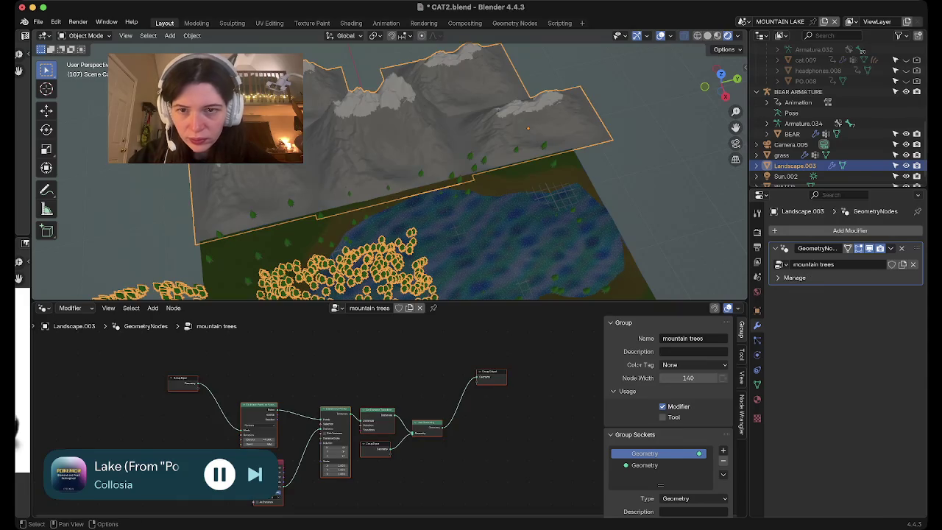
{"action": "mouse_move", "coordinate": [398, 221]}
{"action": "middle_mouse_down"}
{"action": "mouse_move", "coordinate": [471, 213]}
{"action": "mouse_move", "coordinate": [427, 217]}
{"action": "middle_mouse_up"}
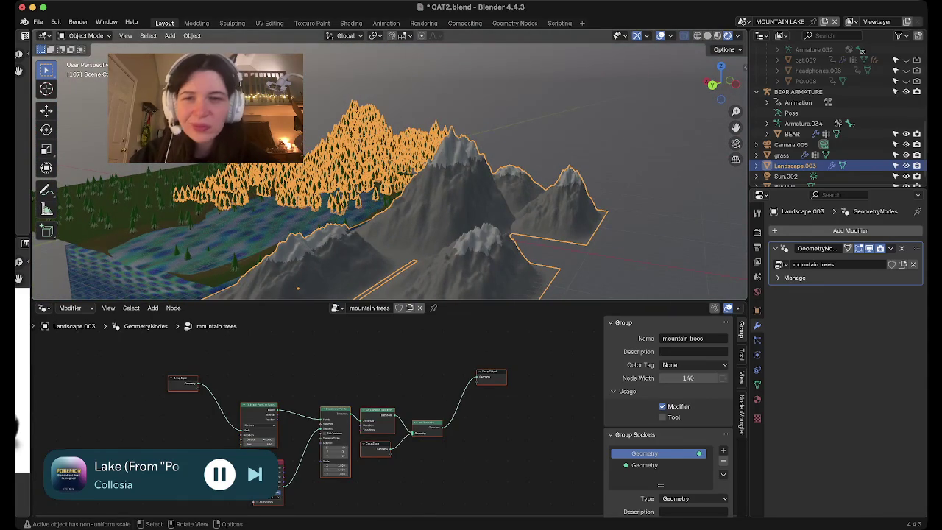
{"action": "mouse_move", "coordinate": [427, 216]}
{"action": "middle_mouse_down"}
{"action": "mouse_move", "coordinate": [515, 213]}
{"action": "mouse_move", "coordinate": [524, 202]}
{"action": "mouse_move", "coordinate": [489, 182]}
{"action": "middle_mouse_up"}
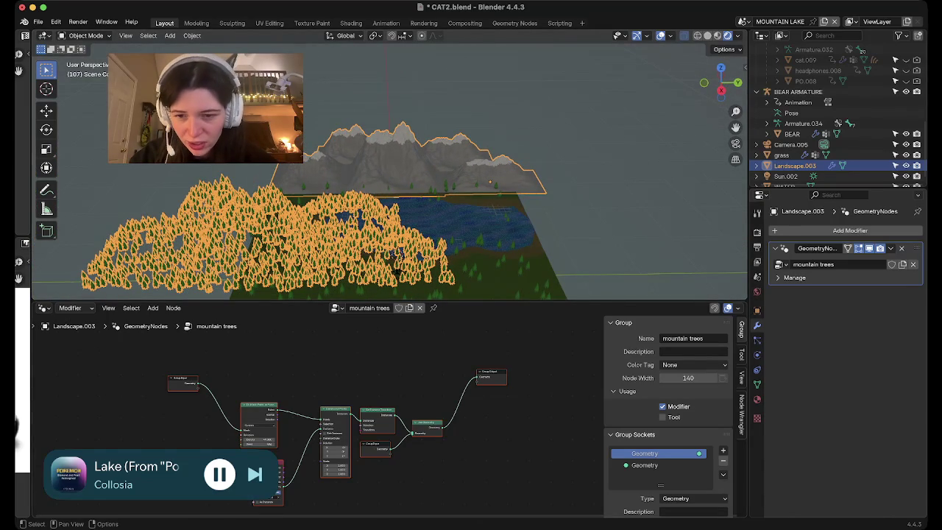
{"action": "scroll", "coordinate": [287, 478], "scroll_direction": "up", "scroll_amount": 1}
{"action": "scroll", "coordinate": [287, 478], "scroll_direction": "up", "scroll_amount": 1}
{"action": "scroll", "coordinate": [287, 478], "scroll_direction": "up", "scroll_amount": 1}
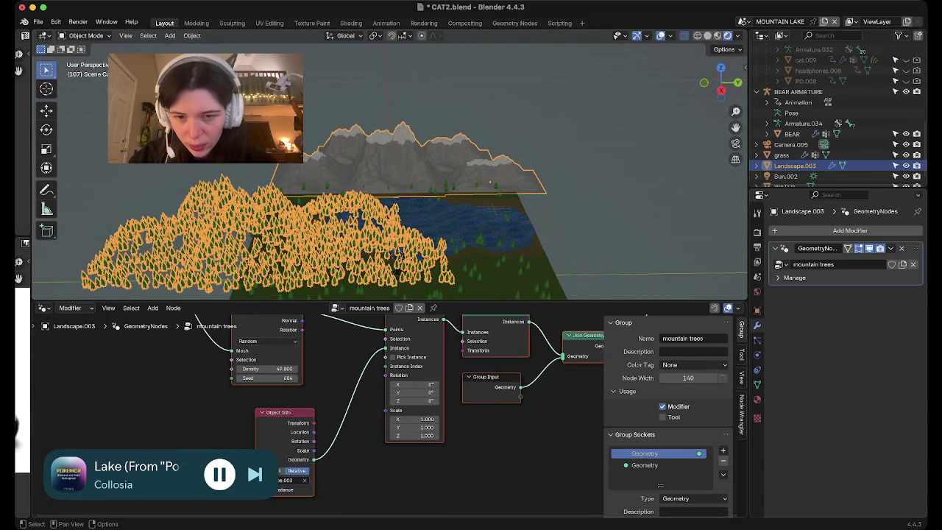
{"action": "left_click", "coordinate": [414, 418]}
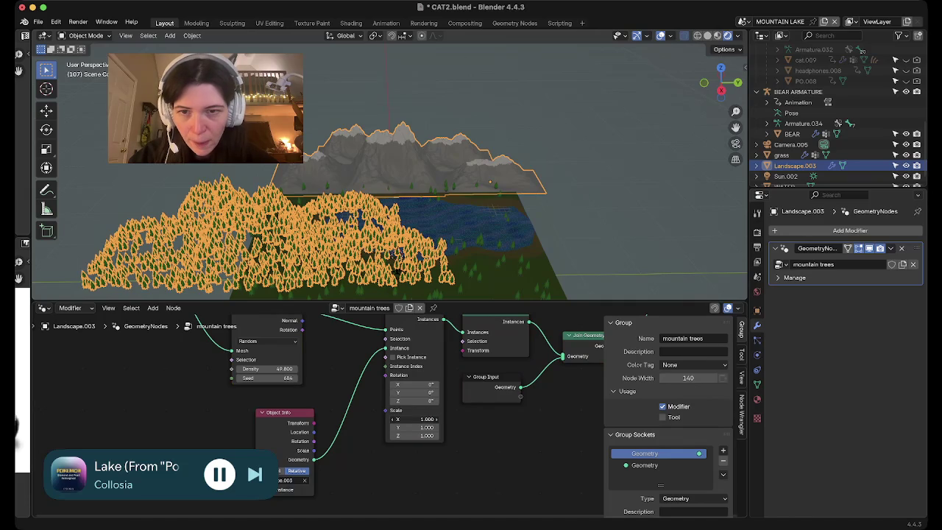
{"action": "type", "text": "-0.4"}
{"action": "key", "text": "Return"}
{"action": "key", "text": "BackSpace"}
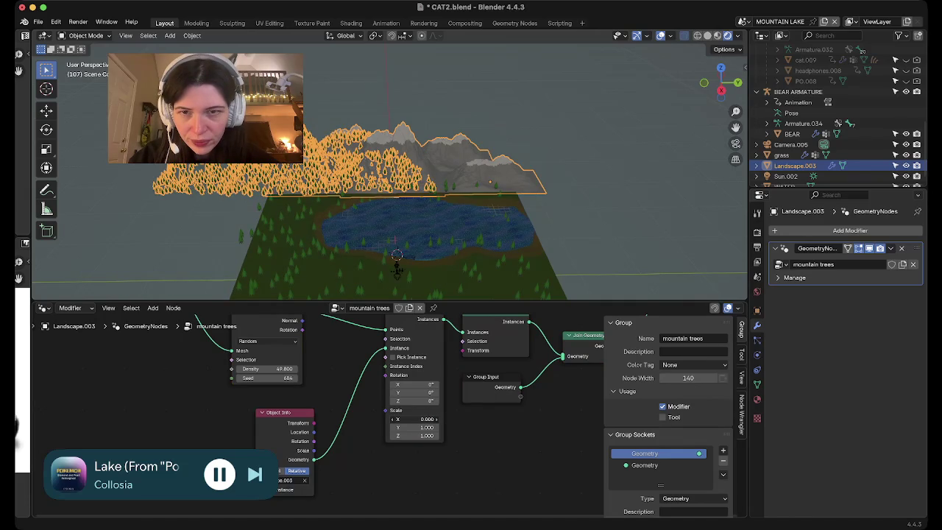
{"action": "left_click", "coordinate": [415, 426]}
{"action": "type", "text": "0"}
{"action": "key", "text": "Tab"}
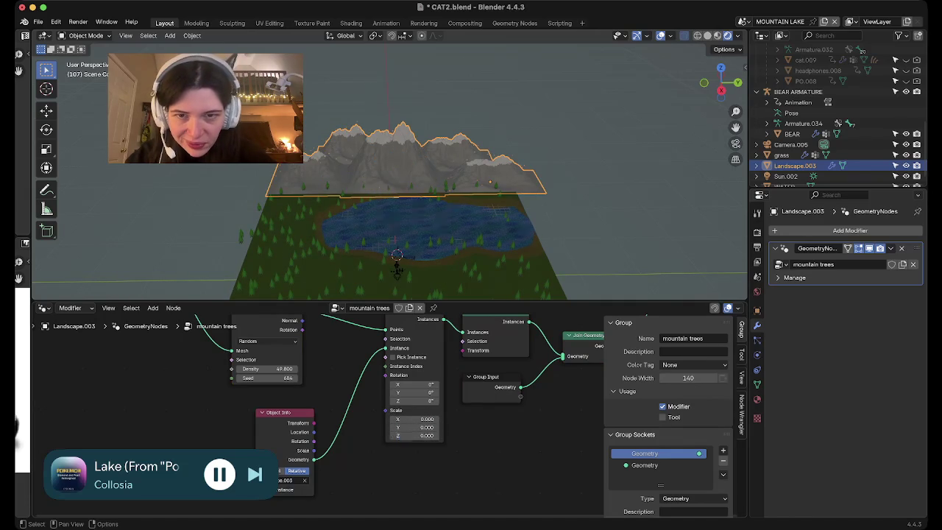
{"action": "key", "text": "Return"}
{"action": "left_click", "coordinate": [414, 419]}
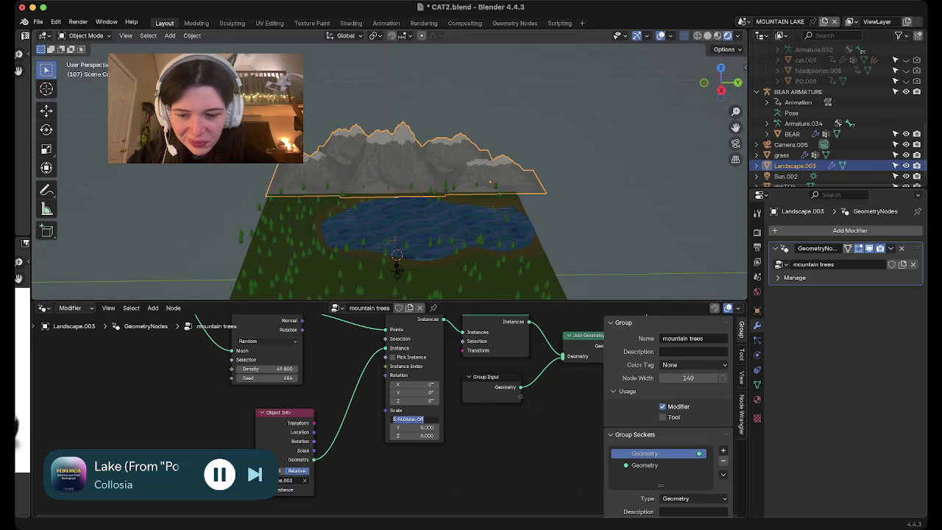
{"action": "type", "text": "1"}
{"action": "key", "text": "Return"}
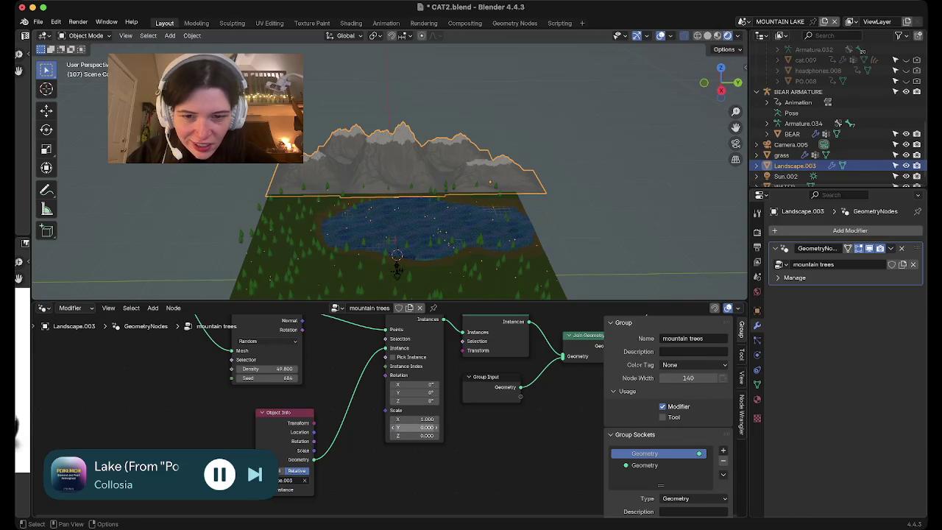
{"action": "left_click", "coordinate": [415, 426]}
{"action": "type", "text": "1"}
{"action": "key", "text": "Tab"}
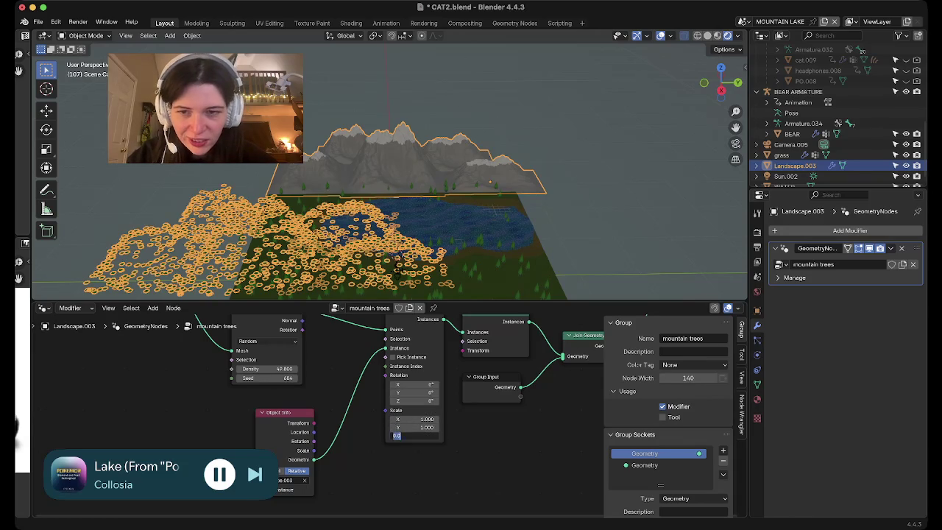
{"action": "type", "text": "1"}
{"action": "key", "text": "Return"}
{"action": "middle_click_drag", "start_coordinate": [397, 266], "coordinate": [249, 277]}
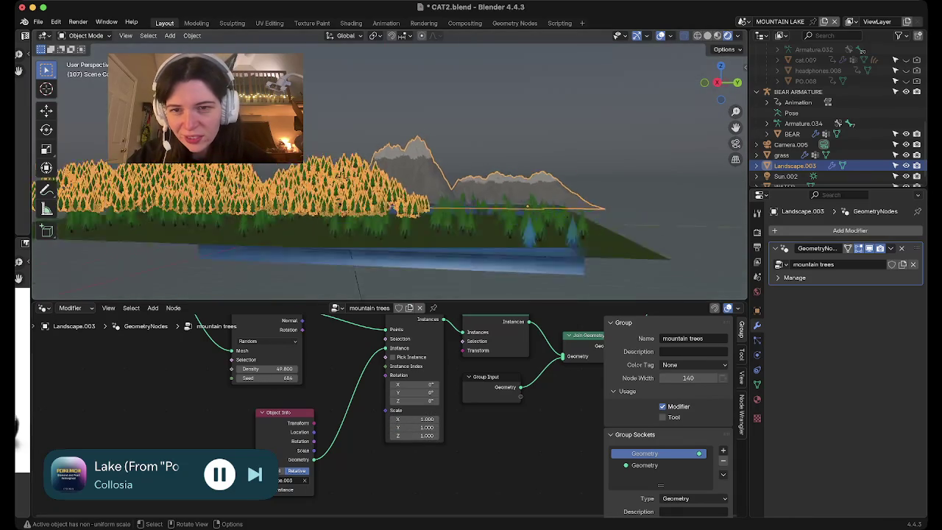
{"action": "scroll", "coordinate": [248, 276], "scroll_direction": "up", "scroll_amount": 3}
{"action": "scroll", "coordinate": [247, 275], "scroll_direction": "up", "scroll_amount": 4}
{"action": "mouse_move", "coordinate": [412, 442]}
{"action": "middle_mouse_down"}
{"action": "mouse_move", "coordinate": [444, 445]}
{"action": "mouse_move", "coordinate": [450, 431]}
{"action": "mouse_move", "coordinate": [404, 473]}
{"action": "mouse_move", "coordinate": [423, 487]}
{"action": "mouse_move", "coordinate": [524, 515]}
{"action": "mouse_move", "coordinate": [403, 488]}
{"action": "mouse_move", "coordinate": [320, 453]}
{"action": "middle_mouse_up"}
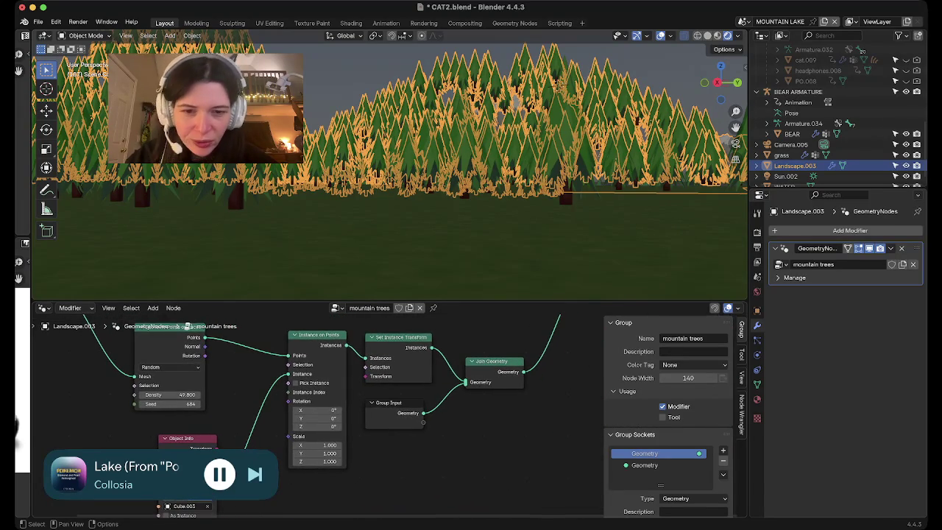
{"action": "mouse_move", "coordinate": [320, 412]}
{"action": "middle_mouse_down"}
{"action": "mouse_move", "coordinate": [247, 486]}
{"action": "mouse_move", "coordinate": [214, 499]}
{"action": "middle_mouse_up"}
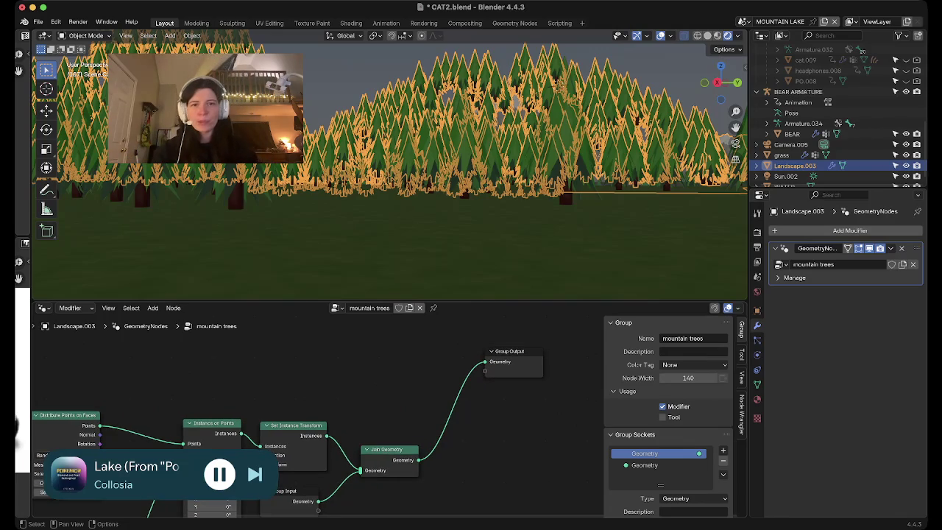
Apply all transforms to Landscape.003 and save CAT2.blend.
{"action": "scroll", "coordinate": [331, 169], "scroll_direction": "down", "scroll_amount": 5}
{"action": "middle_click_drag", "start_coordinate": [331, 169], "coordinate": [259, 156]}
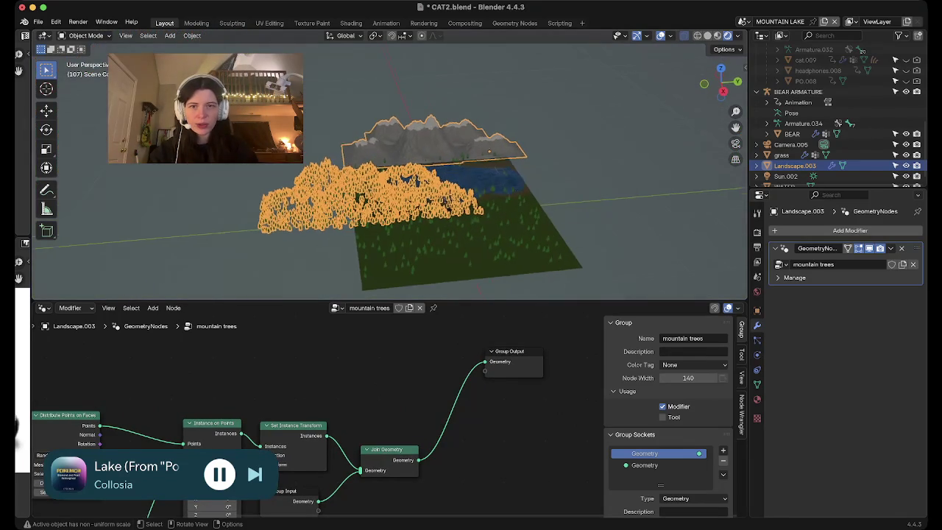
{"action": "key", "text": "ctrl+a"}
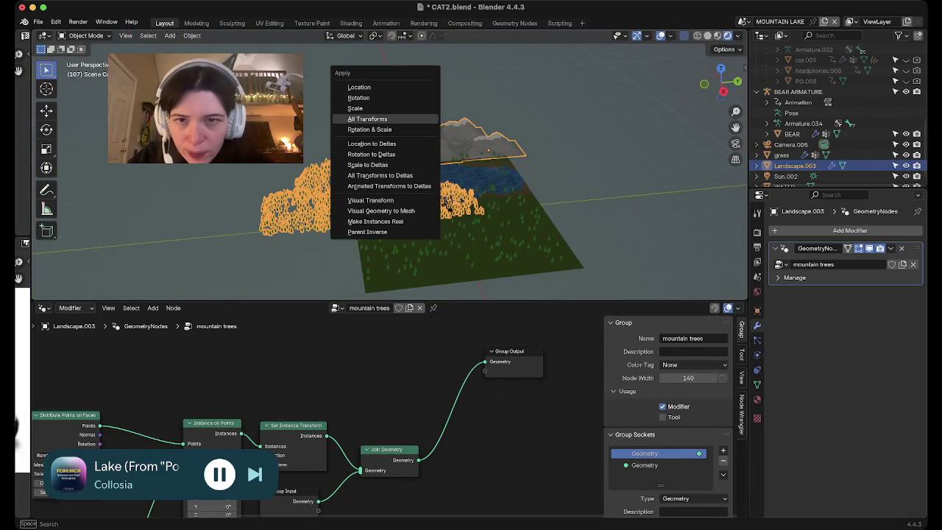
{"action": "left_click", "coordinate": [367, 119]}
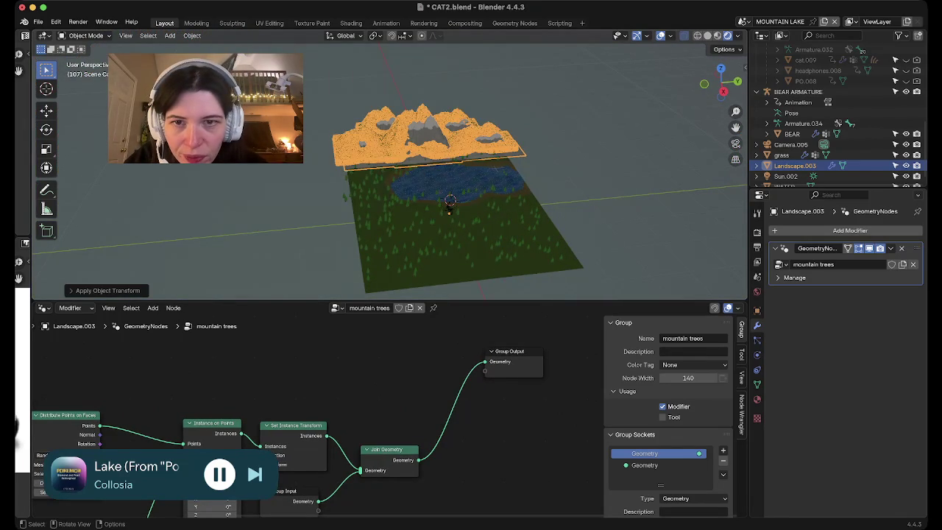
{"action": "scroll", "coordinate": [442, 184], "scroll_direction": "up", "scroll_amount": 8}
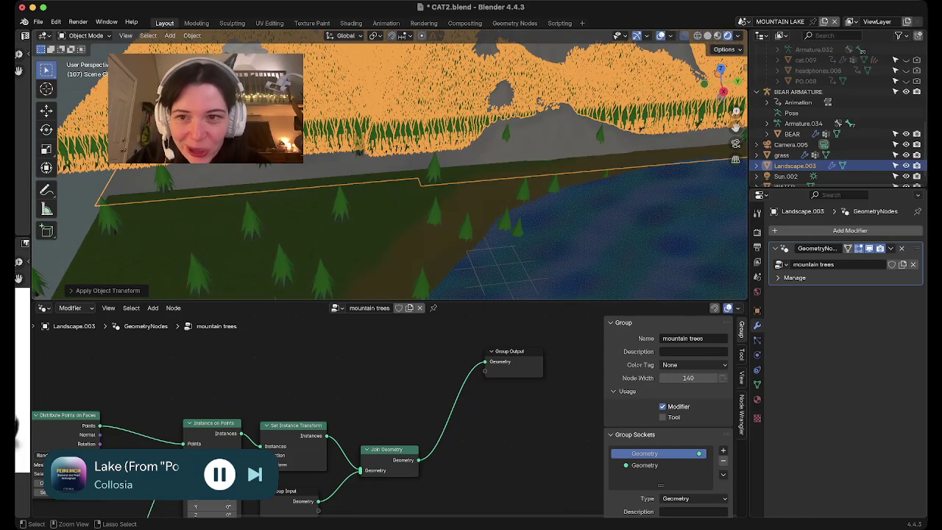
{"action": "key", "text": "ctrl+s"}
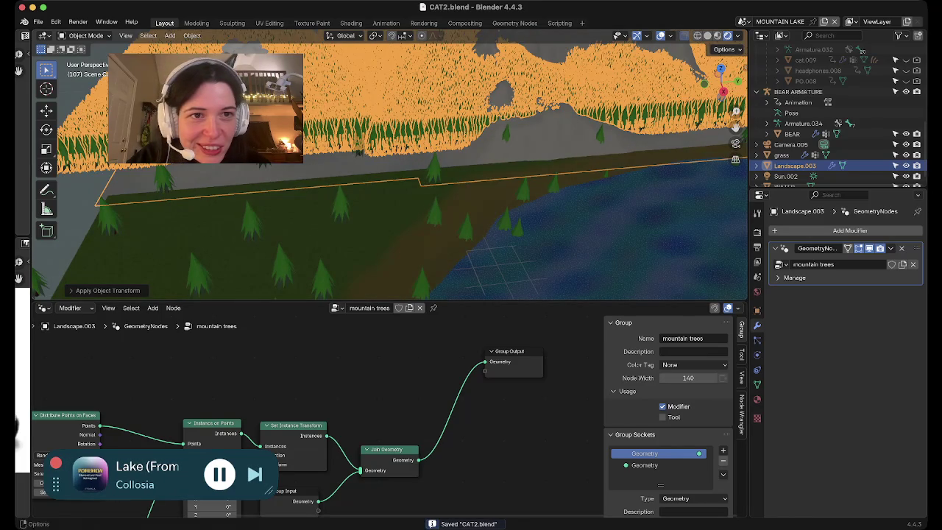
Switch the viewport to solid shading and bring the scatter and instance nodes into view.
{"action": "left_click", "coordinate": [707, 35]}
{"action": "mouse_move", "coordinate": [383, 191]}
{"action": "middle_mouse_down"}
{"action": "mouse_move", "coordinate": [427, 169]}
{"action": "mouse_move", "coordinate": [442, 147]}
{"action": "middle_mouse_up"}
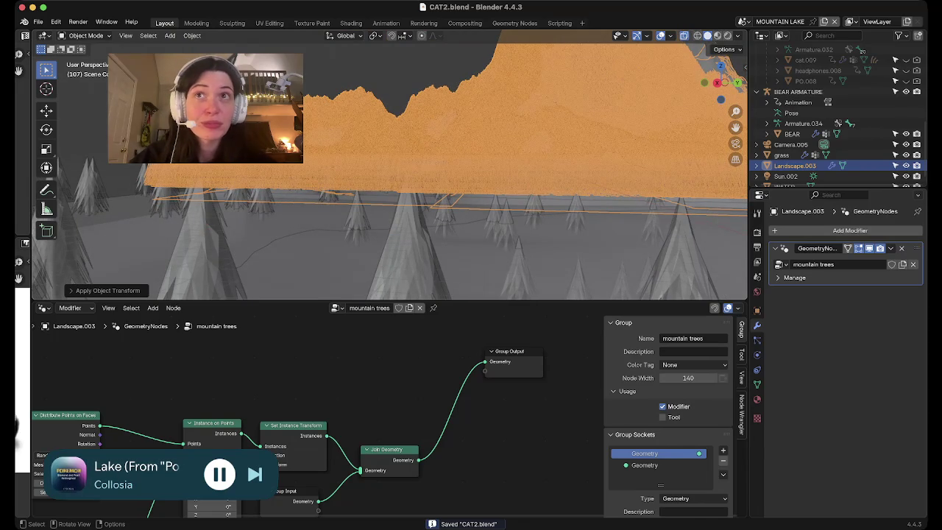
{"action": "middle_click_drag", "start_coordinate": [367, 441], "coordinate": [511, 316]}
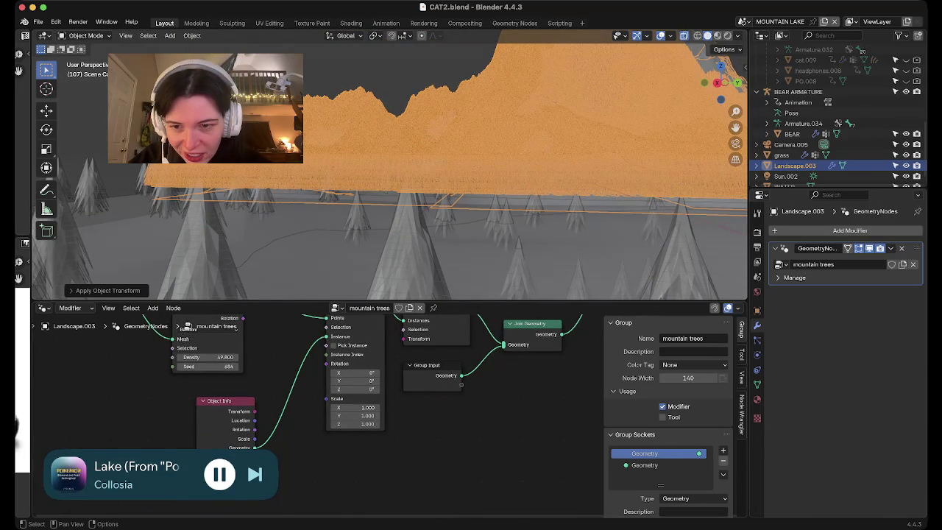
Lower the tree scatter density and set the tree instance scale to 0.2 on X, Y and Z.
{"action": "mouse_move", "coordinate": [214, 357]}
{"action": "left_mouse_down"}
{"action": "mouse_move", "coordinate": [177, 357]}
{"action": "mouse_move", "coordinate": [217, 357]}
{"action": "mouse_move", "coordinate": [206, 357]}
{"action": "left_mouse_up"}
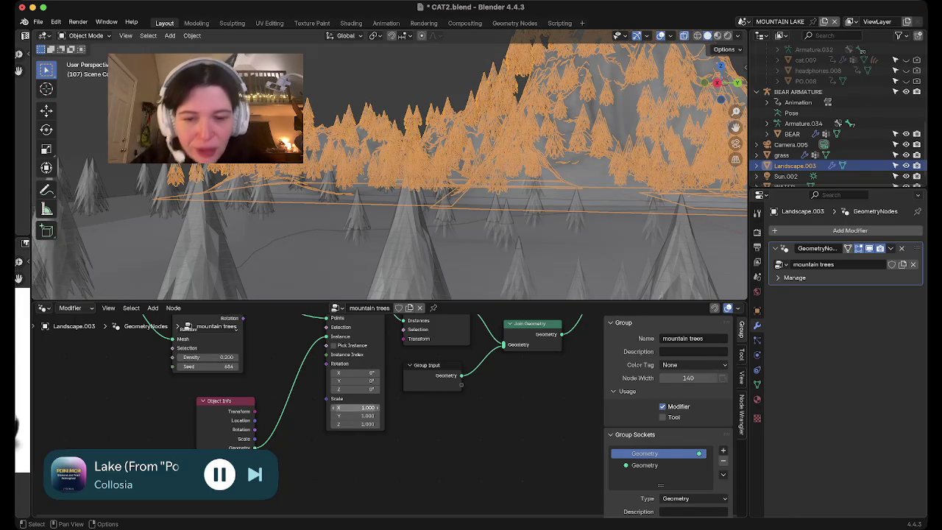
{"action": "left_click", "coordinate": [359, 408]}
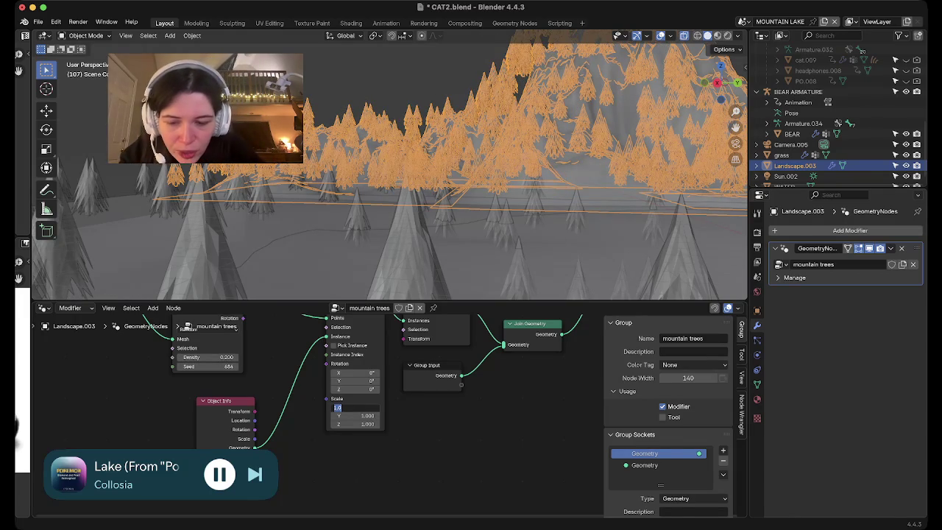
{"action": "type", "text": "0.2"}
{"action": "key", "text": "Tab"}
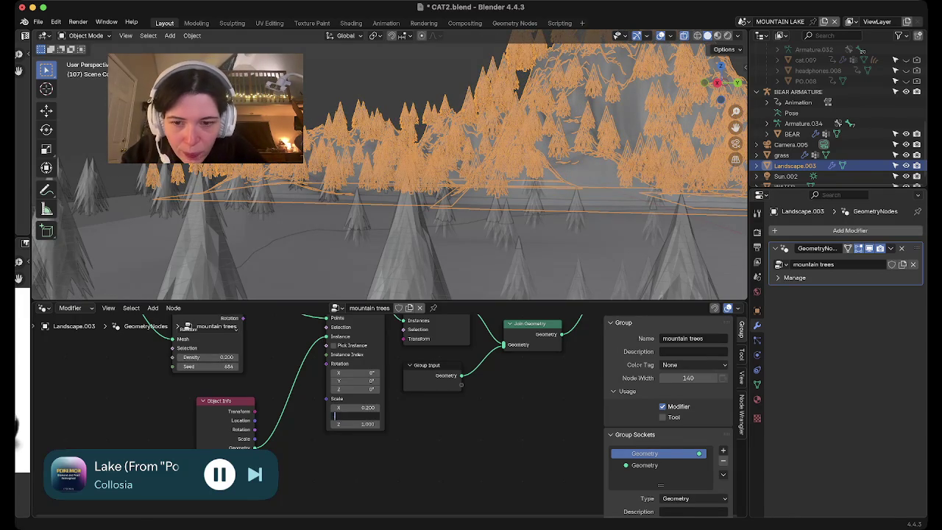
{"action": "type", "text": "0.2"}
{"action": "key", "text": "Return"}
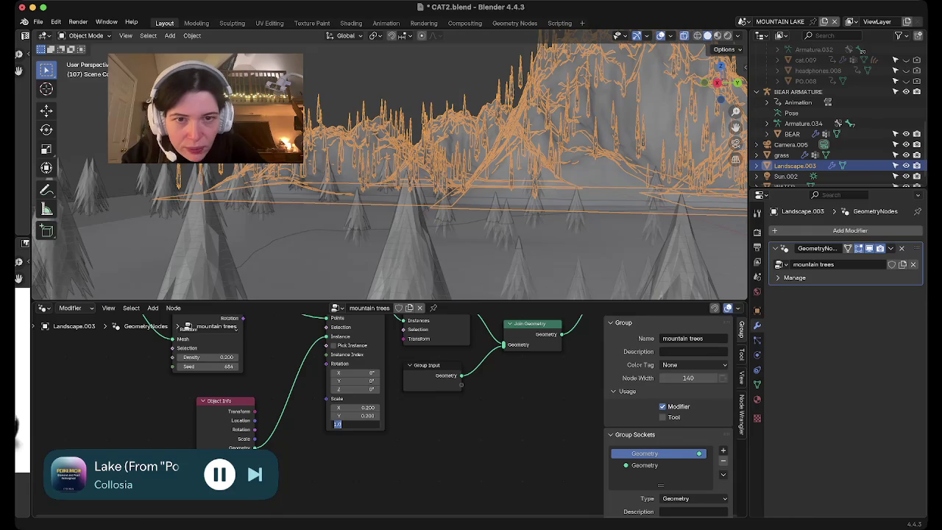
{"action": "type", "text": "0.2"}
{"action": "key", "text": "Return"}
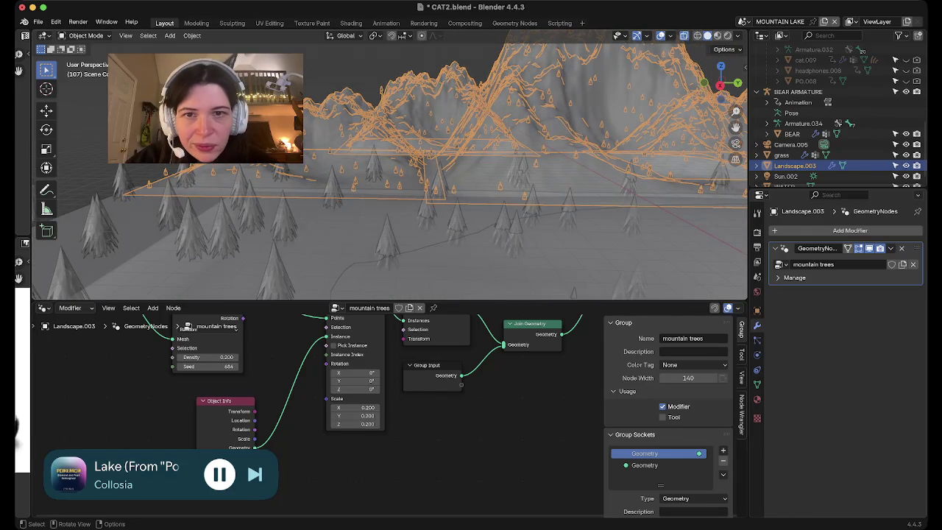
Switch to rendered shading, deselect the landscape and orbit to show the lake.
{"action": "left_click", "coordinate": [728, 36]}
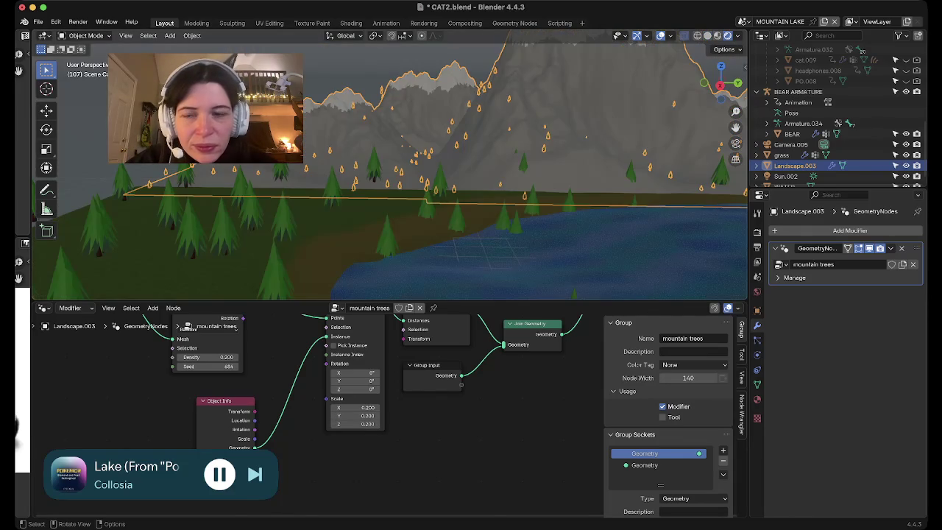
{"action": "key", "text": "alt+a"}
{"action": "scroll", "coordinate": [390, 169], "scroll_direction": "down", "scroll_amount": 5}
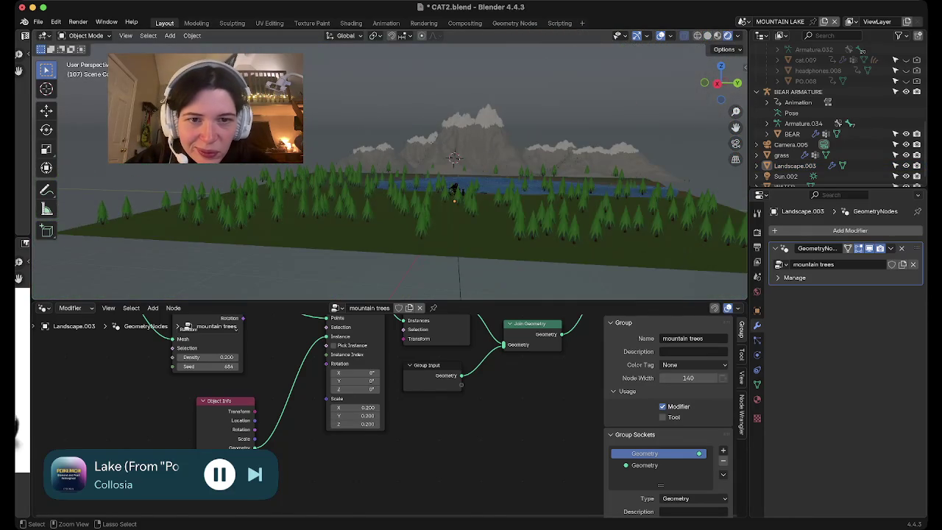
{"action": "scroll", "coordinate": [390, 169], "scroll_direction": "up", "scroll_amount": 8}
{"action": "middle_click_drag", "start_coordinate": [390, 170], "coordinate": [441, 173]}
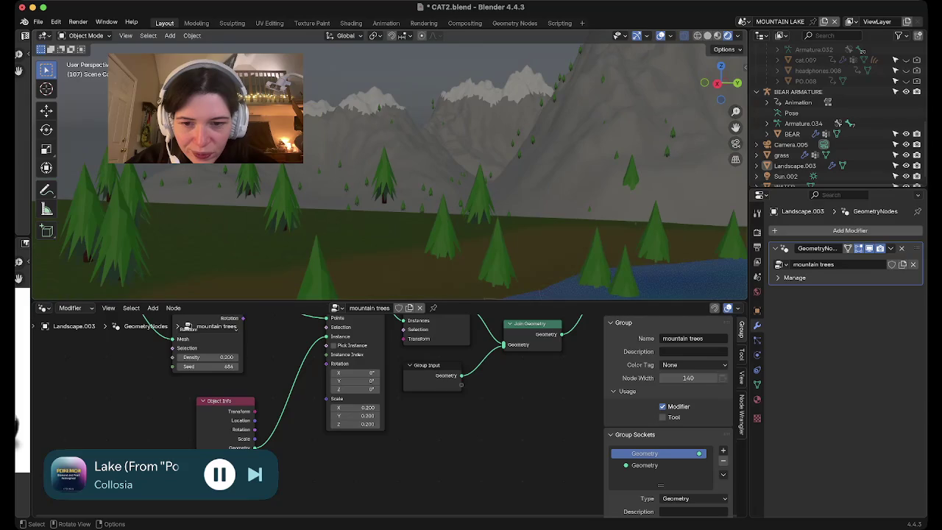
Set the tree instance scale to 0.5 on X, Y and Z.
{"action": "left_click", "coordinate": [346, 407]}
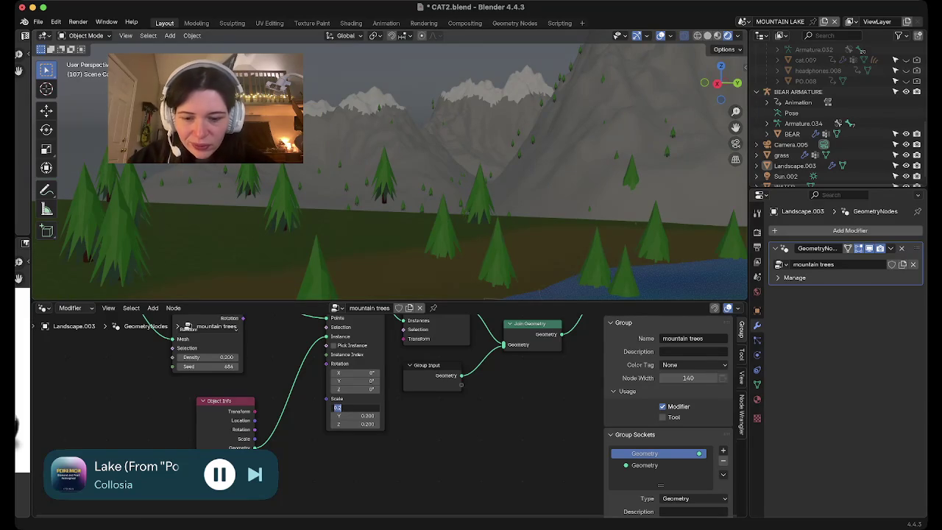
{"action": "type", "text": "0.5"}
{"action": "key", "text": "Tab"}
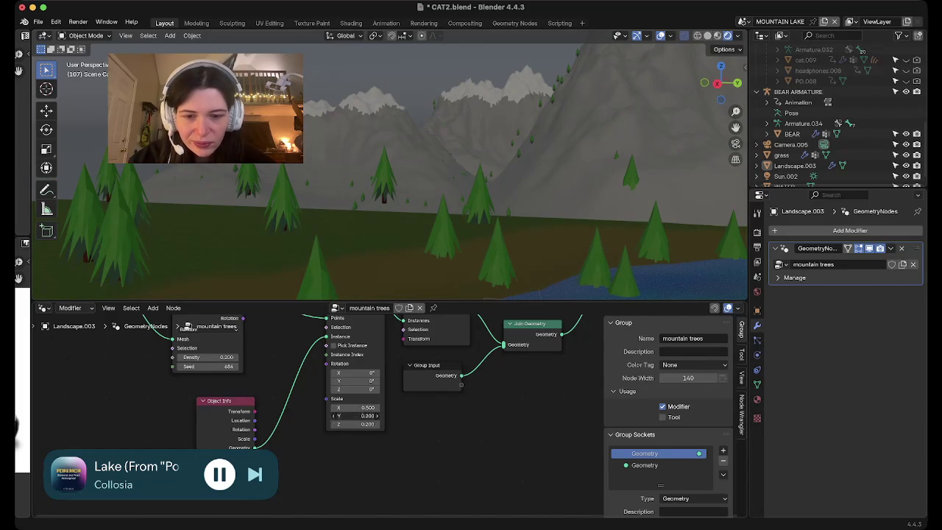
{"action": "type", "text": "0.5"}
{"action": "key", "text": "Return"}
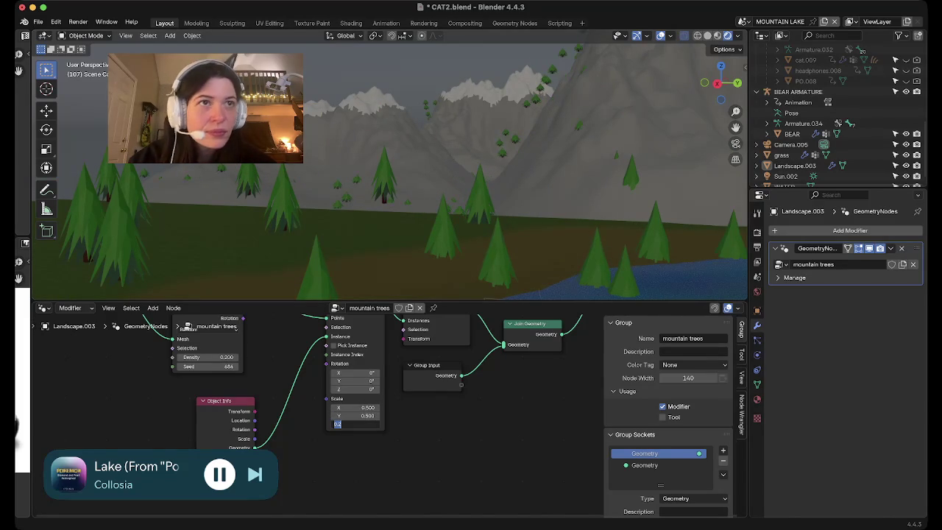
{"action": "type", "text": "0.5"}
{"action": "key", "text": "Return"}
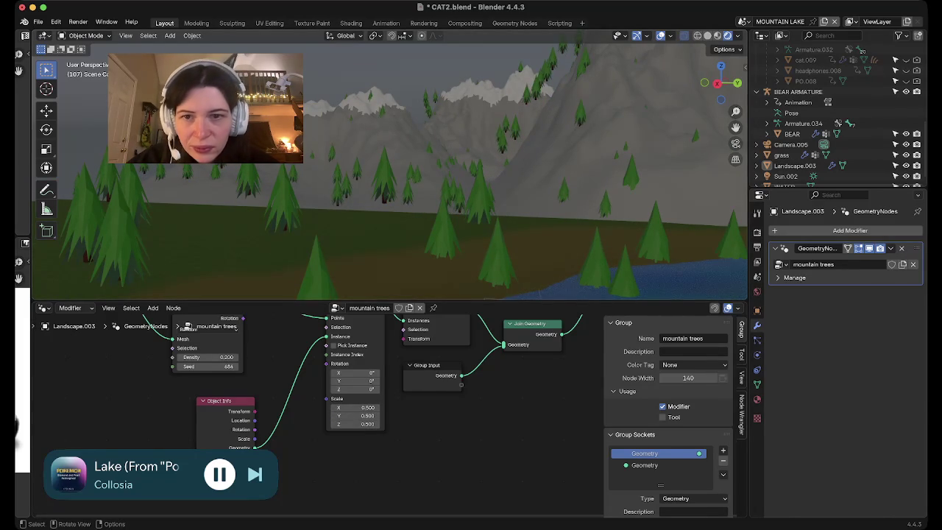
{"action": "middle_click_drag", "start_coordinate": [390, 184], "coordinate": [409, 110], "text": "shift"}
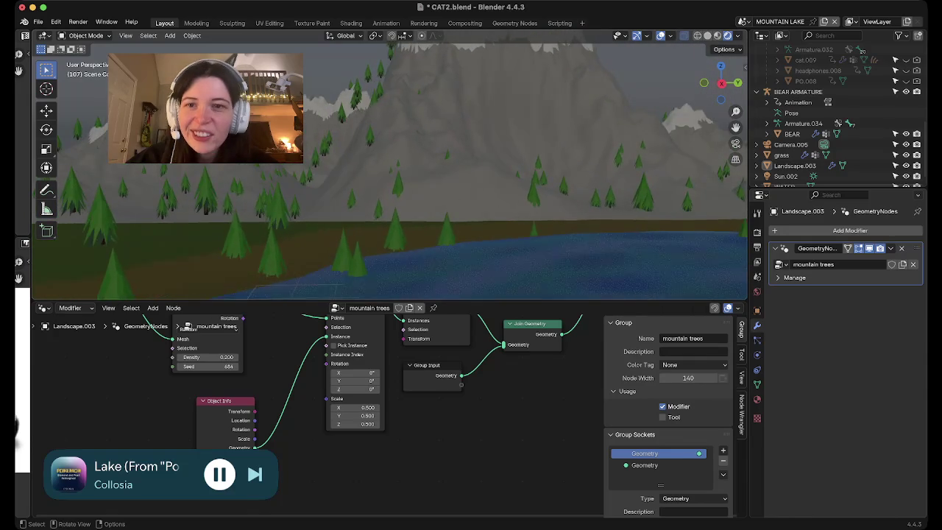
Select Landscape.003 and navigate the viewport and node editor to the point distribution nodes.
{"action": "left_click", "coordinate": [408, 147]}
{"action": "scroll", "coordinate": [408, 147], "scroll_direction": "up", "scroll_amount": 3}
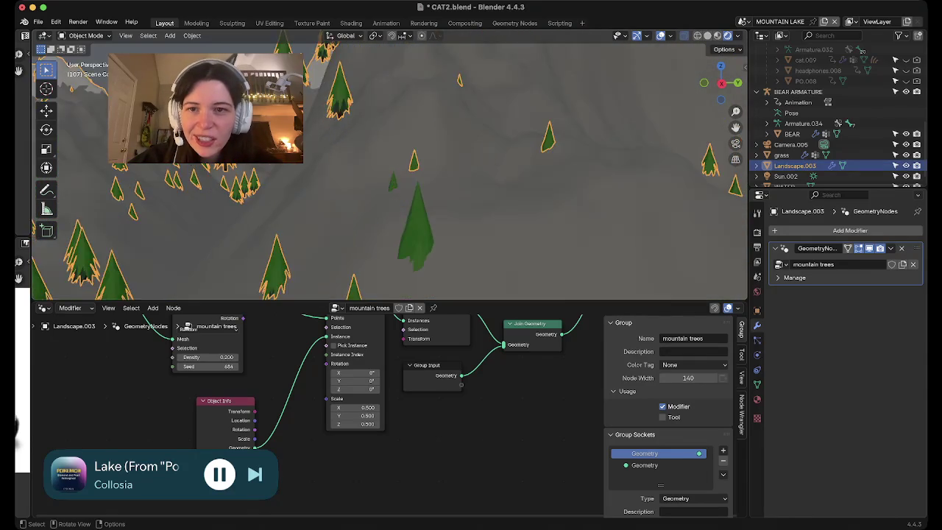
{"action": "scroll", "coordinate": [408, 147], "scroll_direction": "up", "scroll_amount": 3}
{"action": "scroll", "coordinate": [408, 147], "scroll_direction": "down", "scroll_amount": 3}
{"action": "scroll", "coordinate": [409, 147], "scroll_direction": "down", "scroll_amount": 3}
{"action": "middle_click_drag", "start_coordinate": [408, 147], "coordinate": [408, 132]}
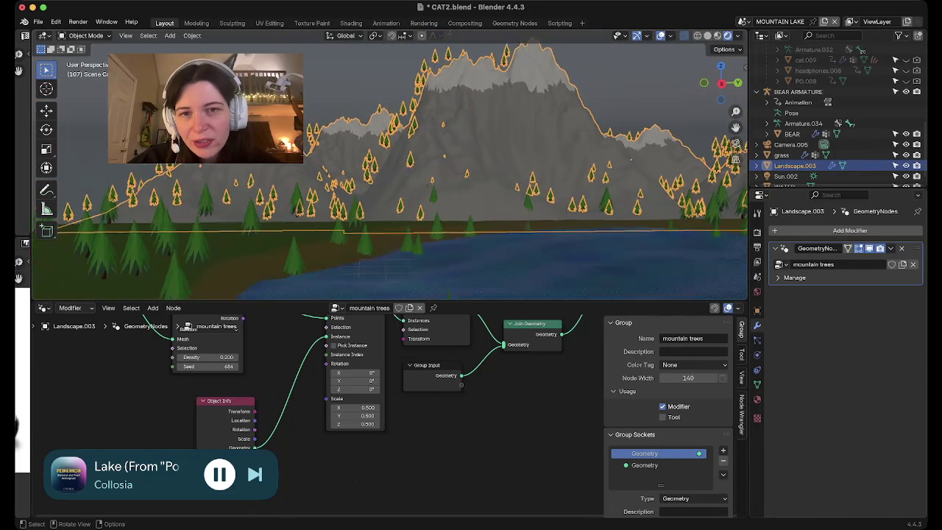
{"action": "middle_click_drag", "start_coordinate": [390, 169], "coordinate": [390, 220]}
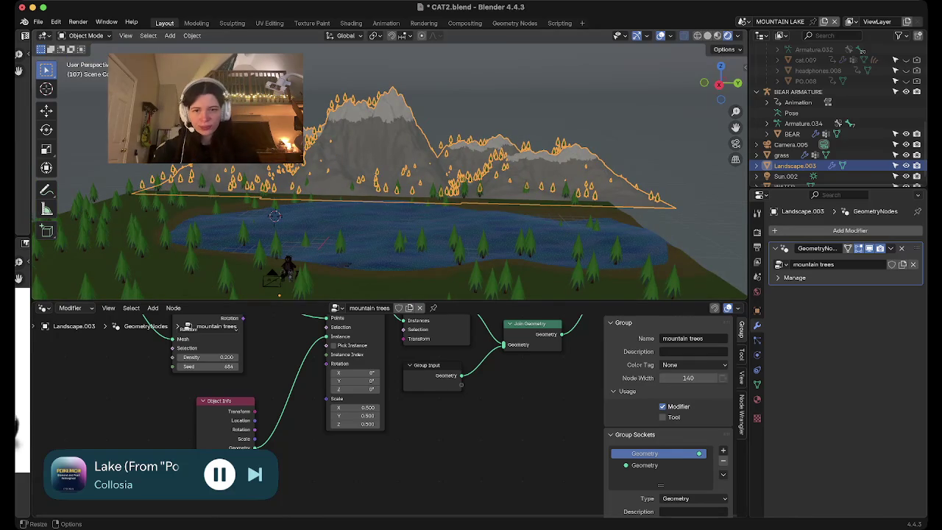
{"action": "scroll", "coordinate": [397, 404], "scroll_direction": "up", "scroll_amount": 1}
{"action": "middle_click_drag", "start_coordinate": [398, 412], "coordinate": [507, 494]}
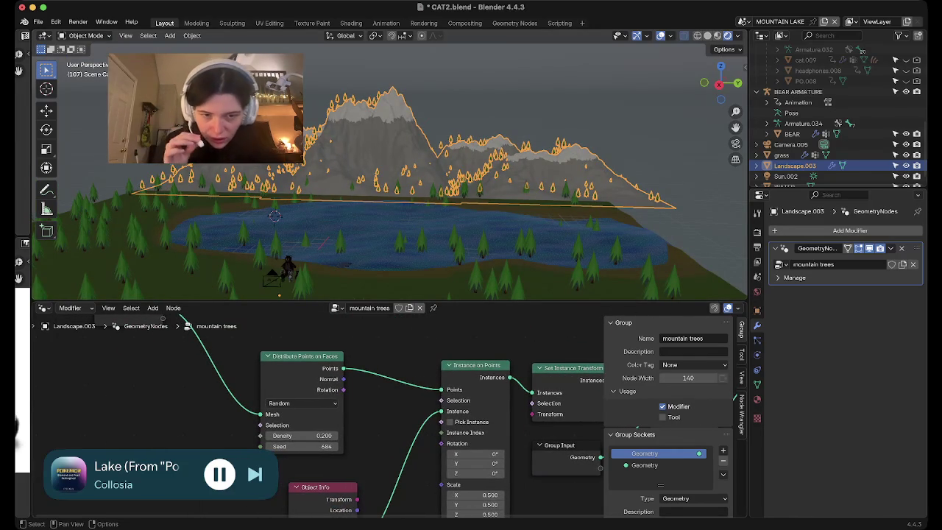
{"action": "middle_click_drag", "start_coordinate": [161, 315], "coordinate": [118, 317]}
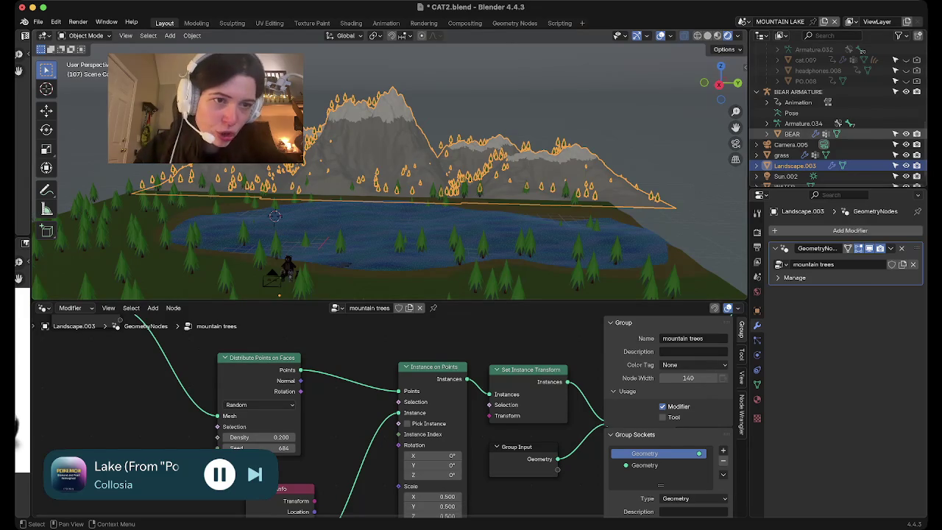
{"action": "scroll", "coordinate": [861, 52], "scroll_direction": "up", "scroll_amount": 3}
{"action": "scroll", "coordinate": [861, 52], "scroll_direction": "down", "scroll_amount": 3}
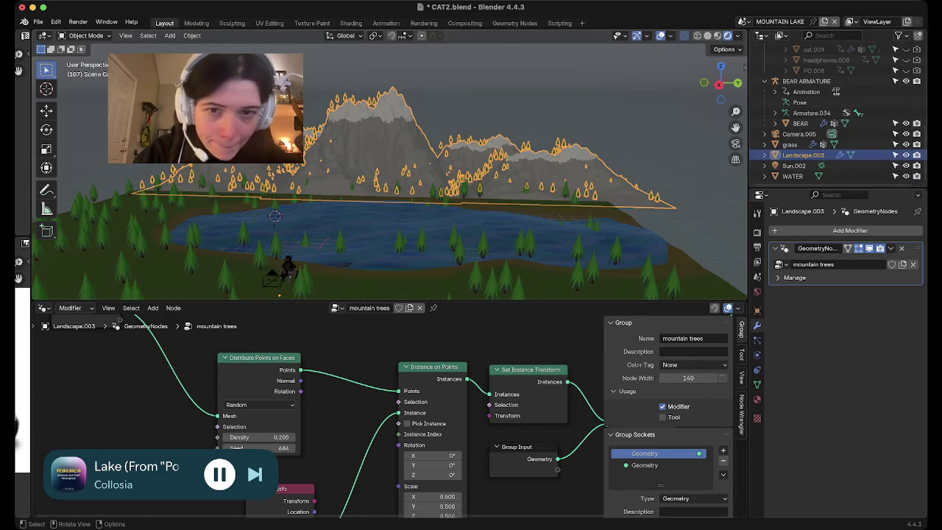
{"action": "middle_click_drag", "start_coordinate": [287, 269], "coordinate": [434, 197], "text": "shift"}
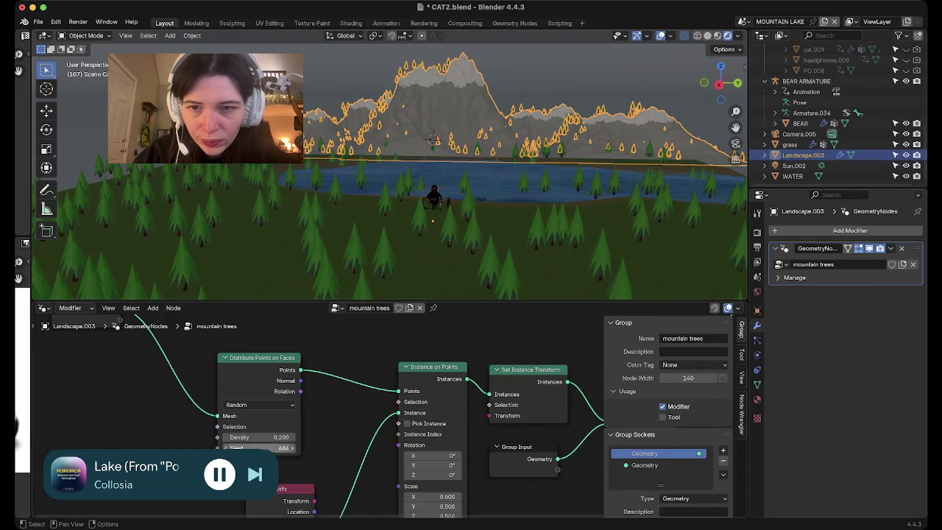
Select the grass object and its source tree Cube.003, zooming in and out to inspect them.
{"action": "left_click", "coordinate": [432, 140]}
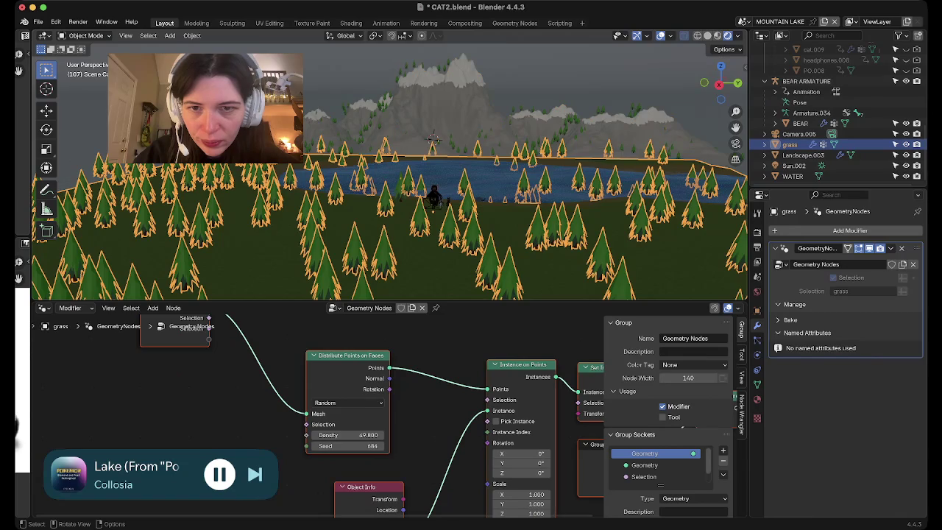
{"action": "left_click", "coordinate": [432, 140]}
{"action": "scroll", "coordinate": [432, 140], "scroll_direction": "up", "scroll_amount": 3}
{"action": "scroll", "coordinate": [433, 139], "scroll_direction": "up", "scroll_amount": 3}
{"action": "scroll", "coordinate": [432, 140], "scroll_direction": "up", "scroll_amount": 2}
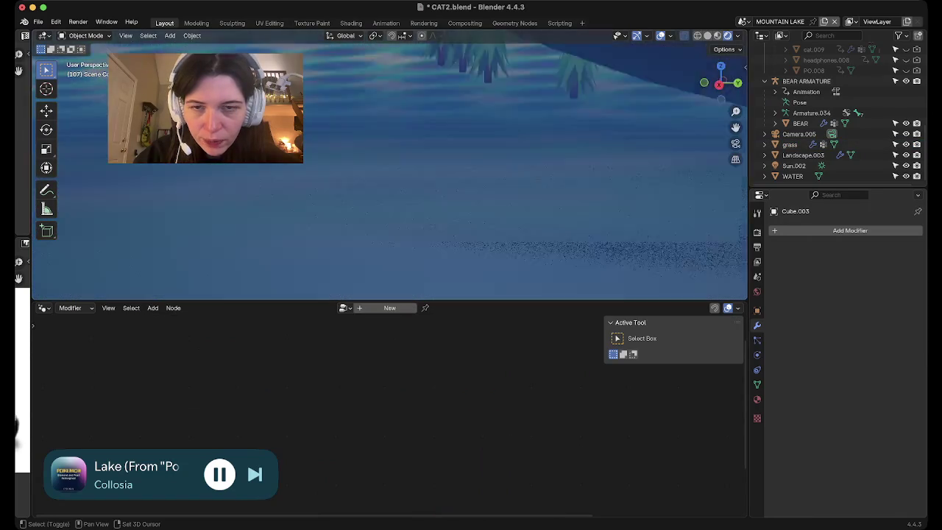
{"action": "scroll", "coordinate": [432, 140], "scroll_direction": "down", "scroll_amount": 2}
{"action": "scroll", "coordinate": [432, 139], "scroll_direction": "down", "scroll_amount": 2}
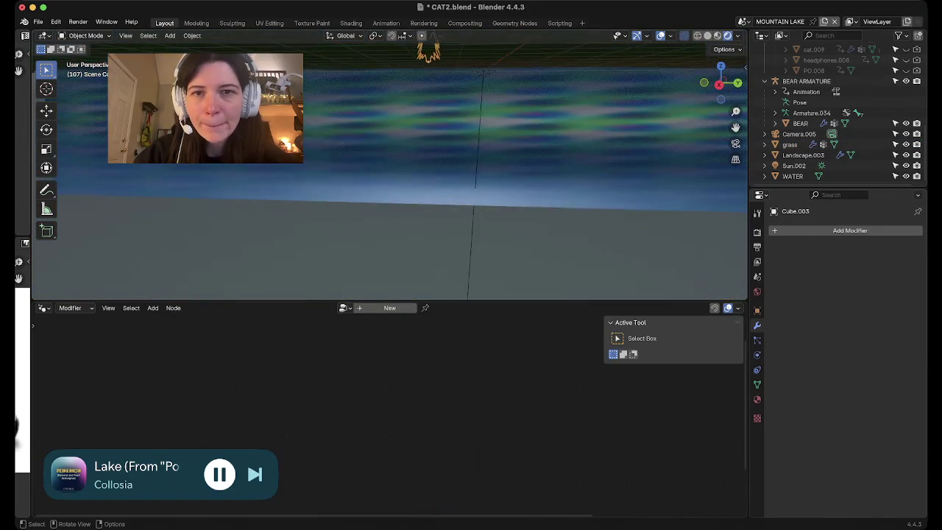
{"action": "scroll", "coordinate": [433, 140], "scroll_direction": "down", "scroll_amount": 3}
{"action": "scroll", "coordinate": [432, 140], "scroll_direction": "down", "scroll_amount": 3}
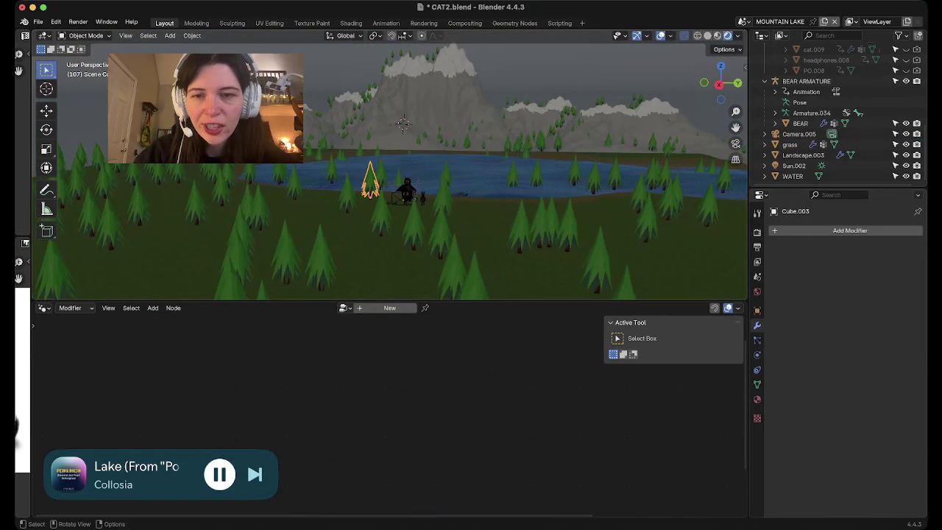
{"action": "scroll", "coordinate": [432, 140], "scroll_direction": "up", "scroll_amount": 3}
{"action": "scroll", "coordinate": [433, 139], "scroll_direction": "up", "scroll_amount": 3}
{"action": "scroll", "coordinate": [432, 139], "scroll_direction": "up", "scroll_amount": 3}
{"action": "scroll", "coordinate": [432, 140], "scroll_direction": "up", "scroll_amount": 2}
{"action": "scroll", "coordinate": [432, 140], "scroll_direction": "down", "scroll_amount": 3}
{"action": "scroll", "coordinate": [432, 140], "scroll_direction": "down", "scroll_amount": 3}
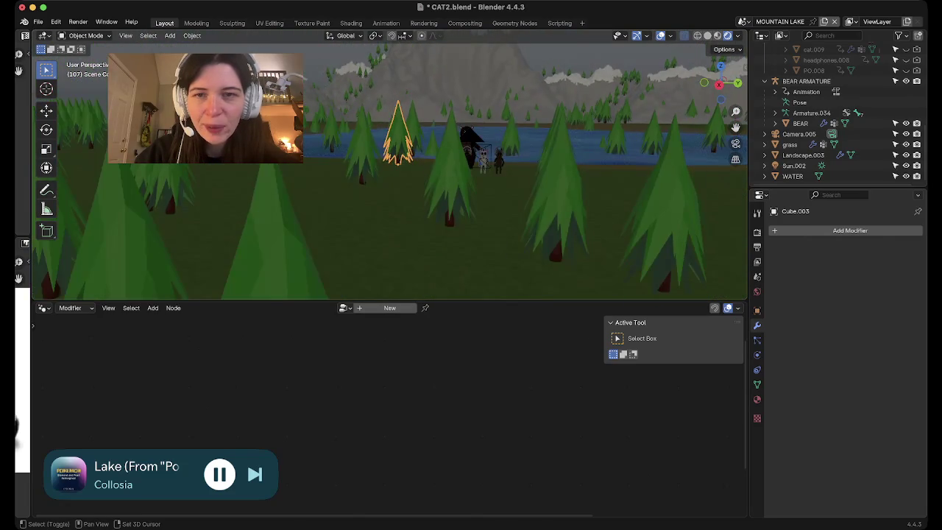
{"action": "scroll", "coordinate": [433, 139], "scroll_direction": "down", "scroll_amount": 3}
{"action": "scroll", "coordinate": [432, 140], "scroll_direction": "down", "scroll_amount": 1}
Reselect the landscape and change the mountain-tree Seed from 684 to 652.
{"action": "scroll", "coordinate": [433, 139], "scroll_direction": "up", "scroll_amount": 2}
{"action": "left_click", "coordinate": [803, 154]}
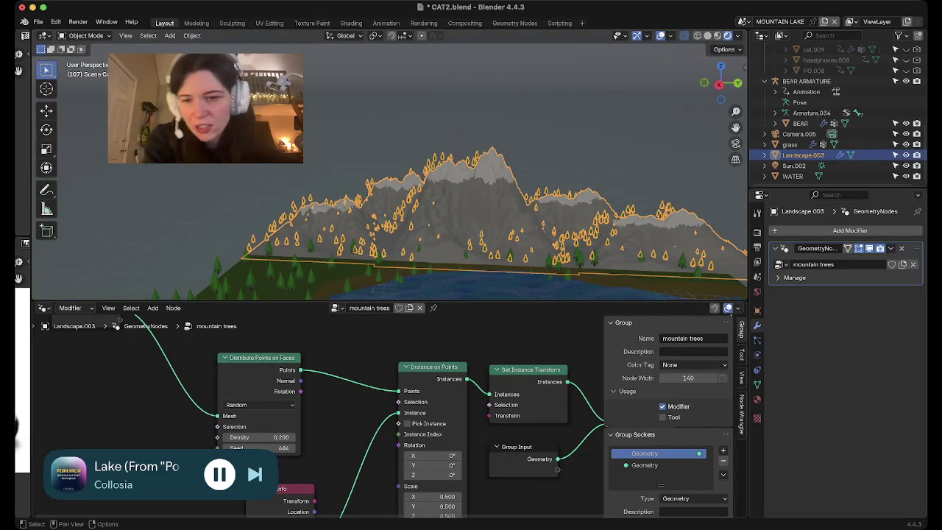
{"action": "middle_click_drag", "start_coordinate": [368, 442], "coordinate": [393, 362]}
{"action": "left_click_drag", "start_coordinate": [294, 369], "coordinate": [239, 369]}
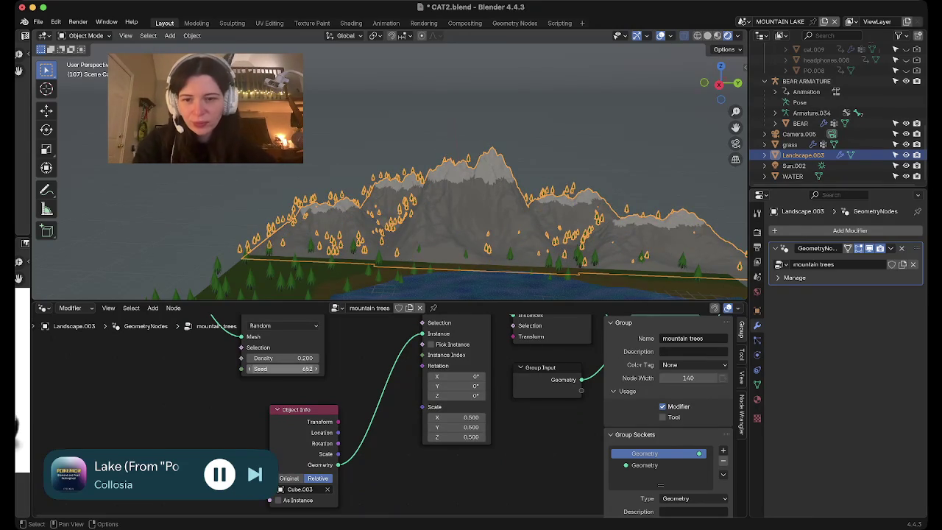
Turn on Pick Instance for the tree instances, then undo it.
{"action": "mouse_move", "coordinate": [611, 247]}
{"action": "middle_mouse_down"}
{"action": "mouse_move", "coordinate": [635, 250]}
{"action": "mouse_move", "coordinate": [492, 242]}
{"action": "middle_mouse_up"}
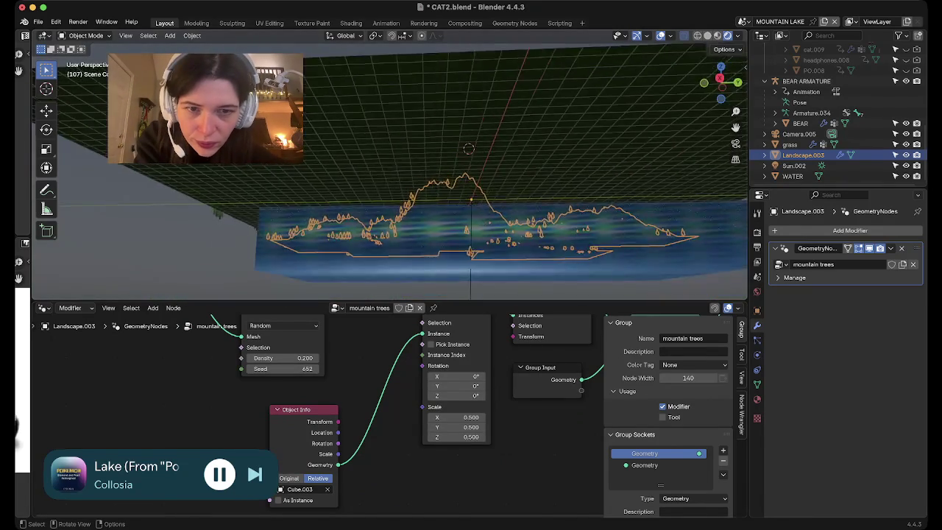
{"action": "key", "text": "alt+a"}
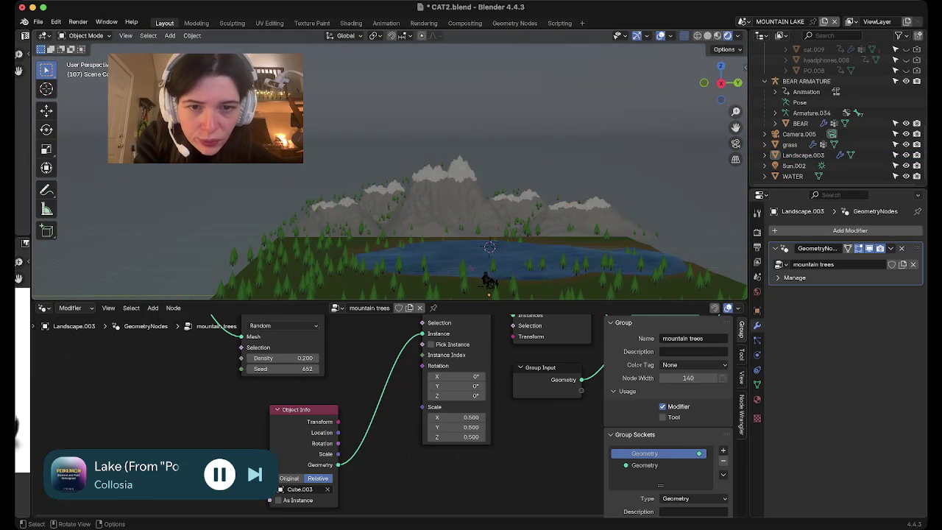
{"action": "mouse_move", "coordinate": [492, 243]}
{"action": "middle_mouse_down"}
{"action": "mouse_move", "coordinate": [355, 241]}
{"action": "mouse_move", "coordinate": [367, 177]}
{"action": "mouse_move", "coordinate": [324, 222]}
{"action": "mouse_move", "coordinate": [338, 213]}
{"action": "middle_mouse_up"}
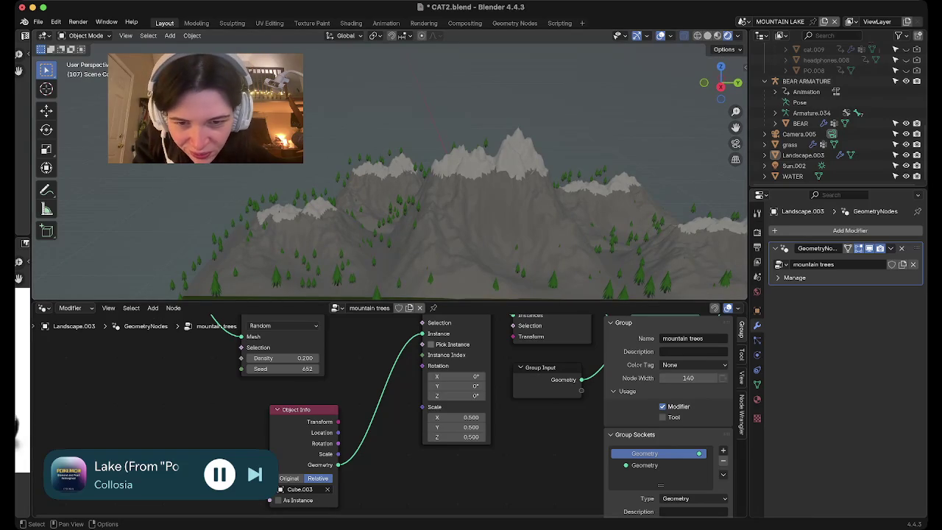
{"action": "left_click", "coordinate": [431, 344]}
{"action": "middle_click_drag", "start_coordinate": [398, 280], "coordinate": [416, 292]}
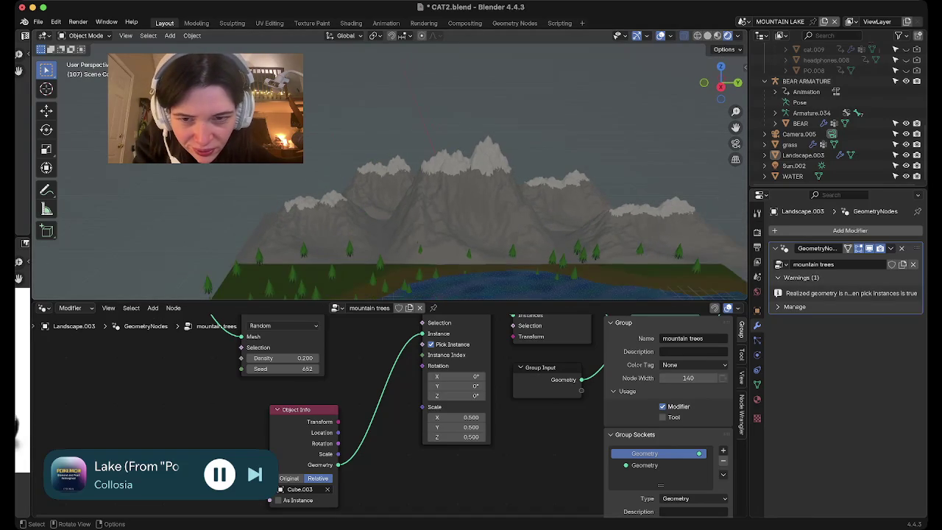
{"action": "key", "text": "ctrl+z"}
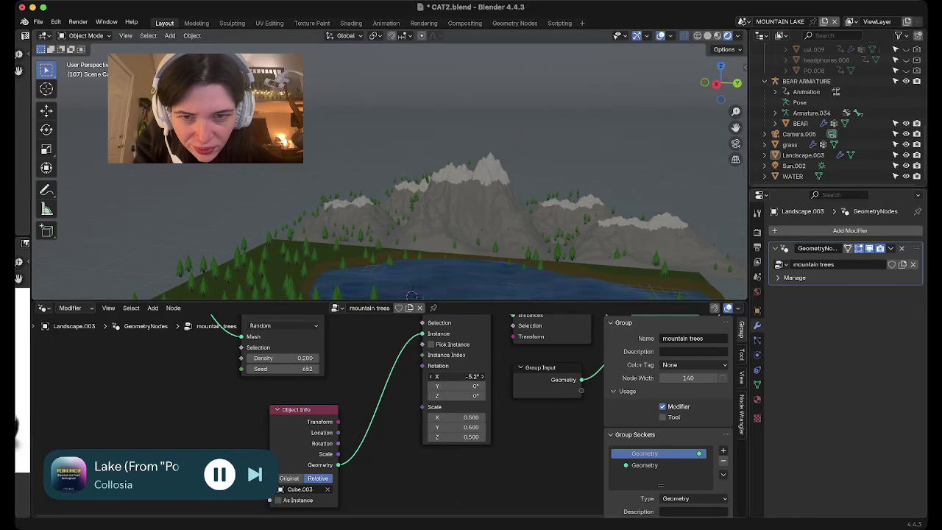
Reset the tree instances' Rotation X to 0° and save CAT2.blend.
{"action": "left_click_drag", "start_coordinate": [470, 376], "coordinate": [456, 375]}
{"action": "key", "text": "ctrl+v"}
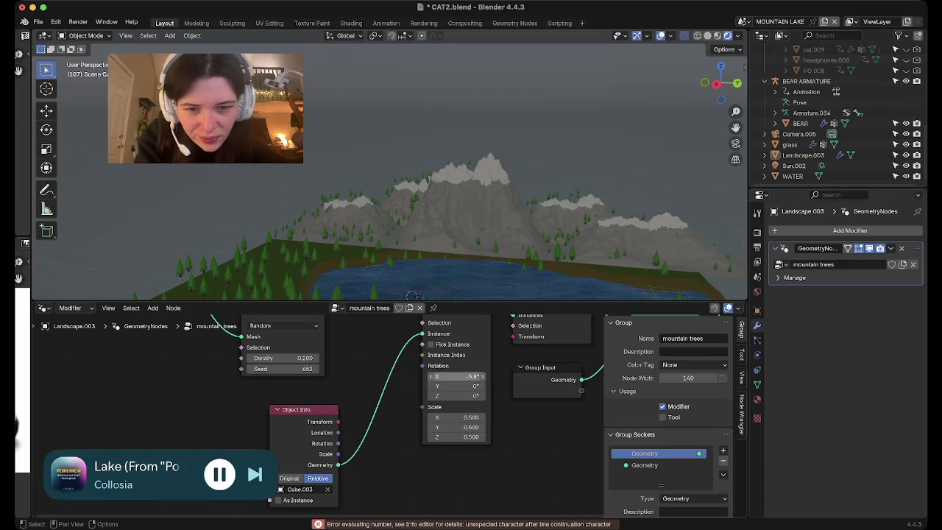
{"action": "left_click", "coordinate": [456, 376]}
{"action": "type", "text": "0"}
{"action": "key", "text": "Return"}
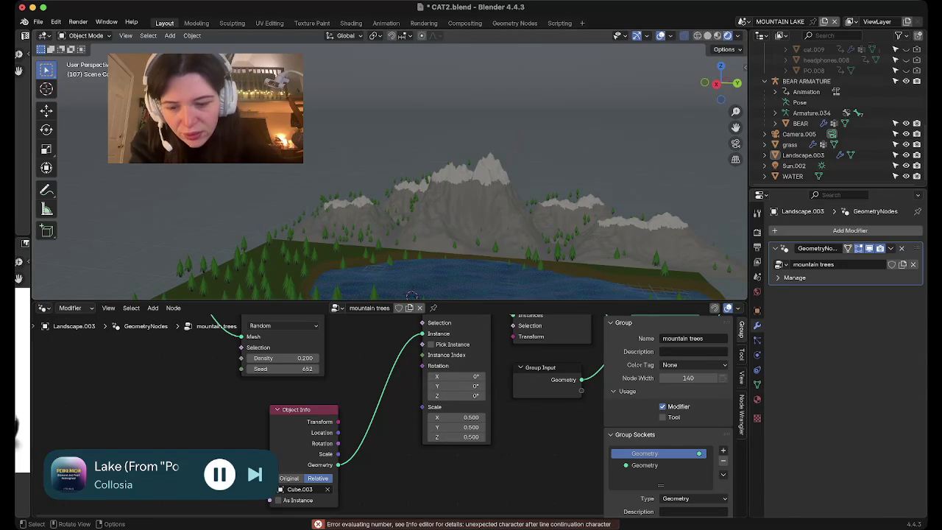
{"action": "key", "text": "ctrl+s"}
Reselect the landscape and bring its Object Info node into view.
{"action": "middle_click_drag", "start_coordinate": [441, 221], "coordinate": [492, 250]}
{"action": "left_click", "coordinate": [471, 206]}
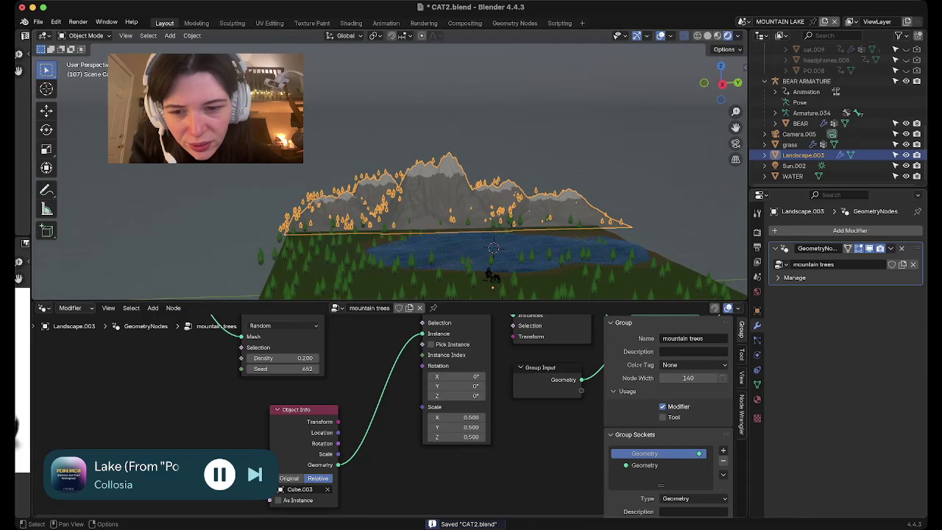
{"action": "middle_click_drag", "start_coordinate": [368, 441], "coordinate": [396, 351]}
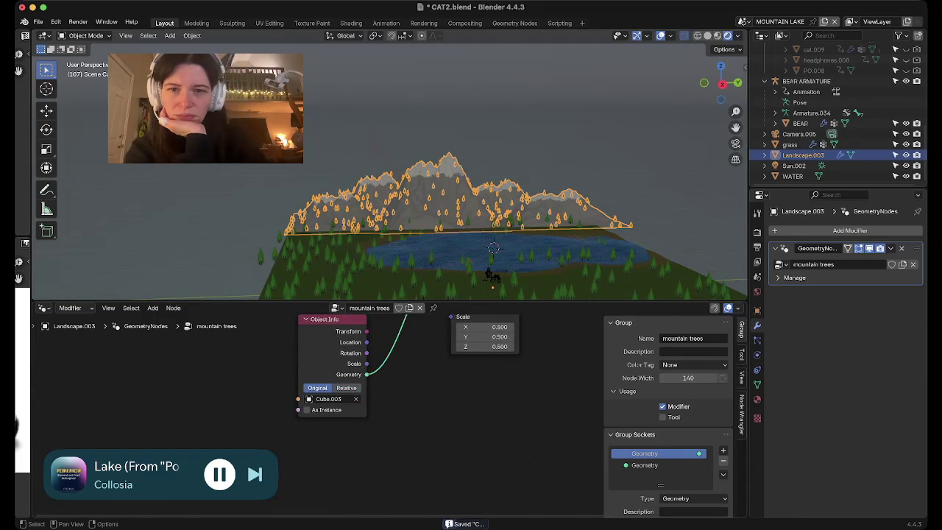
{"action": "key", "text": "alt+a"}
{"action": "scroll", "coordinate": [390, 169], "scroll_direction": "up", "scroll_amount": 2}
{"action": "scroll", "coordinate": [389, 169], "scroll_direction": "up", "scroll_amount": 2}
{"action": "scroll", "coordinate": [389, 169], "scroll_direction": "up", "scroll_amount": 2}
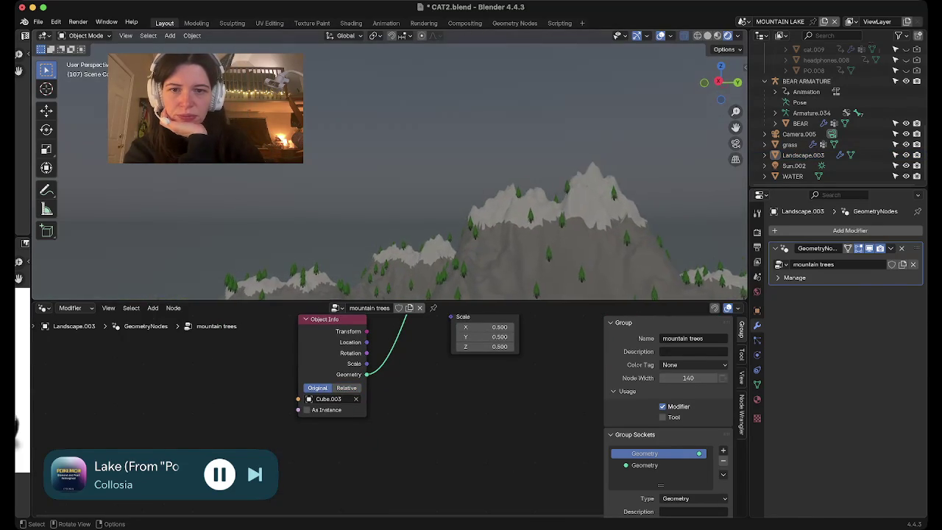
{"action": "key", "text": "ctrl+z"}
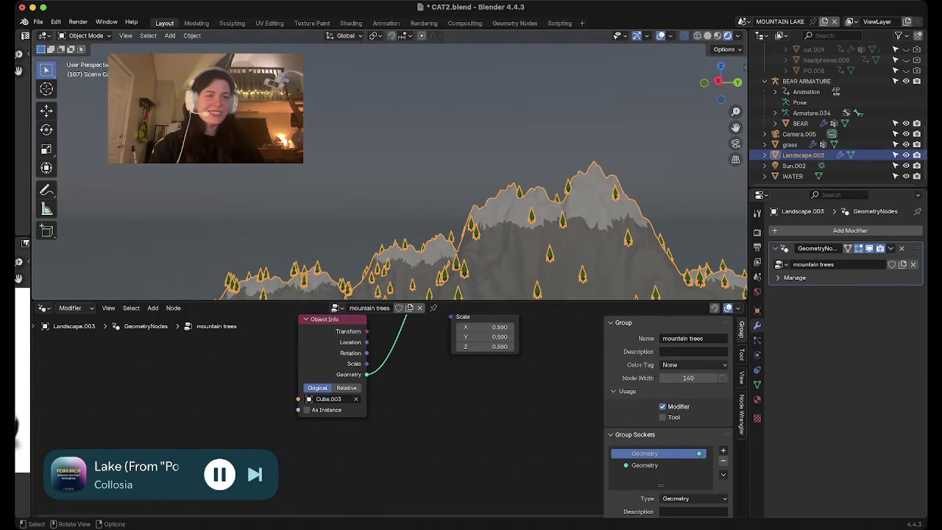
Check the camera view, then select and frame the grass tree object.
{"action": "key", "text": "KP_0"}
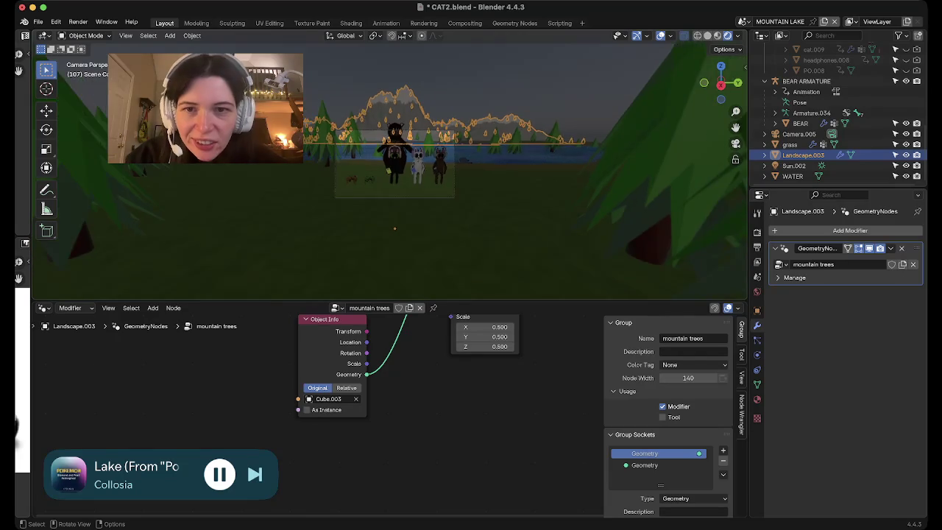
{"action": "left_click", "coordinate": [789, 145]}
{"action": "key", "text": "KP_Decimal"}
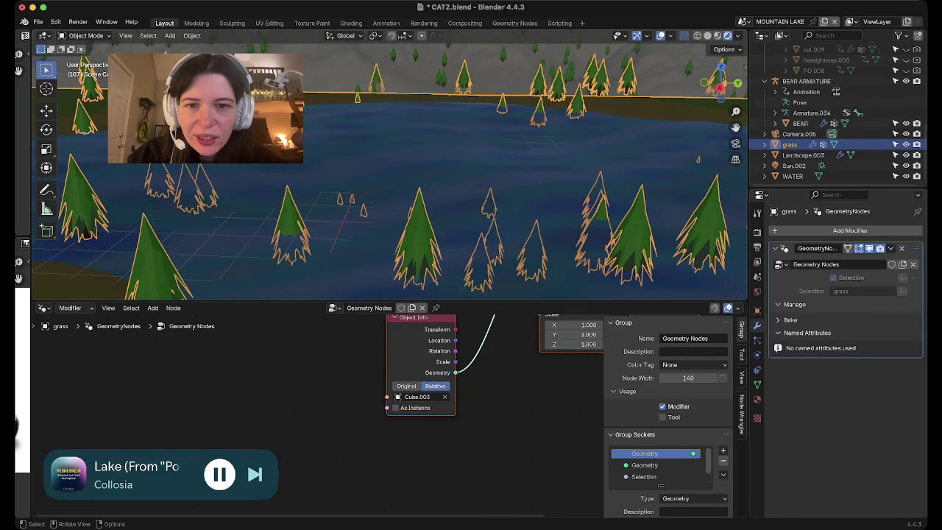
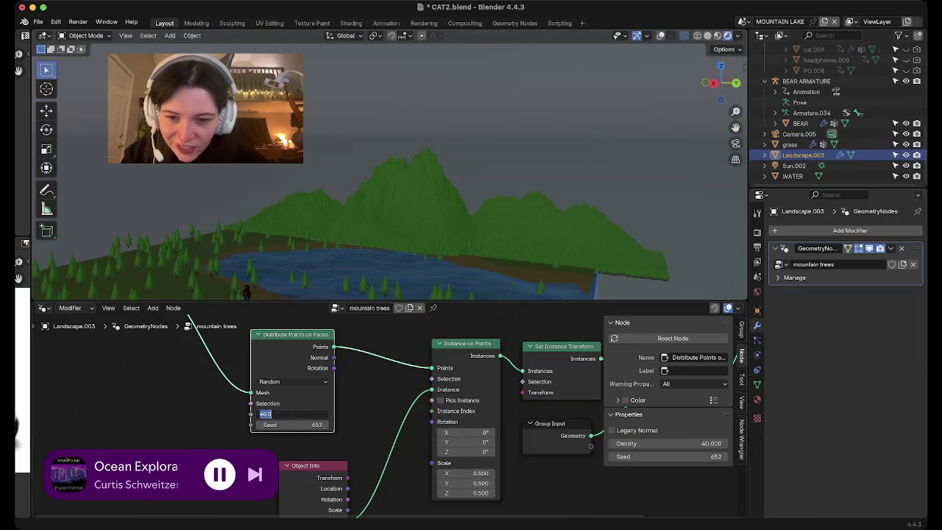
Step the mountain trees' Density down from 20 to 10, then to 5.
{"action": "type", "text": "20"}
{"action": "key", "text": "Return"}
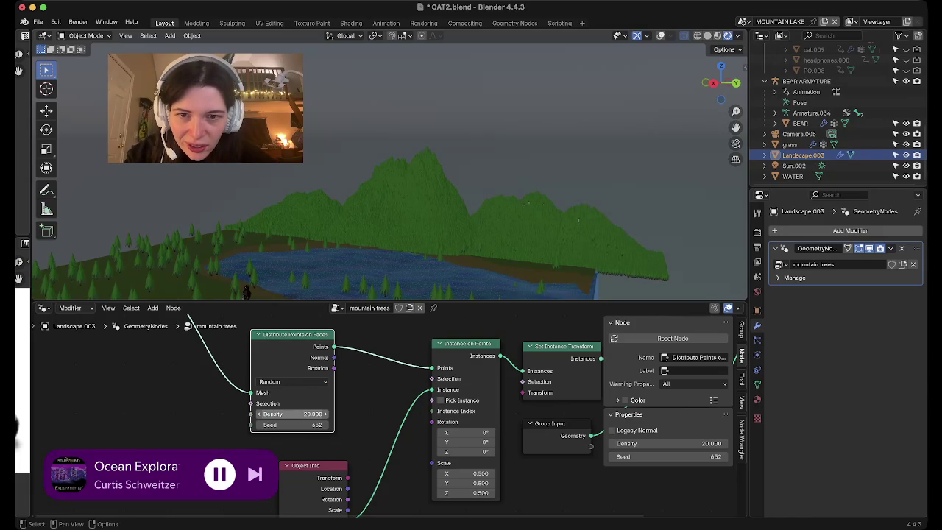
{"action": "middle_click_drag", "start_coordinate": [246, 290], "coordinate": [220, 286]}
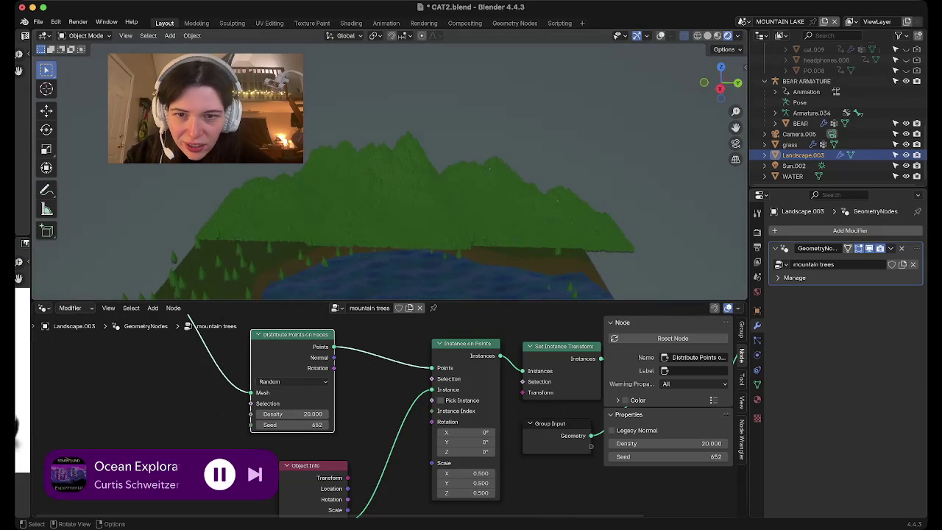
{"action": "double_click", "coordinate": [294, 413]}
{"action": "type", "text": "10"}
{"action": "key", "text": "Return"}
{"action": "double_click", "coordinate": [294, 413]}
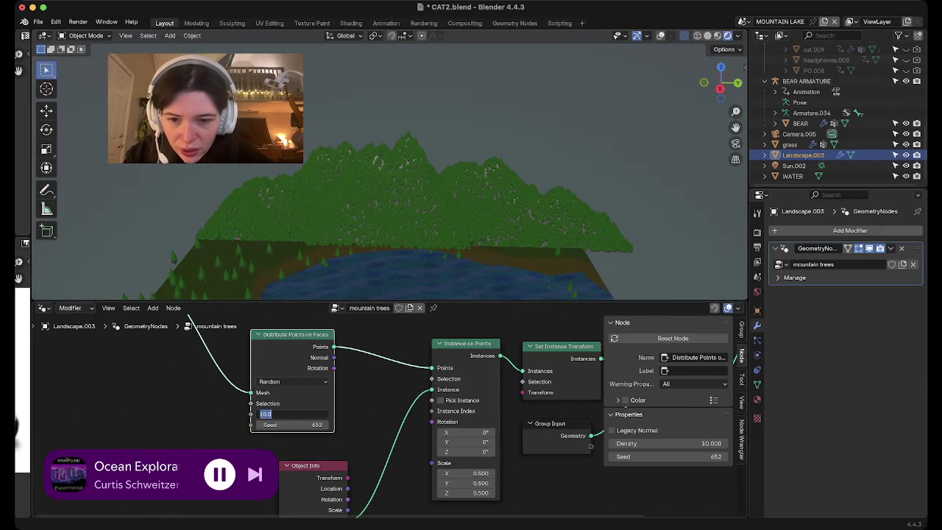
{"action": "type", "text": "5"}
{"action": "key", "text": "Return"}
Lower the trees' Density further to 2, then 0.6, and look through the scene camera.
{"action": "double_click", "coordinate": [294, 413]}
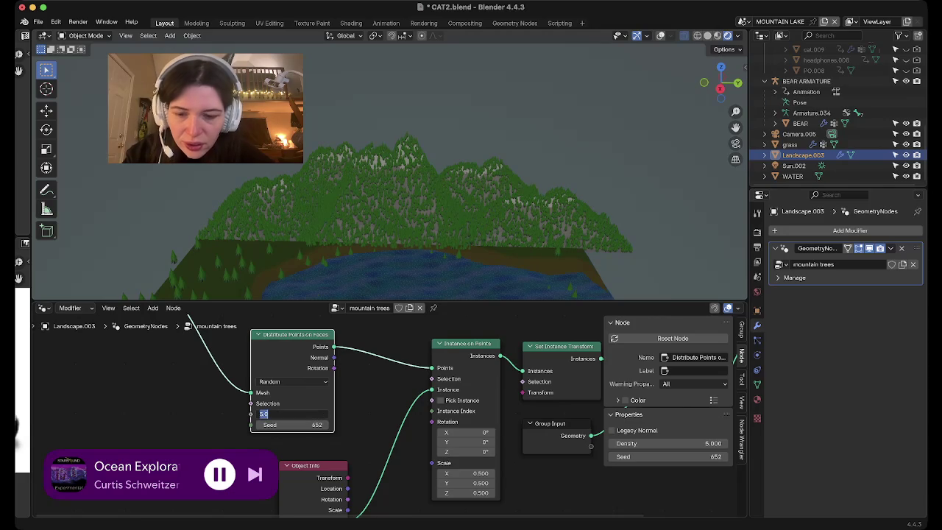
{"action": "type", "text": "2"}
{"action": "key", "text": "Return"}
{"action": "double_click", "coordinate": [295, 413]}
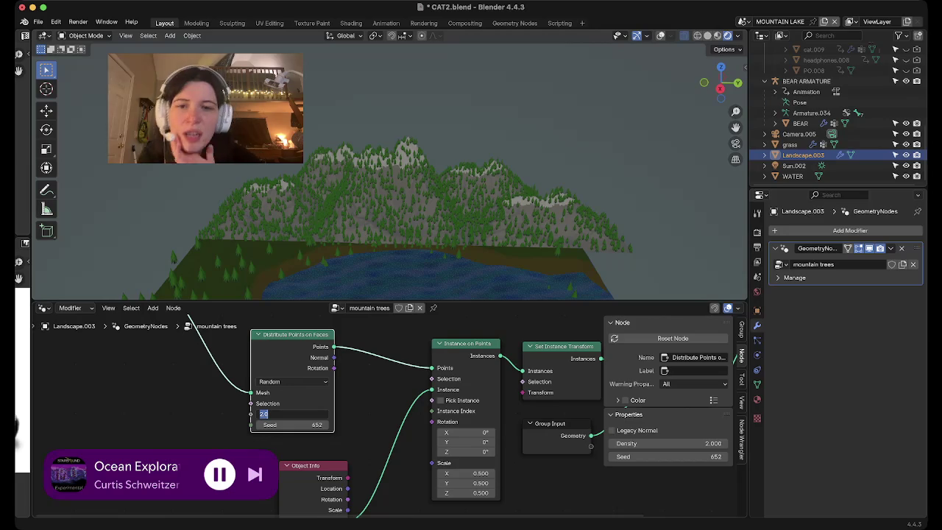
{"action": "type", "text": "0.6"}
{"action": "key", "text": "Return"}
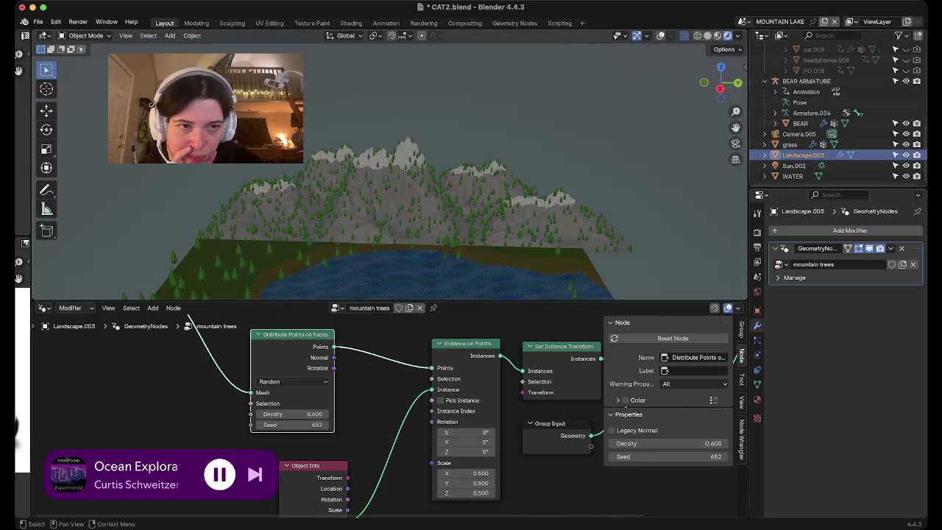
{"action": "left_click", "coordinate": [735, 144]}
Show the landscape's mountains, snow and snow.001 material slots and the node area's Editor Type choices.
{"action": "scroll", "coordinate": [404, 162], "scroll_direction": "up", "scroll_amount": 1}
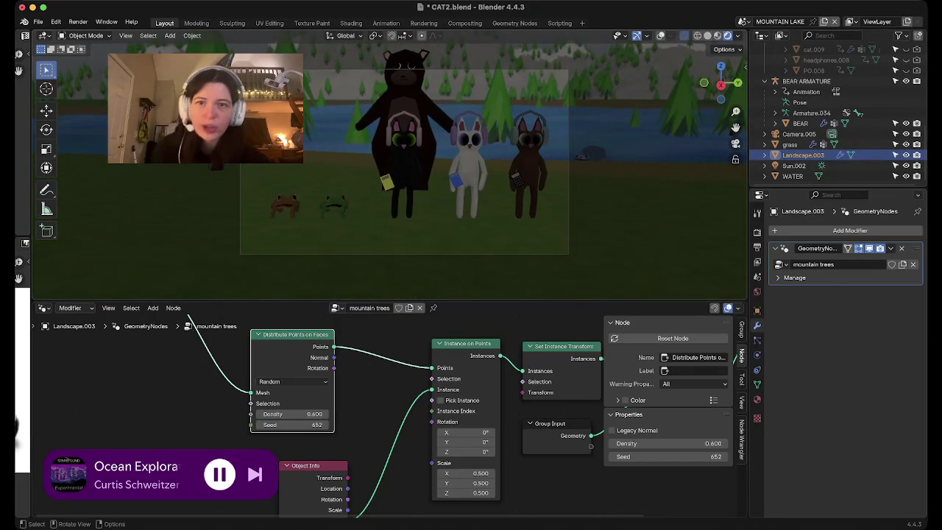
{"action": "mouse_move", "coordinate": [404, 162]}
{"action": "middle_mouse_down"}
{"action": "mouse_move", "coordinate": [353, 221]}
{"action": "mouse_move", "coordinate": [353, 176]}
{"action": "middle_mouse_up"}
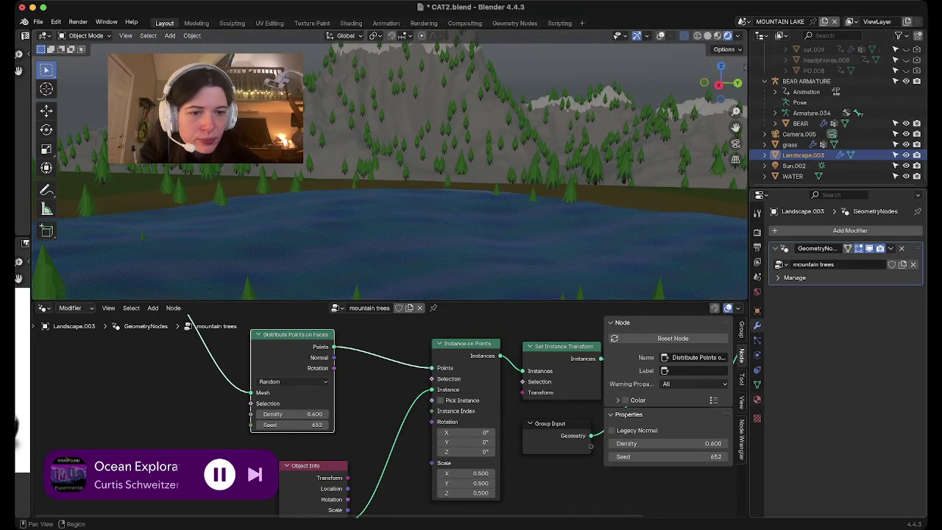
{"action": "left_click", "coordinate": [757, 399]}
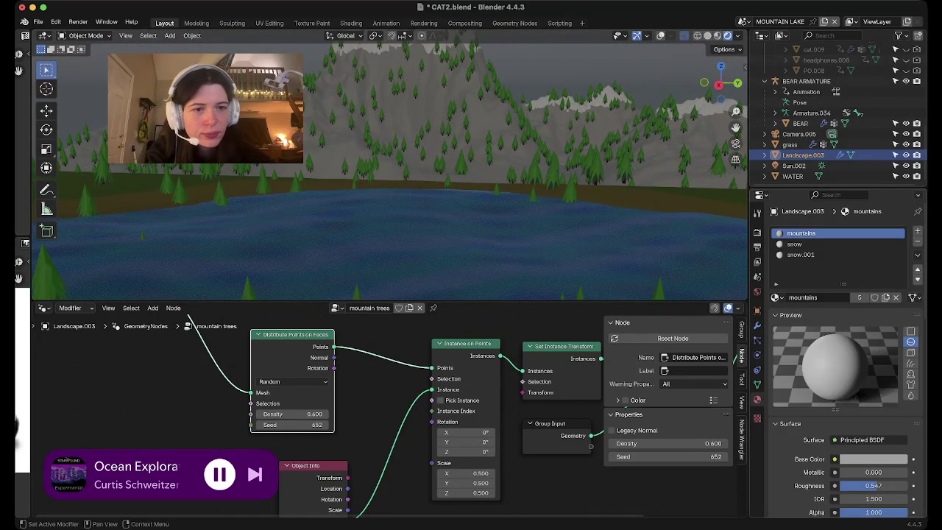
{"action": "scroll", "coordinate": [388, 414], "scroll_direction": "down", "scroll_amount": 1}
{"action": "scroll", "coordinate": [389, 414], "scroll_direction": "down", "scroll_amount": 1}
{"action": "left_click", "coordinate": [44, 307]}
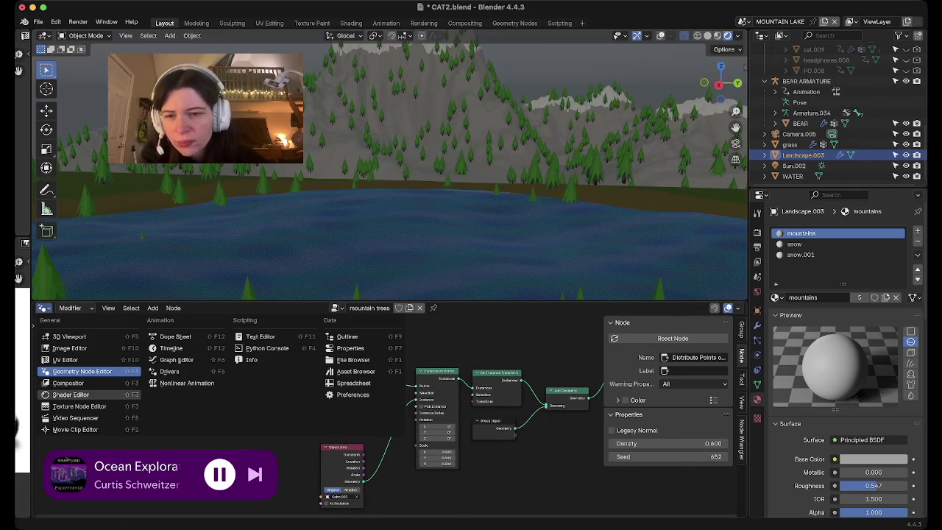
Switch the node area to the Shader Editor and return to a wide camera view.
{"action": "left_click", "coordinate": [71, 394]}
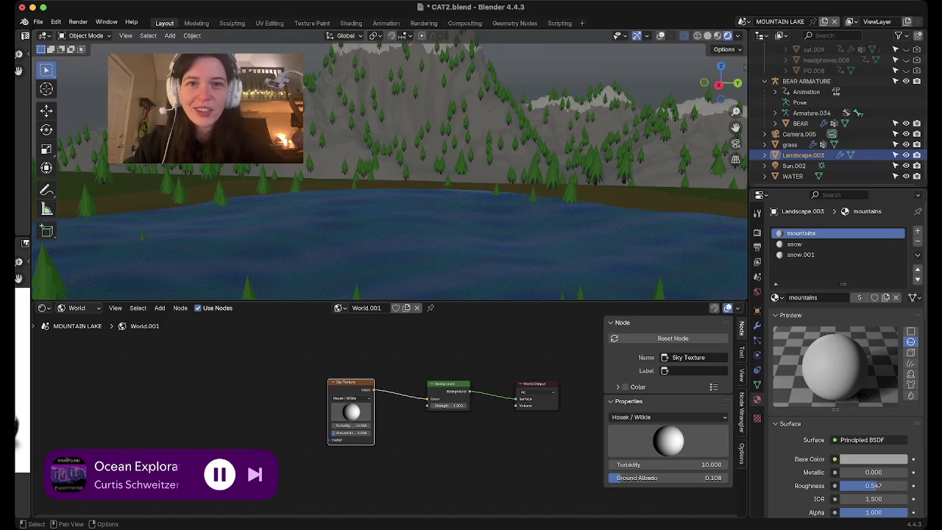
{"action": "middle_click_drag", "start_coordinate": [390, 183], "coordinate": [486, 173]}
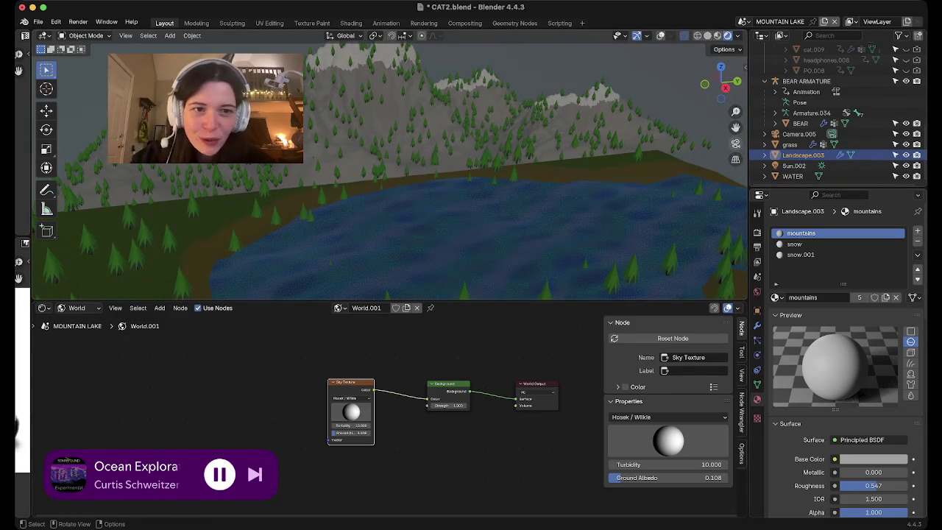
{"action": "left_click", "coordinate": [735, 143]}
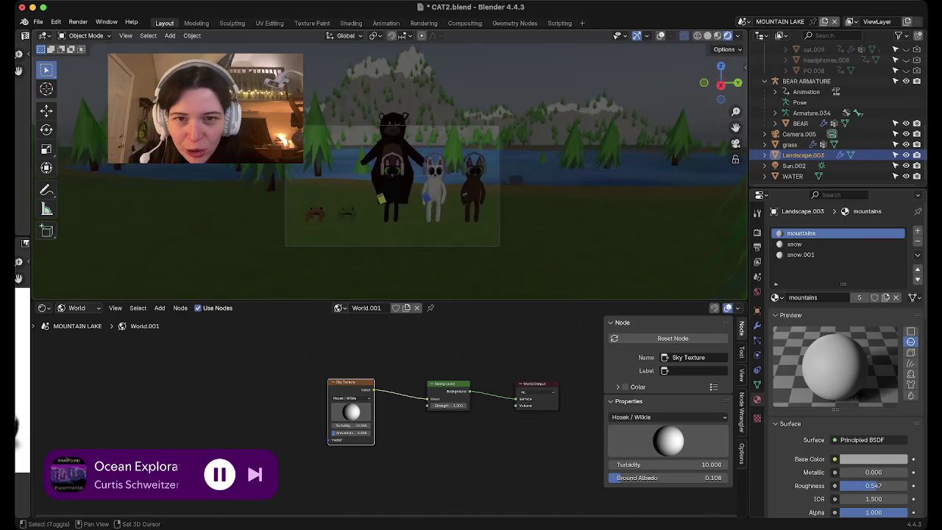
{"action": "middle_click_drag", "start_coordinate": [390, 169], "coordinate": [441, 169]}
{"action": "key", "text": "KP_0"}
Select the bear, then frame one of the cats, and save the project as CAT2.blend.
{"action": "left_click", "coordinate": [800, 122]}
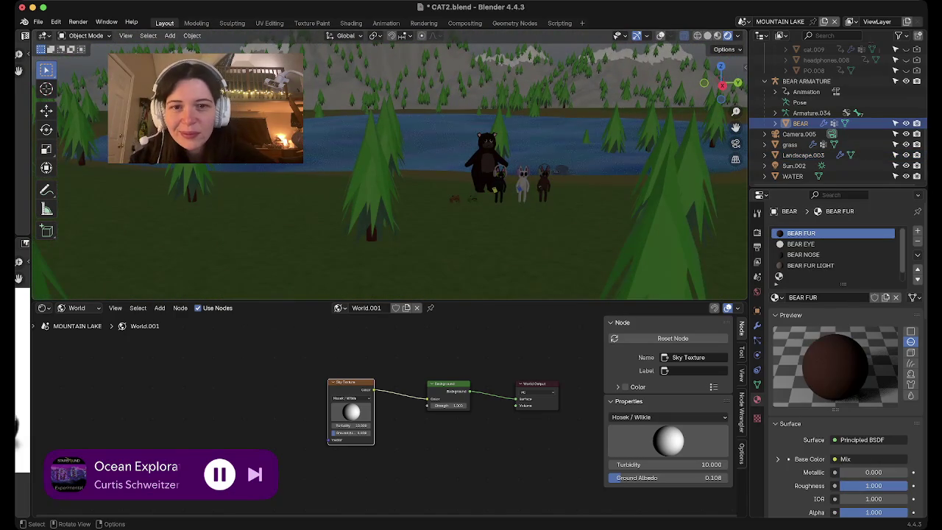
{"action": "left_click", "coordinate": [522, 180]}
{"action": "left_click", "coordinate": [126, 35]}
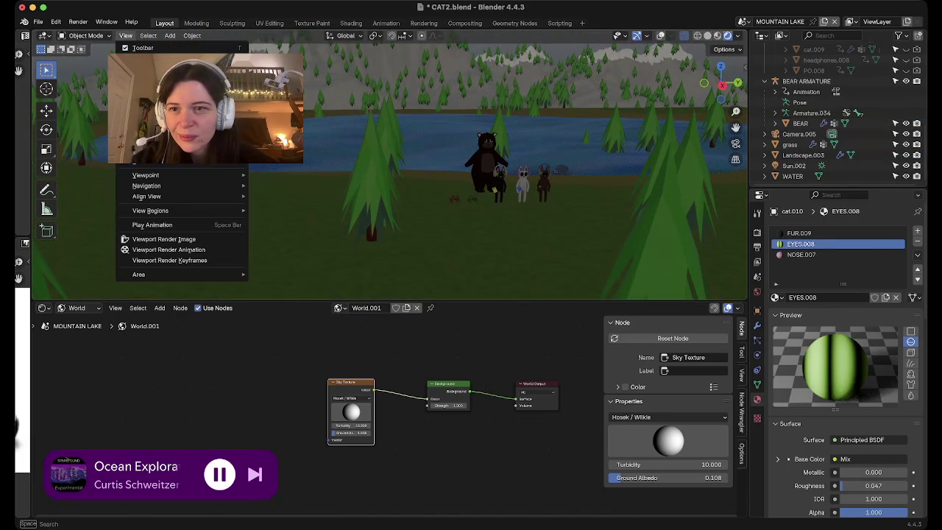
{"action": "left_click", "coordinate": [144, 99]}
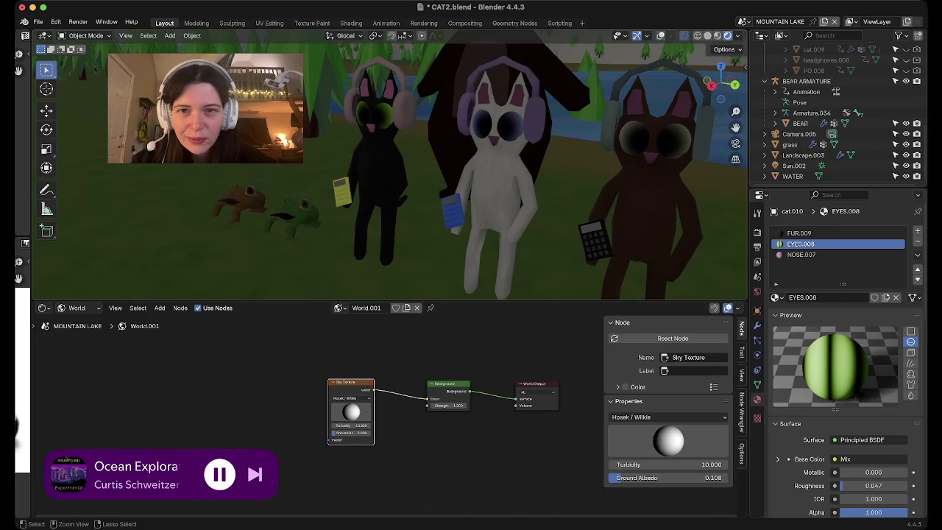
{"action": "key", "text": "ctrl+s"}
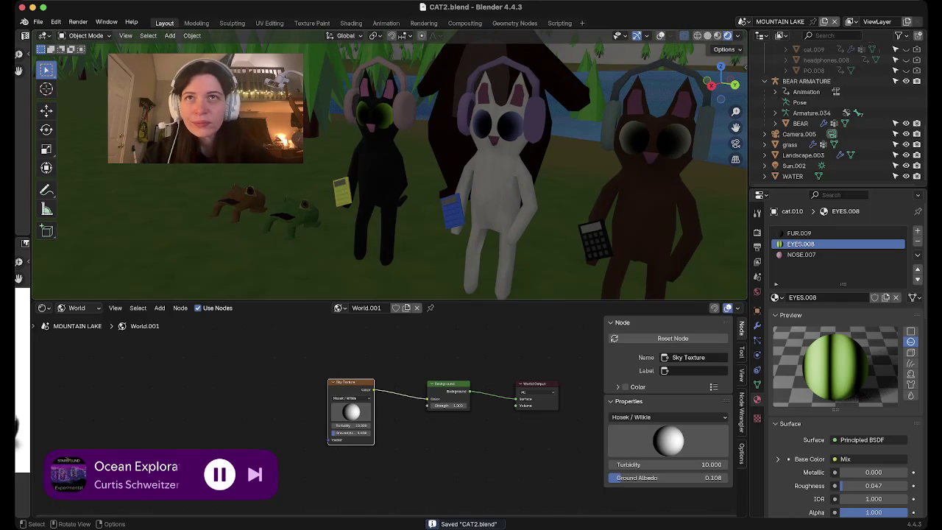
Save CAT2.blend again and reselect the Landscape.003 object.
{"action": "scroll", "coordinate": [390, 165], "scroll_direction": "up", "scroll_amount": 5}
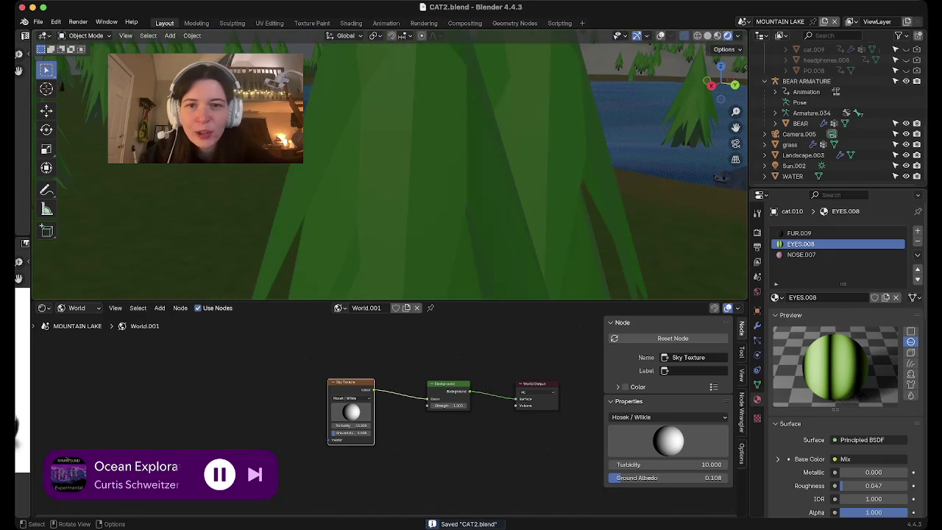
{"action": "scroll", "coordinate": [390, 166], "scroll_direction": "down", "scroll_amount": 5}
{"action": "scroll", "coordinate": [390, 166], "scroll_direction": "up", "scroll_amount": 3}
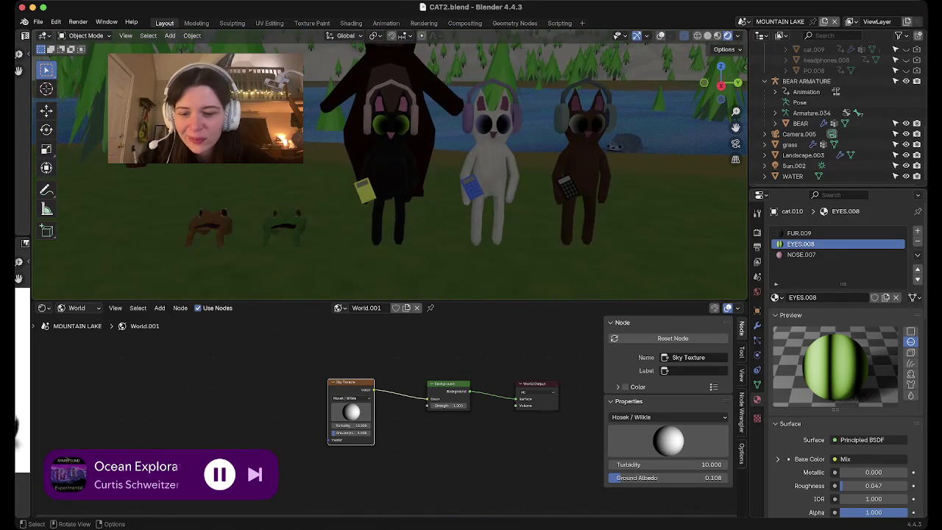
{"action": "key", "text": "ctrl+s"}
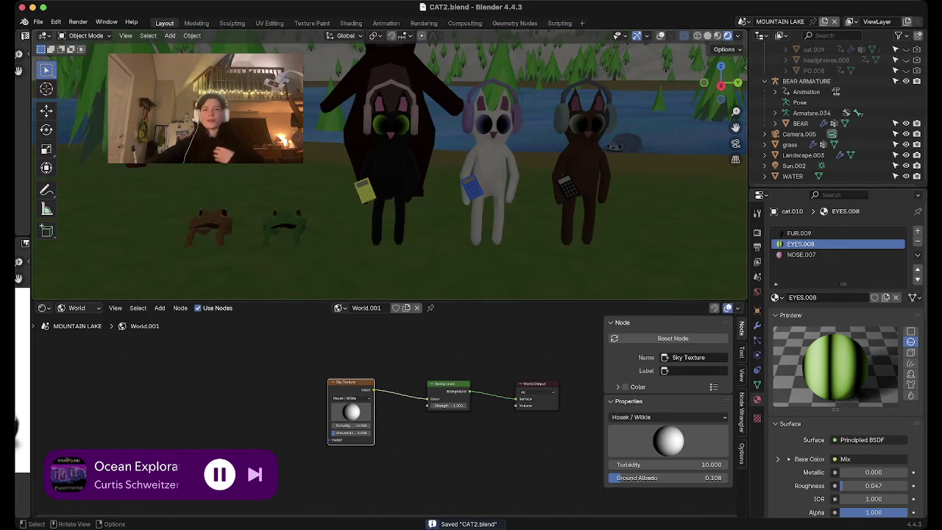
{"action": "left_click", "coordinate": [390, 265]}
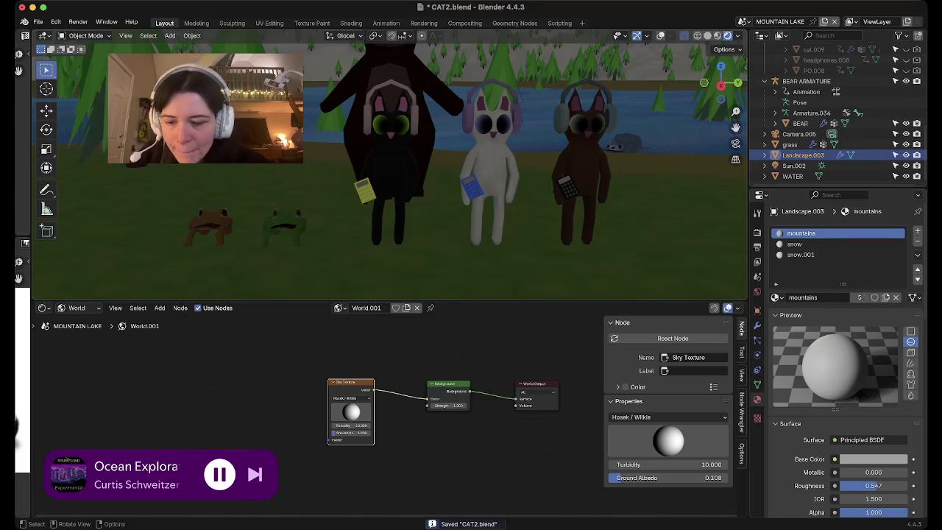
{"action": "mouse_move", "coordinate": [390, 183]}
{"action": "middle_mouse_down", "text": "shift"}
{"action": "mouse_move", "coordinate": [390, 258]}
{"action": "mouse_move", "coordinate": [390, 221]}
{"action": "middle_mouse_up", "text": "shift"}
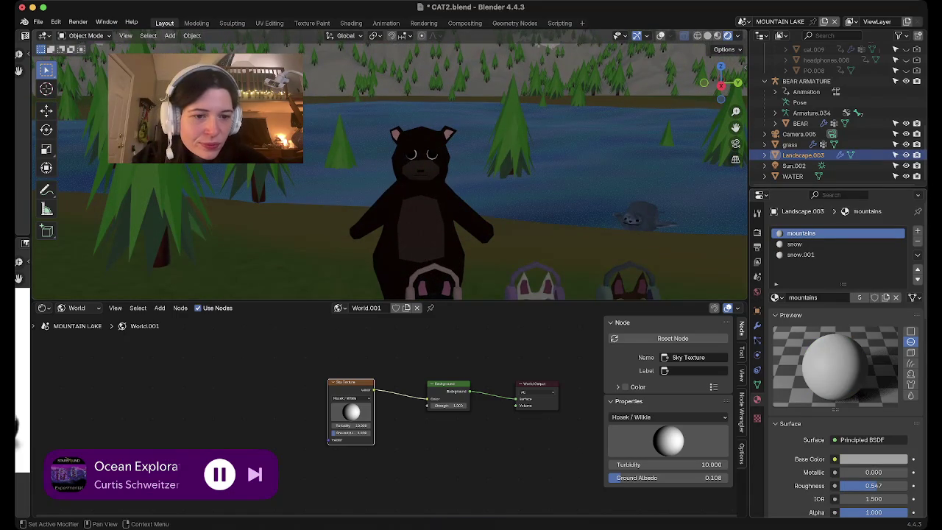
Show the mountains material's node tree and add a Noise Texture node.
{"action": "left_click", "coordinate": [73, 307]}
{"action": "left_click", "coordinate": [70, 330]}
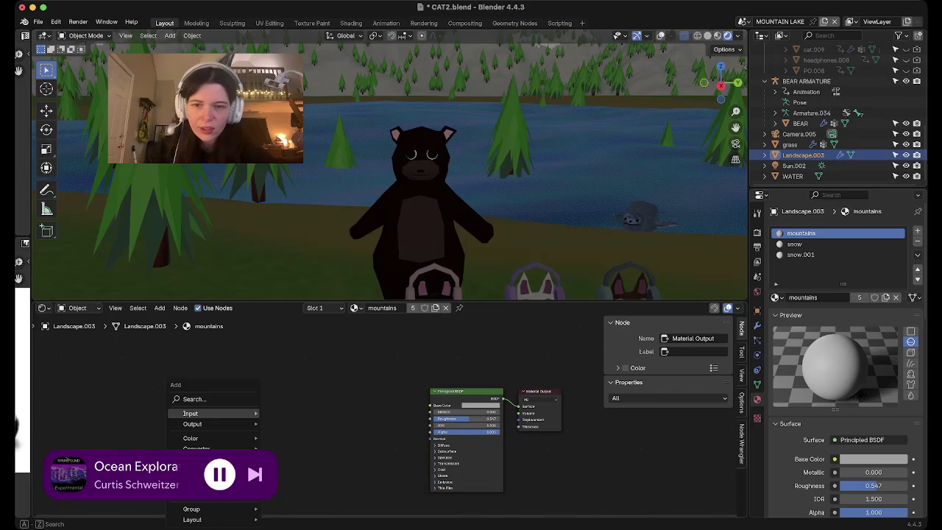
{"action": "key", "text": "shift+a"}
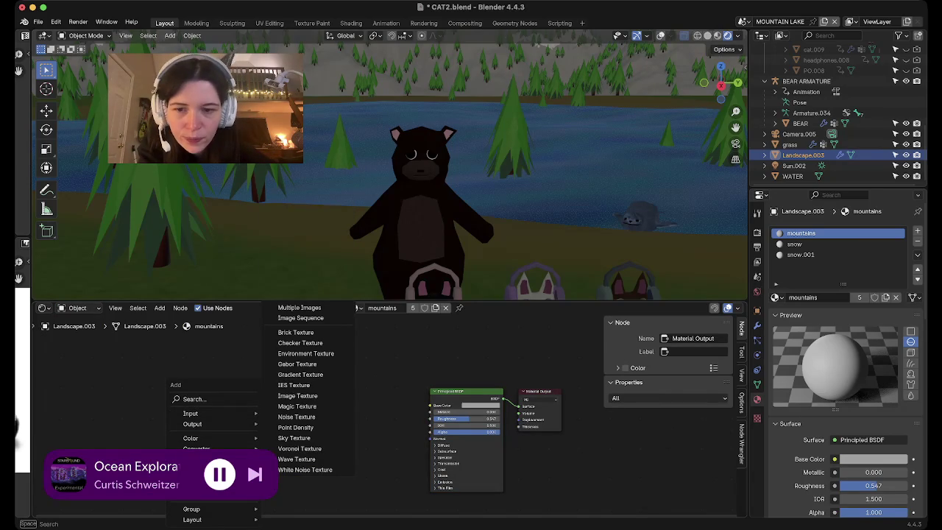
{"action": "left_click", "coordinate": [296, 416]}
{"action": "left_click", "coordinate": [331, 456]}
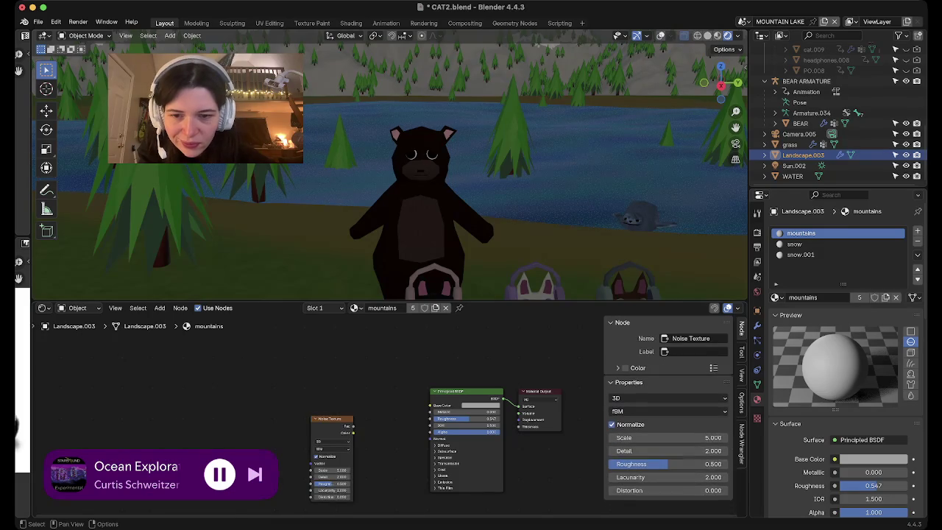
{"action": "left_click_drag", "start_coordinate": [331, 456], "coordinate": [288, 411]}
Add a Mix Color node, linking its Result to Base Color and Noise Fac to its Factor.
{"action": "key", "text": "shift+a"}
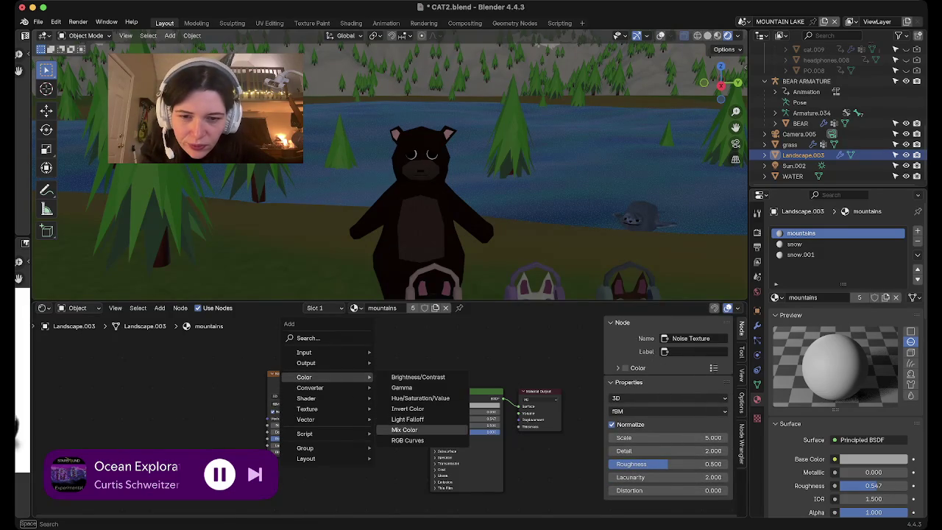
{"action": "mouse_move", "coordinate": [304, 377]}
{"action": "left_click", "coordinate": [410, 422]}
{"action": "left_click", "coordinate": [375, 407]}
{"action": "left_click_drag", "start_coordinate": [395, 383], "coordinate": [432, 405]}
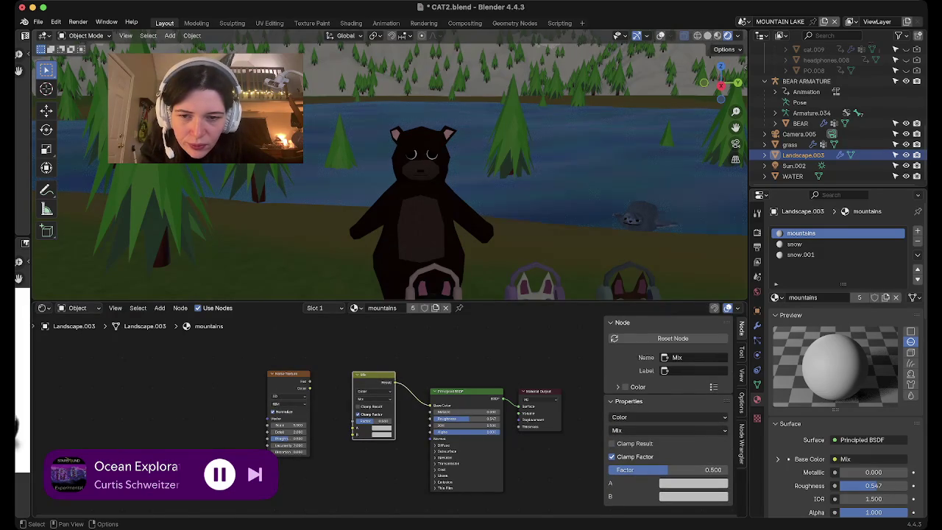
{"action": "left_click_drag", "start_coordinate": [310, 381], "coordinate": [353, 421]}
{"action": "middle_click_drag", "start_coordinate": [507, 184], "coordinate": [524, 195]}
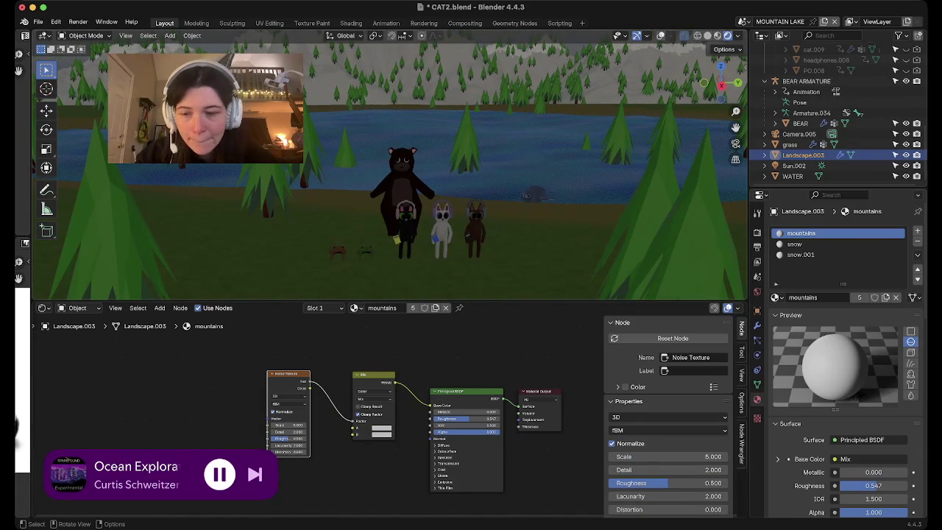
Make the Mix node's first colour darker and its second colour pale yellow-green.
{"action": "middle_click_drag", "start_coordinate": [525, 195], "coordinate": [528, 220]}
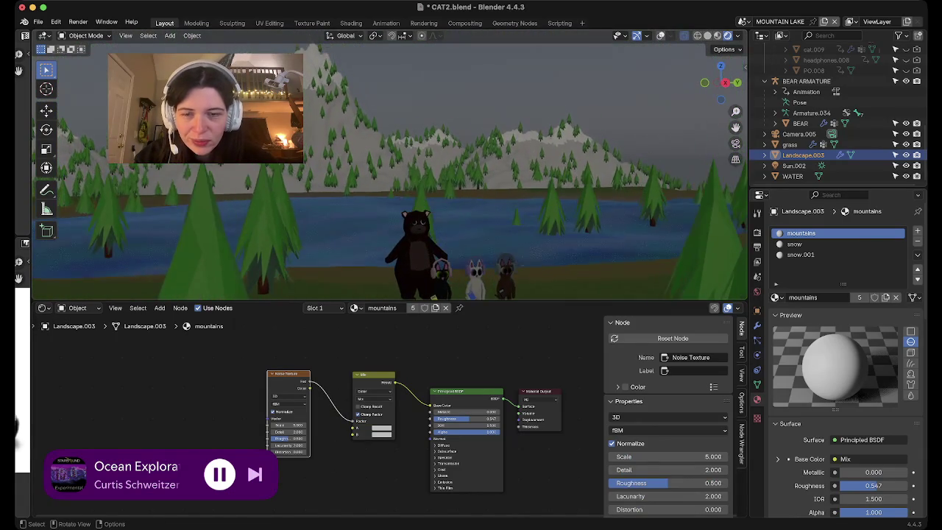
{"action": "left_click", "coordinate": [381, 427]}
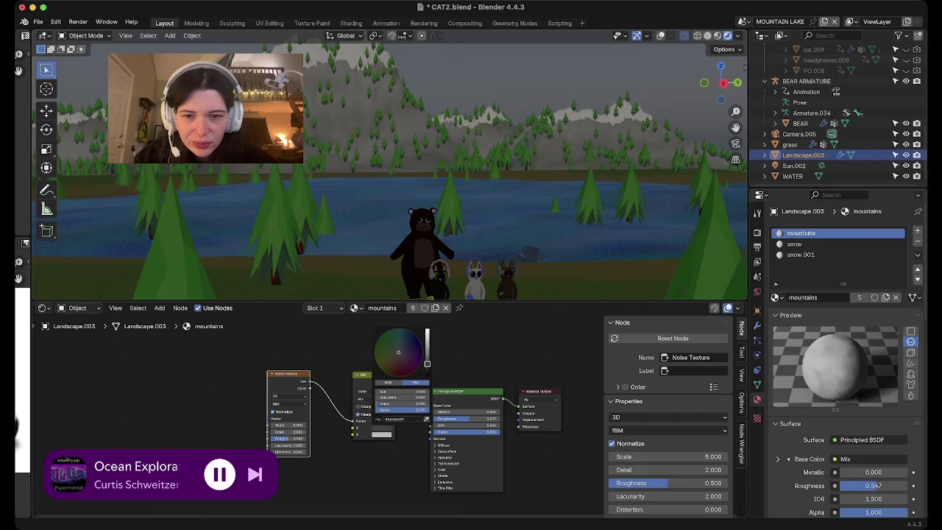
{"action": "left_click_drag", "start_coordinate": [398, 351], "coordinate": [395, 367]}
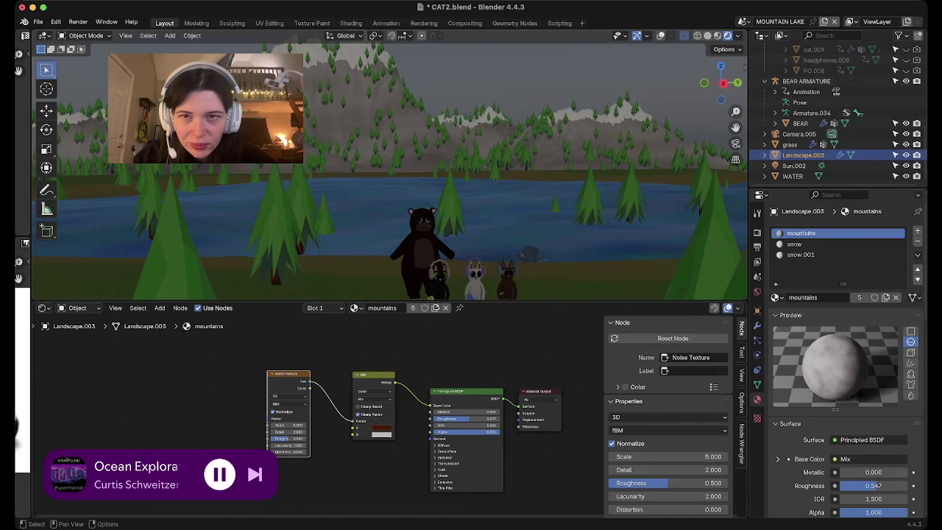
{"action": "left_click", "coordinate": [381, 434]}
{"action": "left_click", "coordinate": [401, 354]}
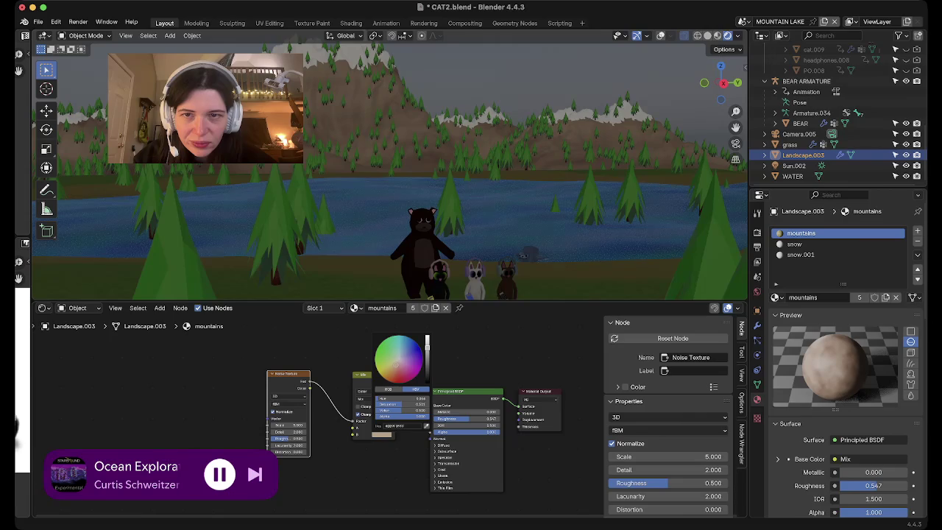
{"action": "left_click", "coordinate": [401, 355]}
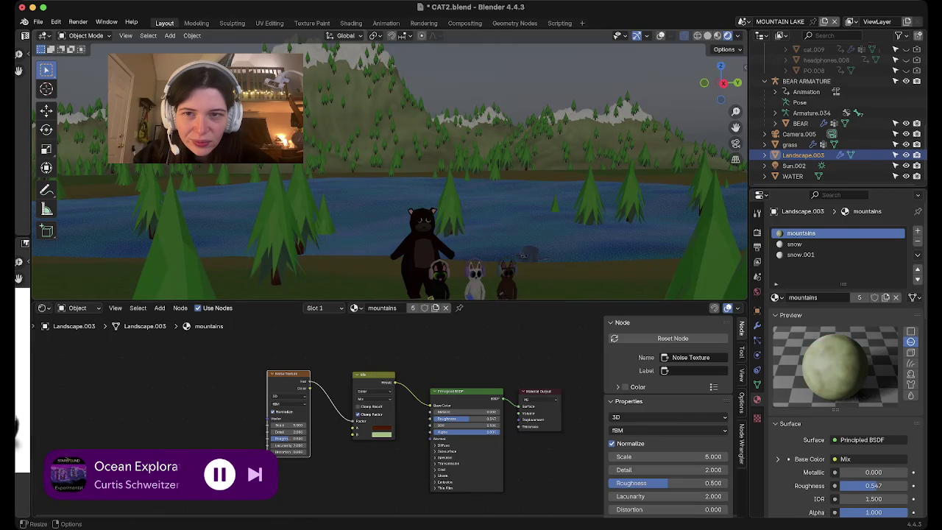
Darken the Mix node's light green colour, then select the grass object.
{"action": "middle_click_drag", "start_coordinate": [441, 184], "coordinate": [412, 221]}
{"action": "mouse_move", "coordinate": [390, 184]}
{"action": "middle_mouse_down"}
{"action": "mouse_move", "coordinate": [389, 147]}
{"action": "mouse_move", "coordinate": [389, 191]}
{"action": "middle_mouse_up"}
{"action": "left_click", "coordinate": [373, 398]}
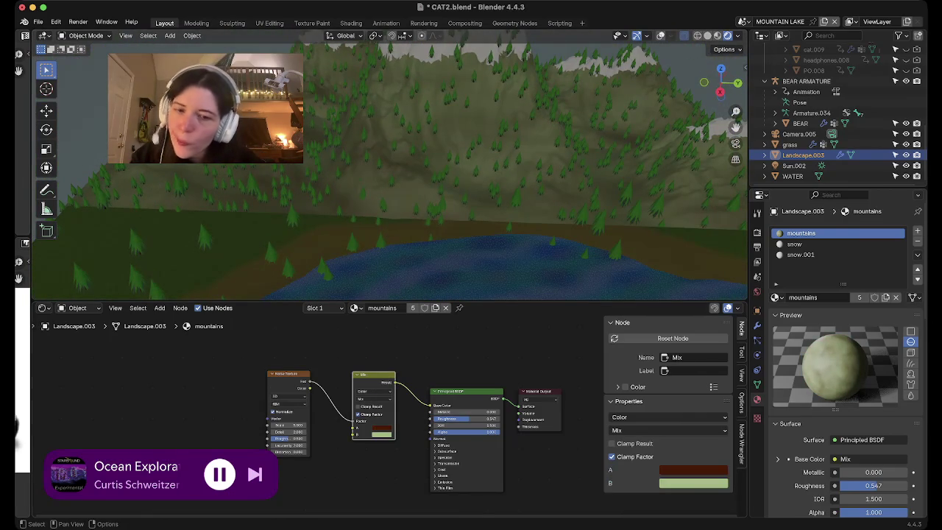
{"action": "left_click", "coordinate": [382, 426]}
{"action": "mouse_move", "coordinate": [427, 340]}
{"action": "left_mouse_down"}
{"action": "mouse_move", "coordinate": [426, 359]}
{"action": "mouse_move", "coordinate": [426, 344]}
{"action": "left_mouse_up"}
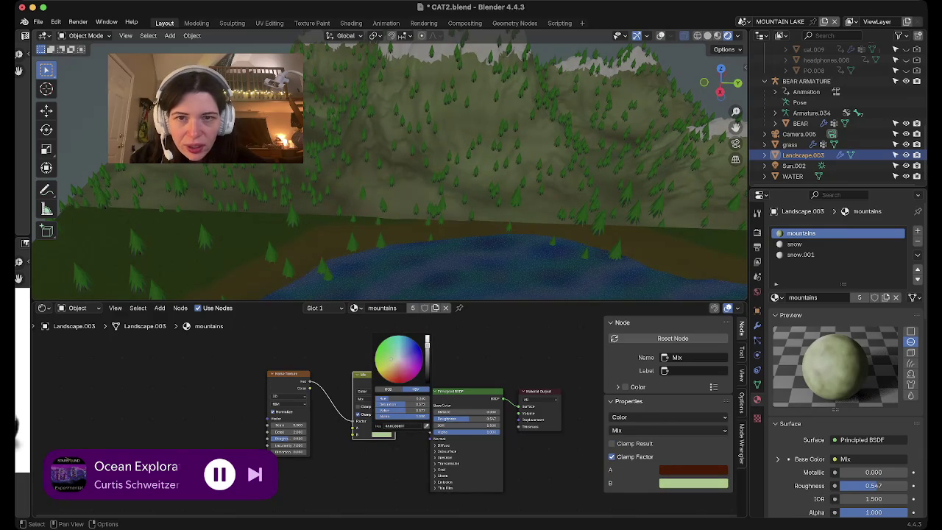
{"action": "middle_click_drag", "start_coordinate": [519, 82], "coordinate": [259, 152]}
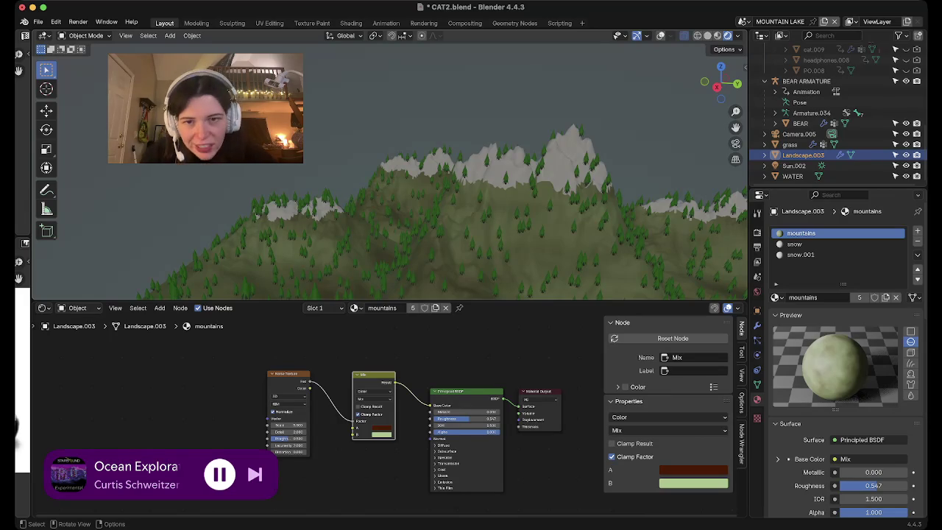
{"action": "middle_click_drag", "start_coordinate": [259, 152], "coordinate": [250, 151]}
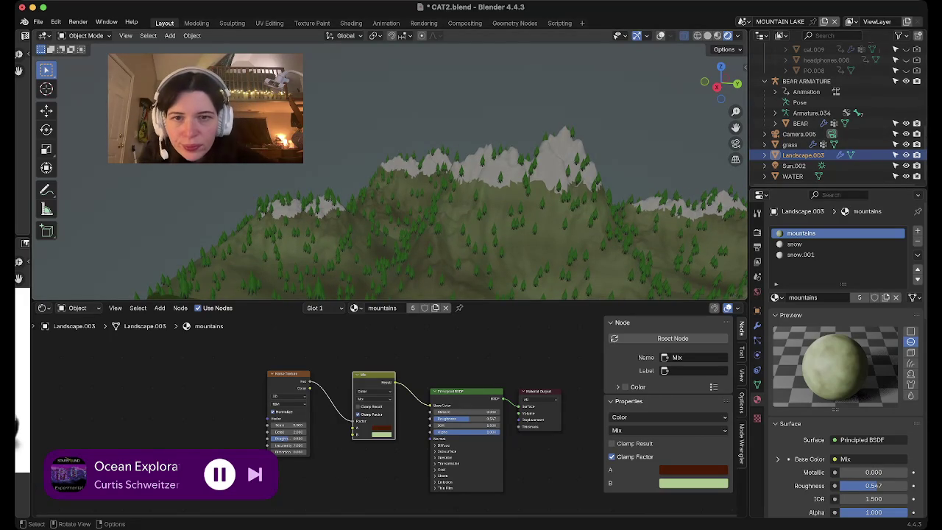
{"action": "mouse_move", "coordinate": [250, 151]}
{"action": "middle_mouse_down"}
{"action": "mouse_move", "coordinate": [309, 191]}
{"action": "mouse_move", "coordinate": [220, 132]}
{"action": "middle_mouse_up"}
{"action": "left_click", "coordinate": [250, 151]}
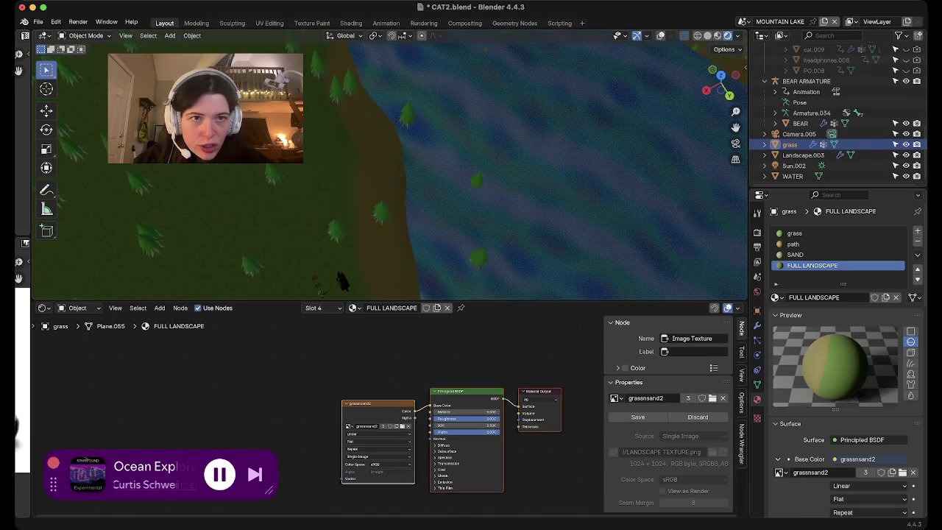
Select a pine tree and switch to its leaves material in Material Properties.
{"action": "left_click", "coordinate": [336, 227]}
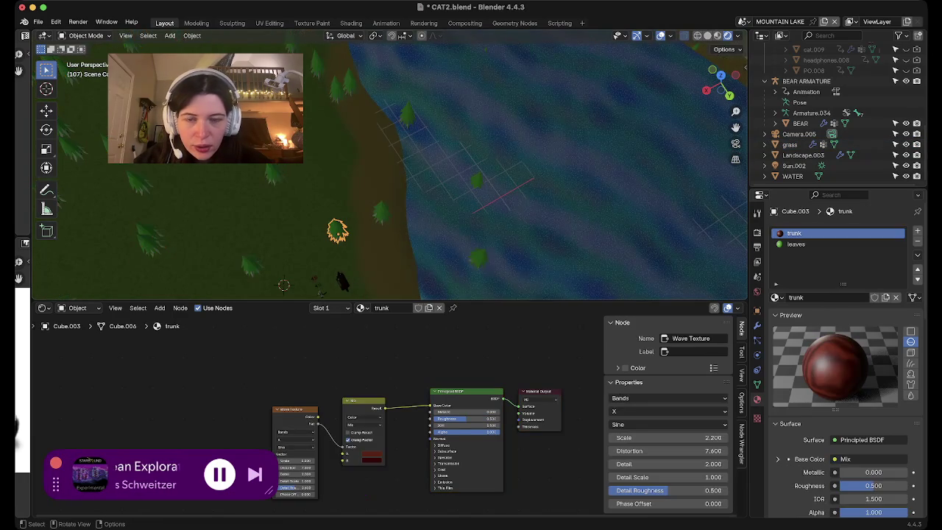
{"action": "middle_click_drag", "start_coordinate": [336, 226], "coordinate": [347, 211]}
{"action": "scroll", "coordinate": [347, 212], "scroll_direction": "up", "scroll_amount": 5}
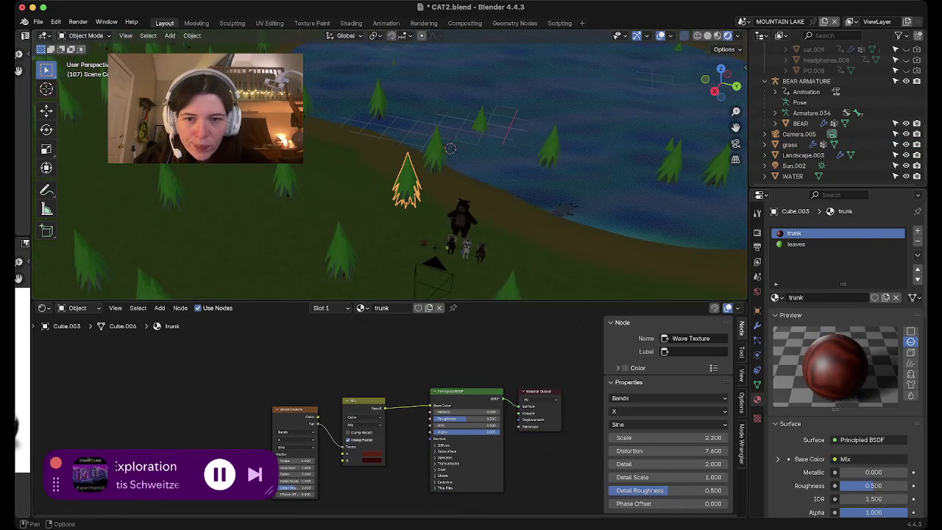
{"action": "left_click", "coordinate": [362, 308]}
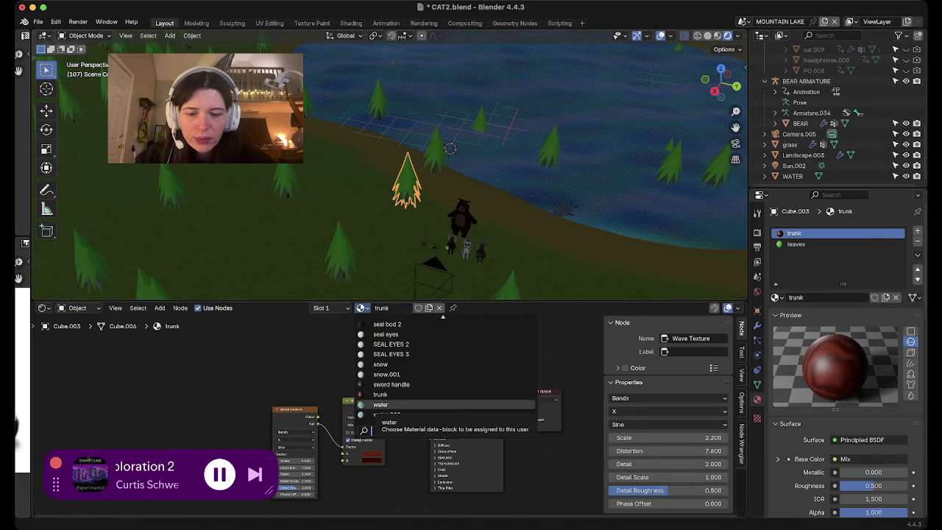
{"action": "left_click", "coordinate": [795, 244]}
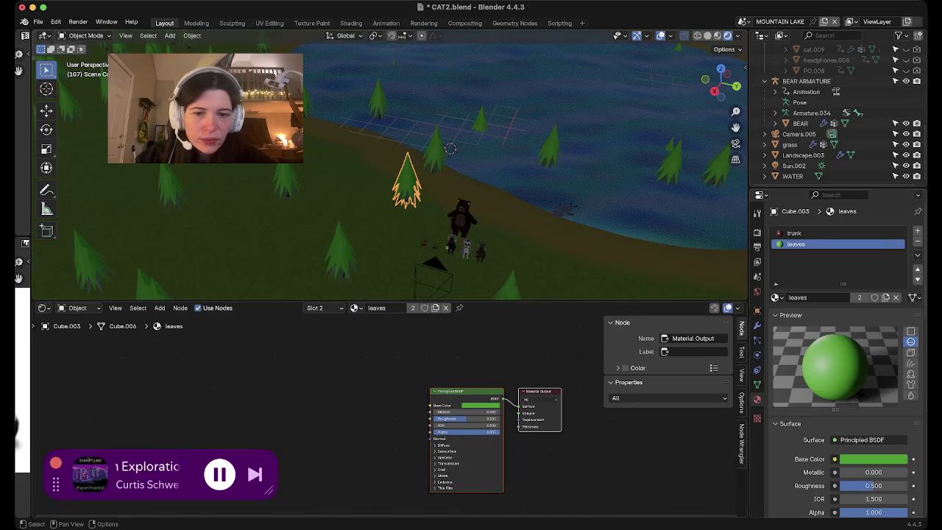
{"action": "left_click", "coordinate": [482, 406]}
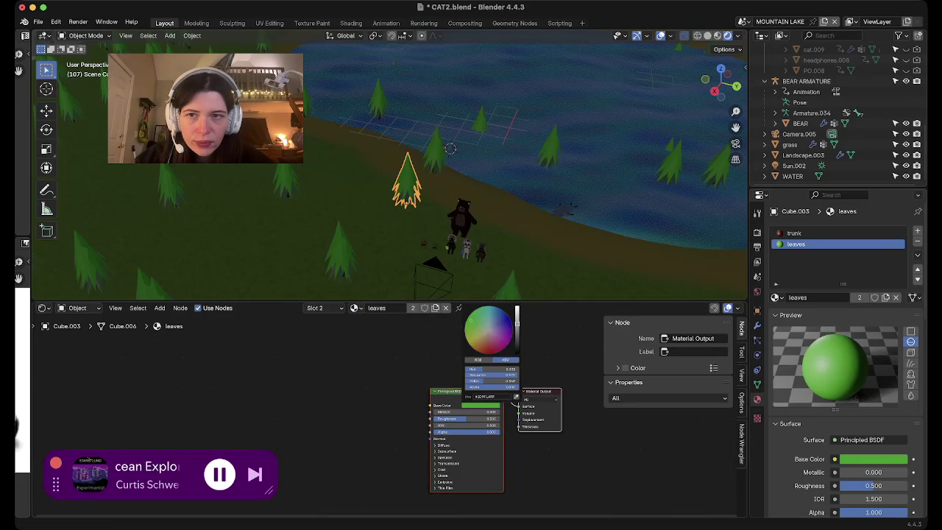
Darken the leaves' Base Color and nudge its hue toward a muted sage green.
{"action": "middle_click_drag", "start_coordinate": [390, 220], "coordinate": [390, 147]}
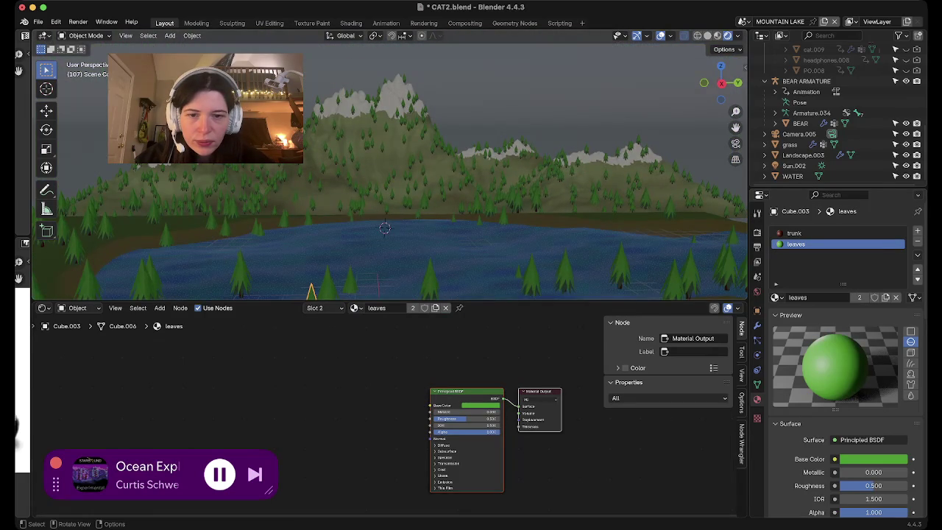
{"action": "middle_click_drag", "start_coordinate": [379, 284], "coordinate": [388, 205]}
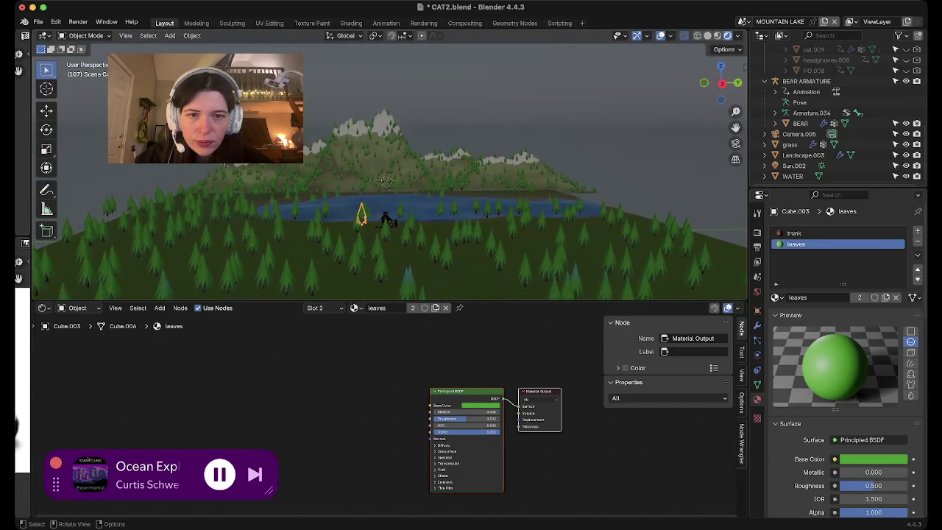
{"action": "scroll", "coordinate": [386, 177], "scroll_direction": "up", "scroll_amount": 3}
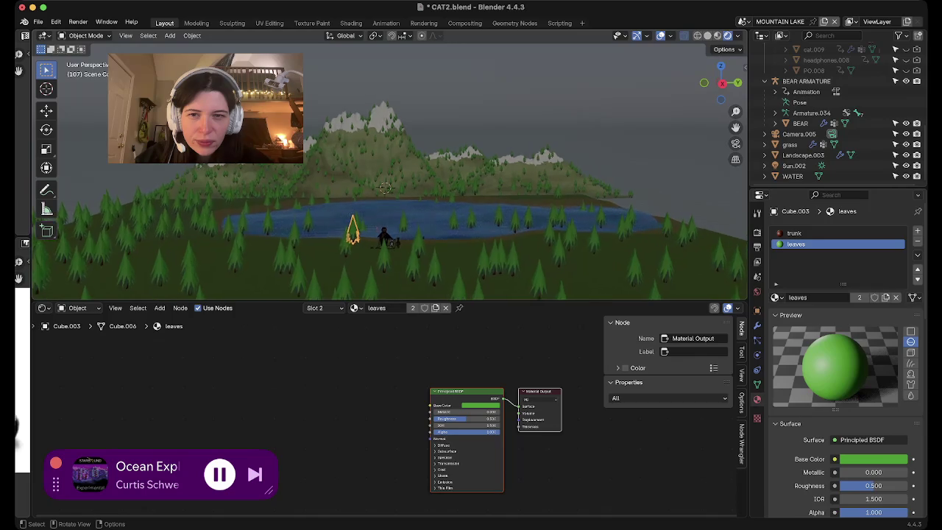
{"action": "scroll", "coordinate": [383, 200], "scroll_direction": "up", "scroll_amount": 2}
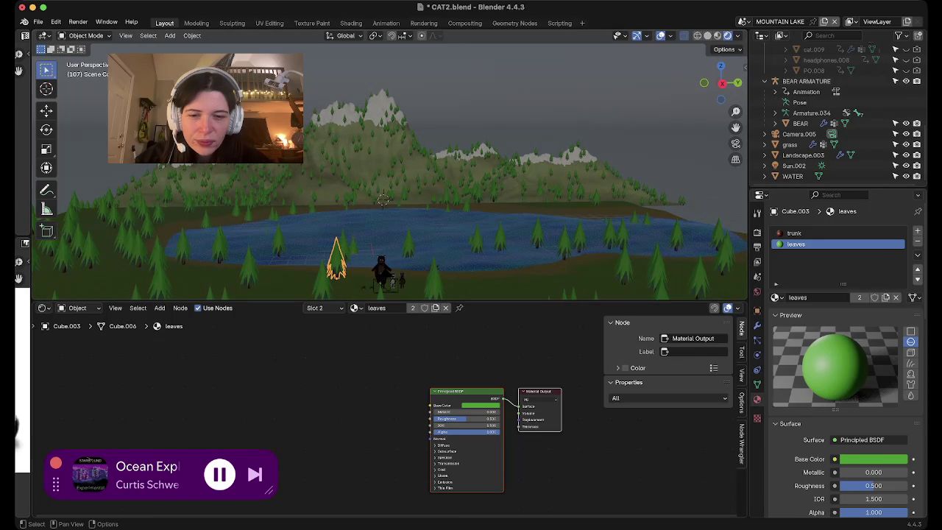
{"action": "left_click", "coordinate": [482, 405]}
{"action": "left_click_drag", "start_coordinate": [516, 313], "coordinate": [516, 332]}
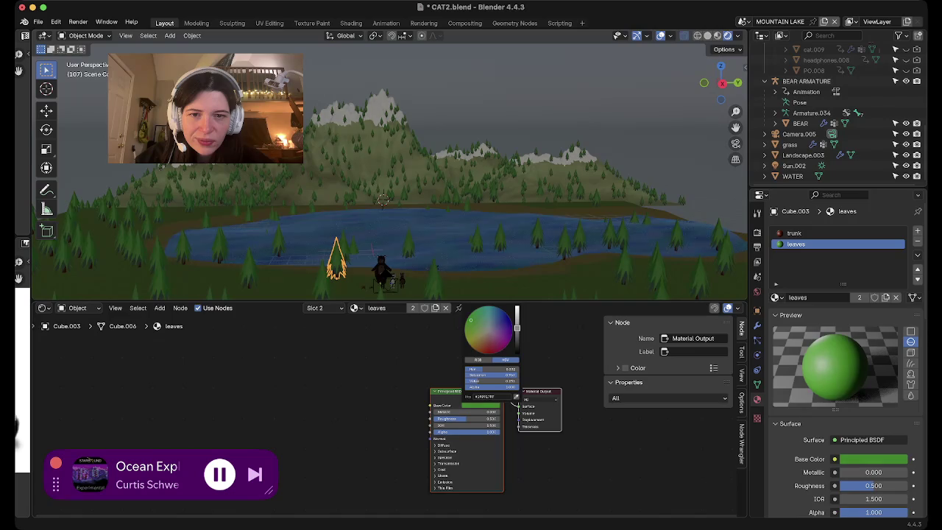
{"action": "left_click", "coordinate": [477, 323]}
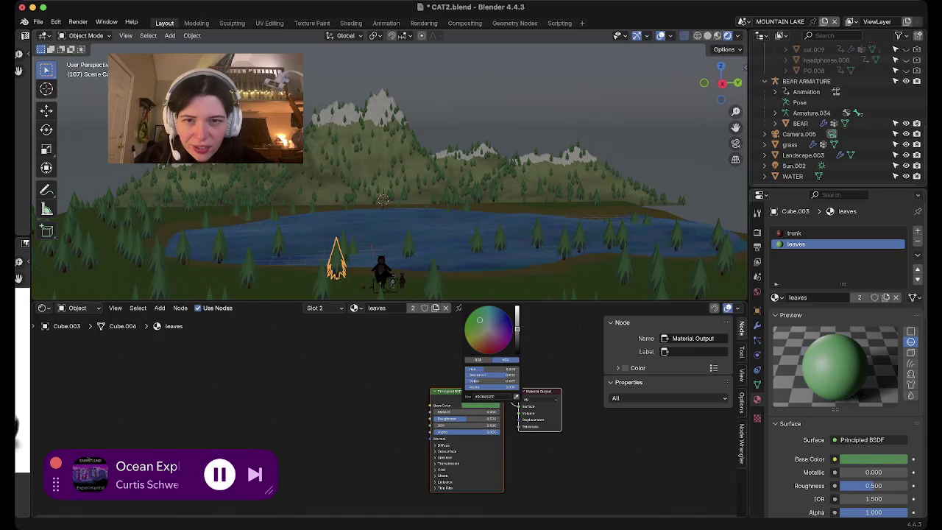
{"action": "left_click", "coordinate": [478, 326]}
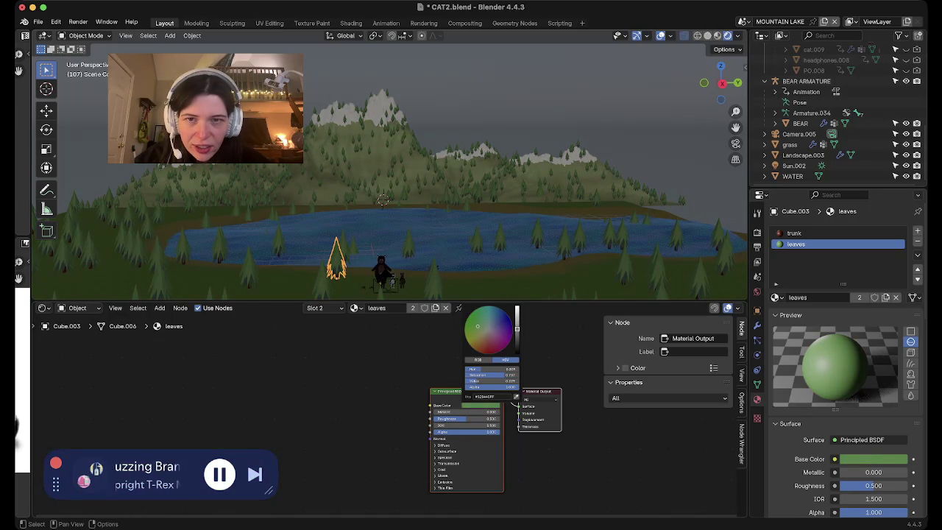
Reframe the lake view and select the mountain landscape.
{"action": "scroll", "coordinate": [390, 169], "scroll_direction": "up", "scroll_amount": 3}
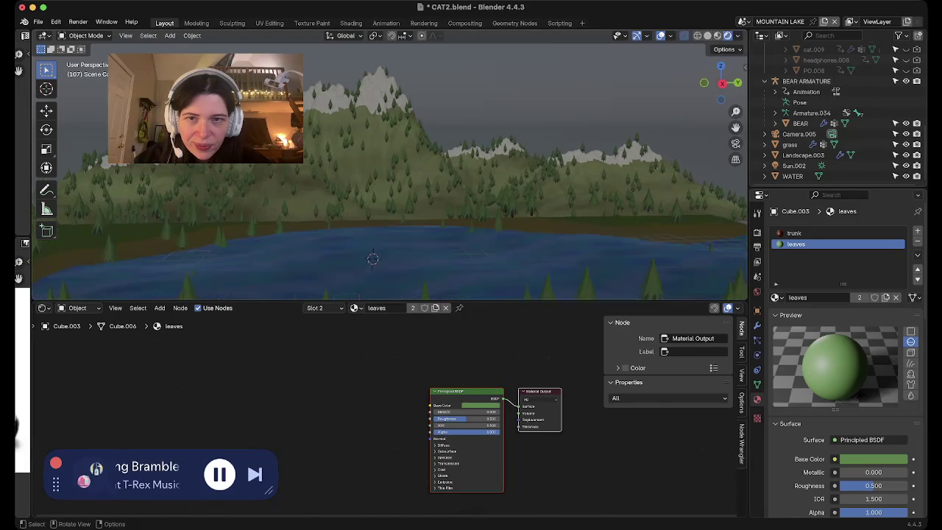
{"action": "scroll", "coordinate": [390, 169], "scroll_direction": "up", "scroll_amount": 2}
{"action": "scroll", "coordinate": [390, 169], "scroll_direction": "up", "scroll_amount": 2}
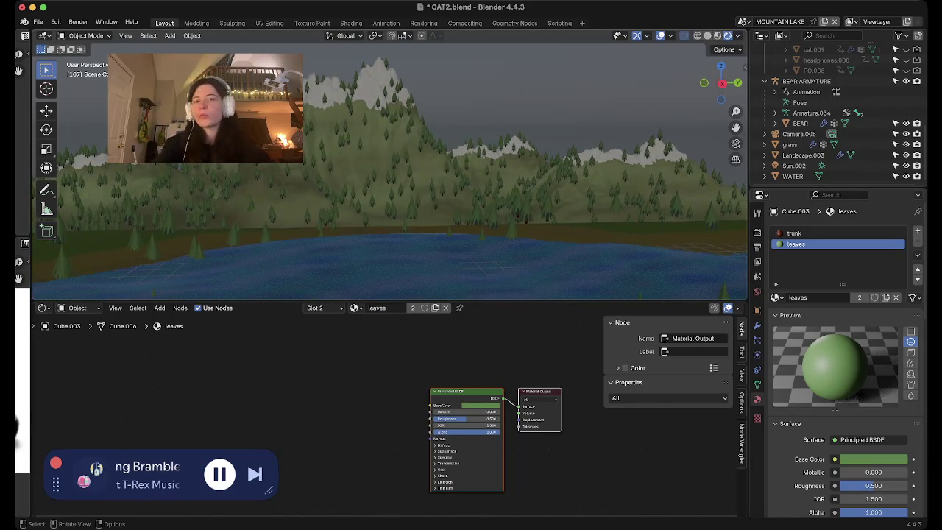
{"action": "scroll", "coordinate": [389, 170], "scroll_direction": "up", "scroll_amount": 3}
{"action": "scroll", "coordinate": [390, 170], "scroll_direction": "down", "scroll_amount": 5}
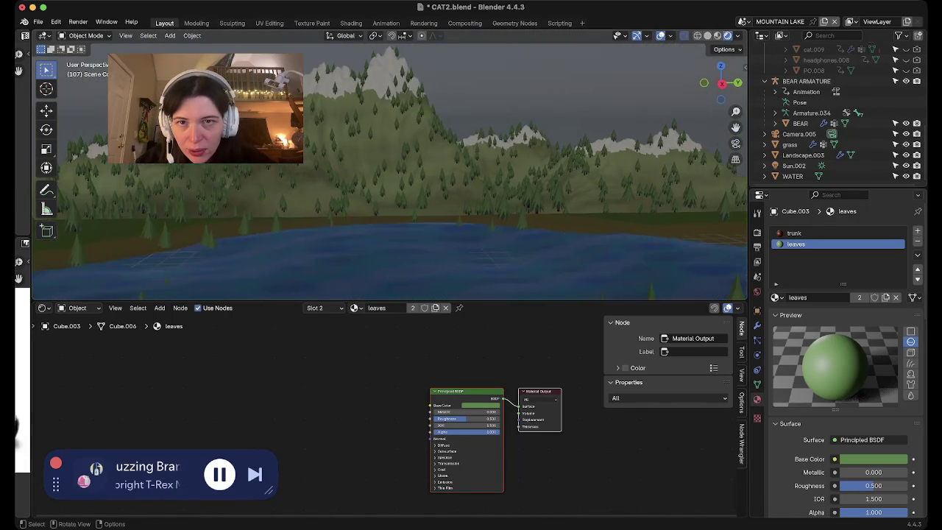
{"action": "middle_click_drag", "start_coordinate": [390, 170], "coordinate": [389, 191], "text": "shift"}
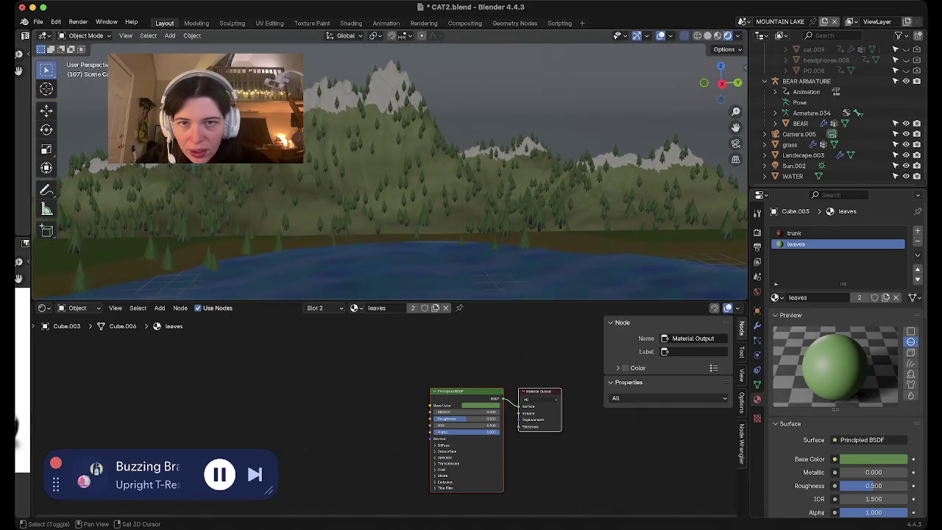
{"action": "left_click", "coordinate": [602, 163]}
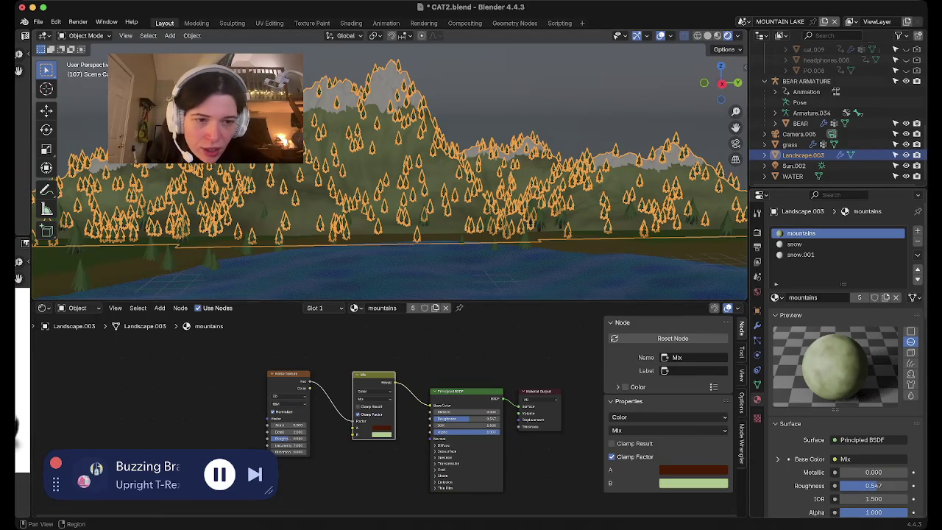
Show the mountain trees geometry node tree in the lower editor.
{"action": "left_click", "coordinate": [43, 307]}
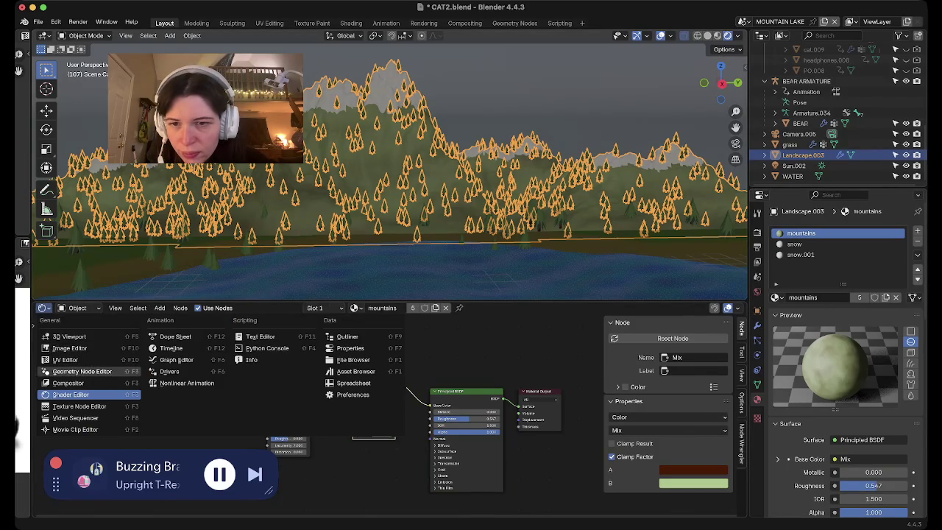
{"action": "left_click", "coordinate": [82, 371]}
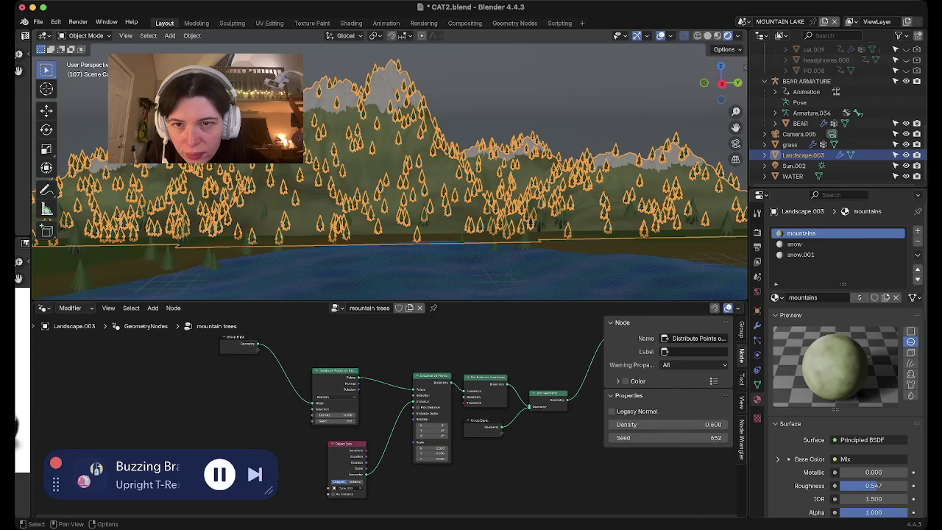
{"action": "scroll", "coordinate": [390, 419], "scroll_direction": "up", "scroll_amount": 1}
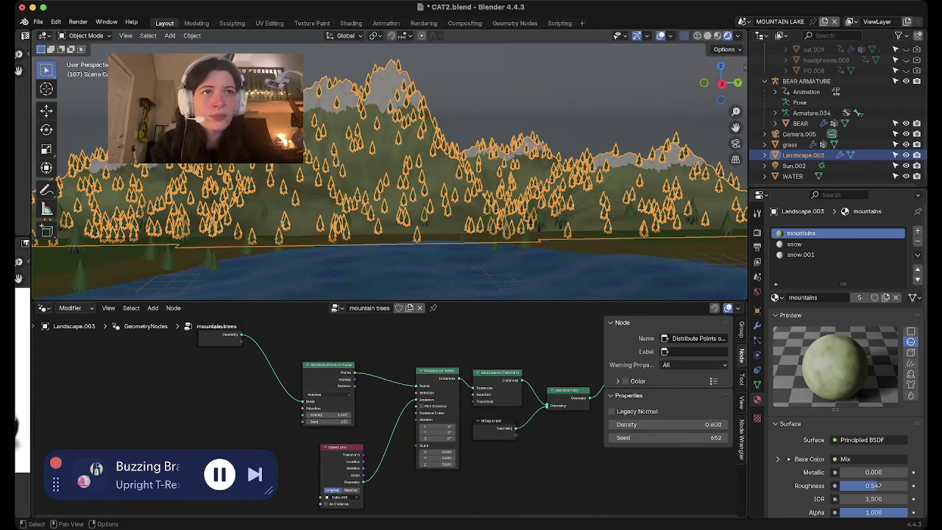
{"action": "middle_click_drag", "start_coordinate": [412, 412], "coordinate": [385, 387]}
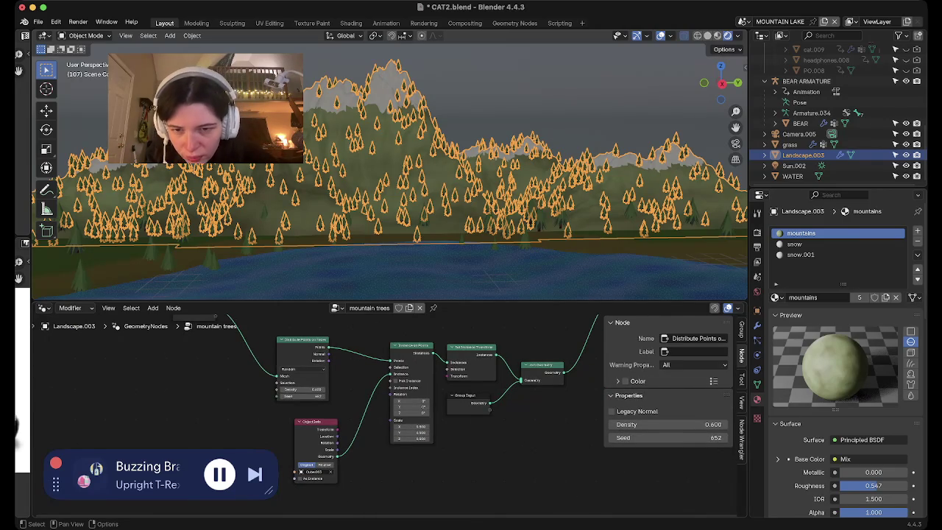
{"action": "scroll", "coordinate": [469, 339], "scroll_direction": "up", "scroll_amount": 1}
{"action": "scroll", "coordinate": [468, 339], "scroll_direction": "up", "scroll_amount": 1}
{"action": "scroll", "coordinate": [469, 339], "scroll_direction": "up", "scroll_amount": 1}
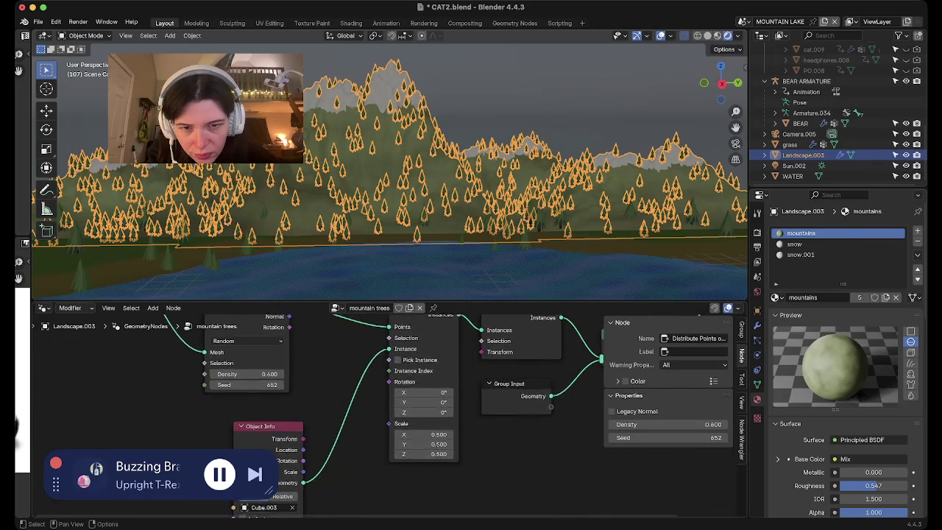
{"action": "scroll", "coordinate": [469, 339], "scroll_direction": "up", "scroll_amount": 1}
{"action": "middle_click_drag", "start_coordinate": [412, 412], "coordinate": [348, 393]}
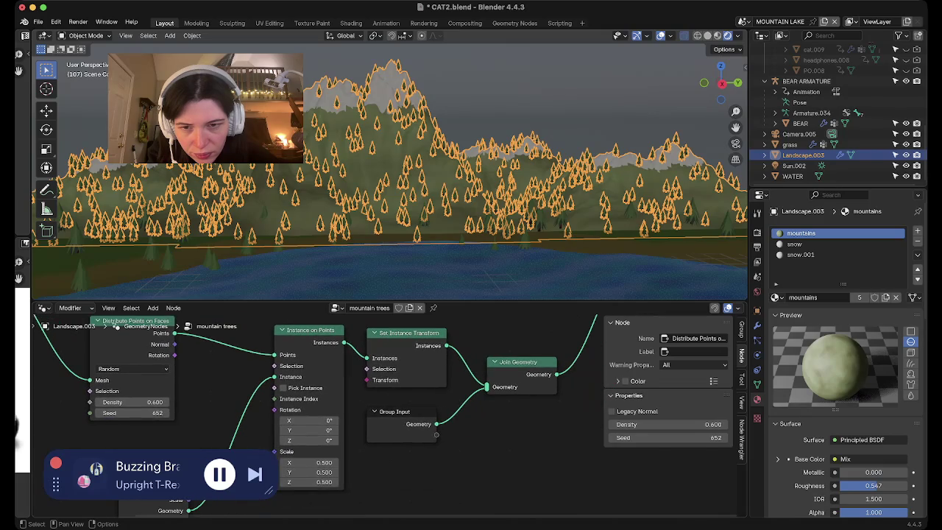
Spread out the Set Instance Transform, Join Geometry, Group Input and Instance on Points nodes, then open node Search.
{"action": "left_click_drag", "start_coordinate": [397, 332], "coordinate": [594, 315]}
{"action": "middle_click_drag", "start_coordinate": [487, 444], "coordinate": [344, 444]}
{"action": "scroll", "coordinate": [345, 444], "scroll_direction": "down", "scroll_amount": 1}
{"action": "left_click_drag", "start_coordinate": [372, 371], "coordinate": [520, 371]}
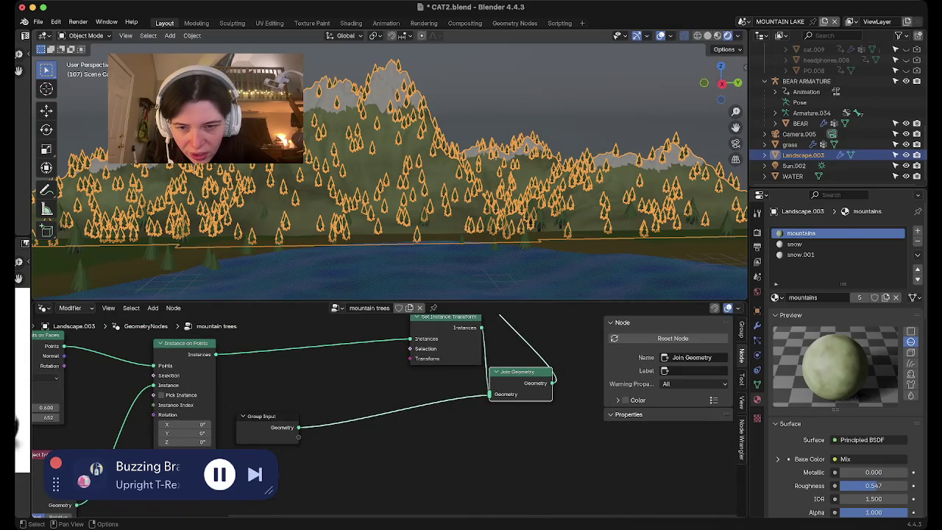
{"action": "left_click_drag", "start_coordinate": [261, 416], "coordinate": [393, 417]}
{"action": "left_click_drag", "start_coordinate": [186, 343], "coordinate": [258, 335]}
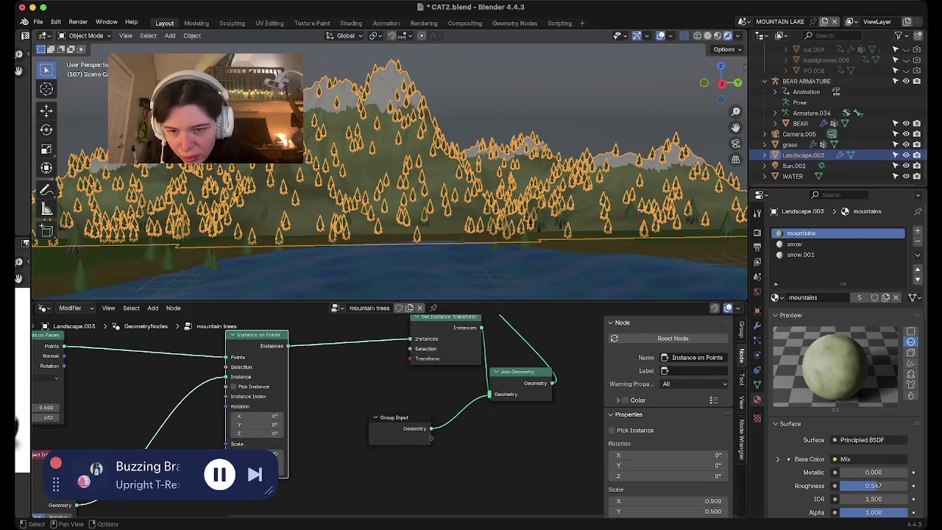
{"action": "middle_click_drag", "start_coordinate": [316, 412], "coordinate": [440, 295]}
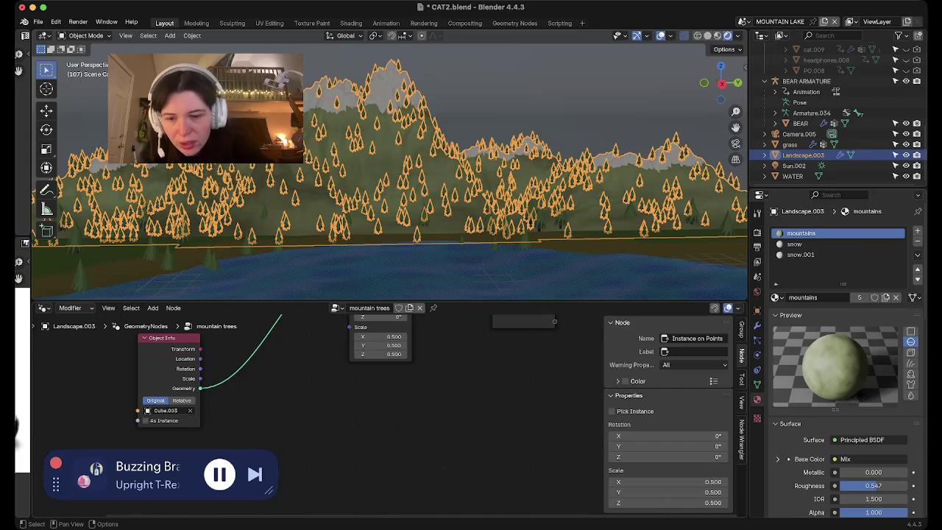
{"action": "key", "text": "shift+a"}
{"action": "left_click", "coordinate": [240, 314]}
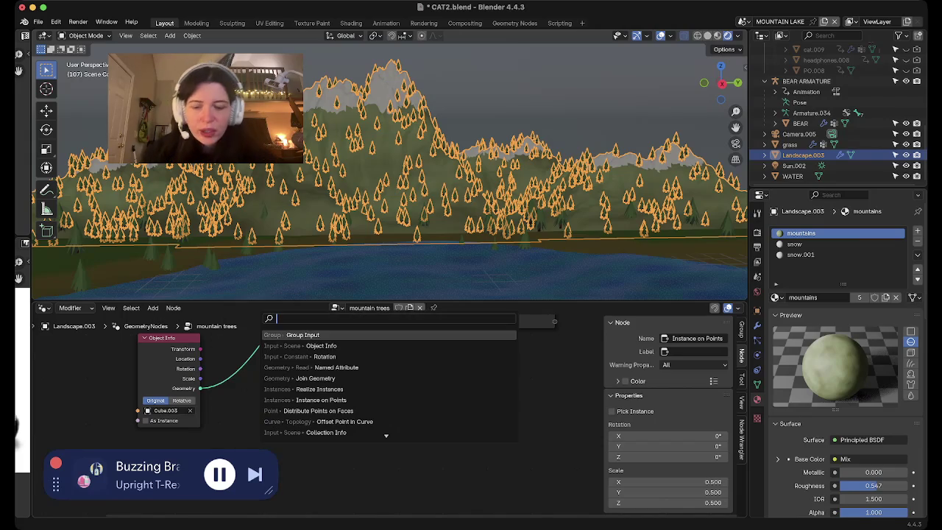
Add a Random Value node feeding the Instance on Points Scale.
{"action": "type", "text": "random"}
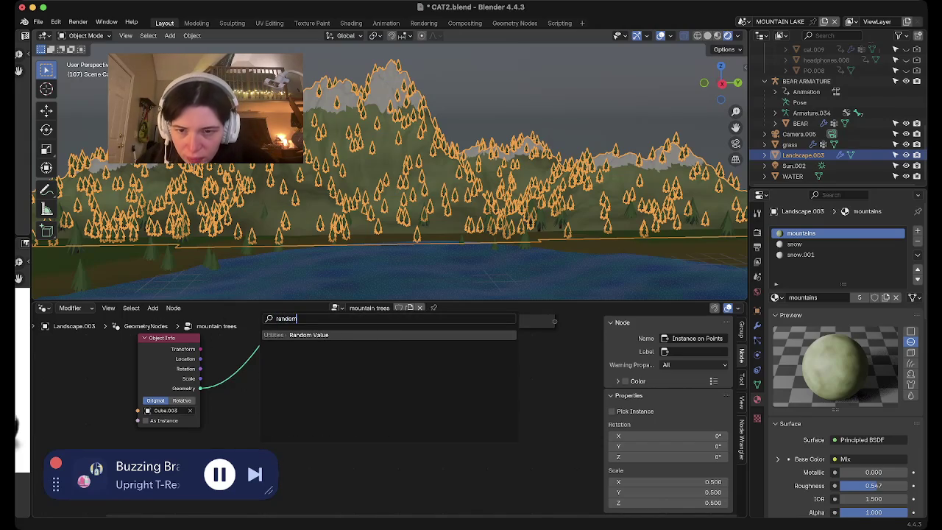
{"action": "key", "text": "Return"}
{"action": "scroll", "coordinate": [352, 397], "scroll_direction": "up", "scroll_amount": 2}
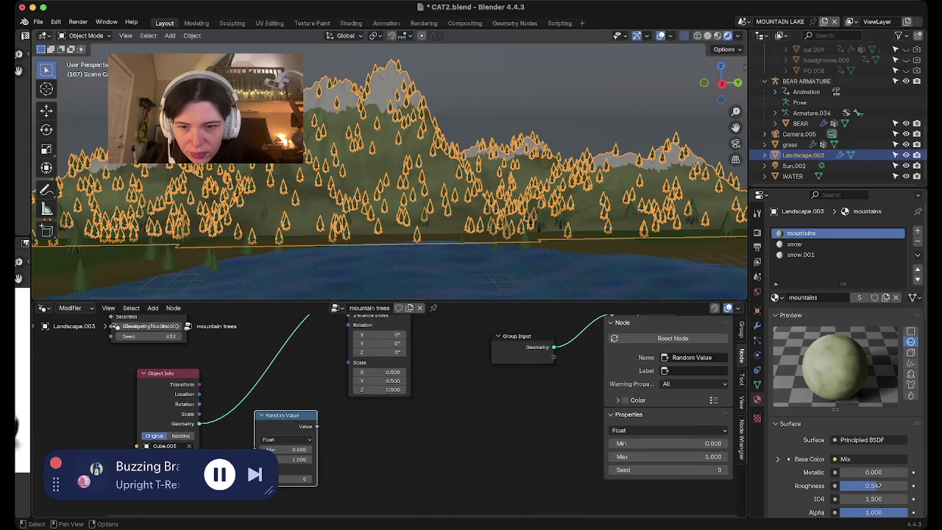
{"action": "left_click_drag", "start_coordinate": [316, 425], "coordinate": [348, 362]}
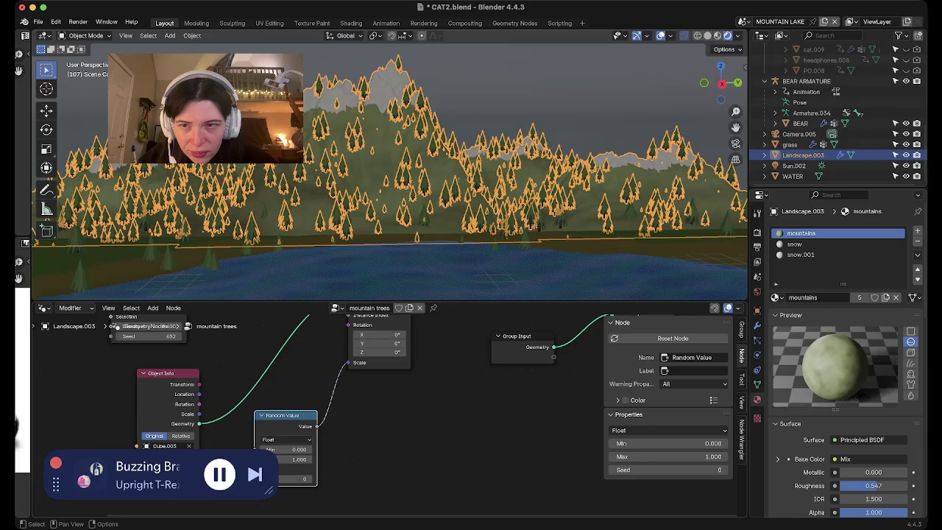
{"action": "mouse_move", "coordinate": [529, 220]}
{"action": "middle_mouse_down"}
{"action": "mouse_move", "coordinate": [582, 269]}
{"action": "mouse_move", "coordinate": [559, 221]}
{"action": "middle_mouse_up"}
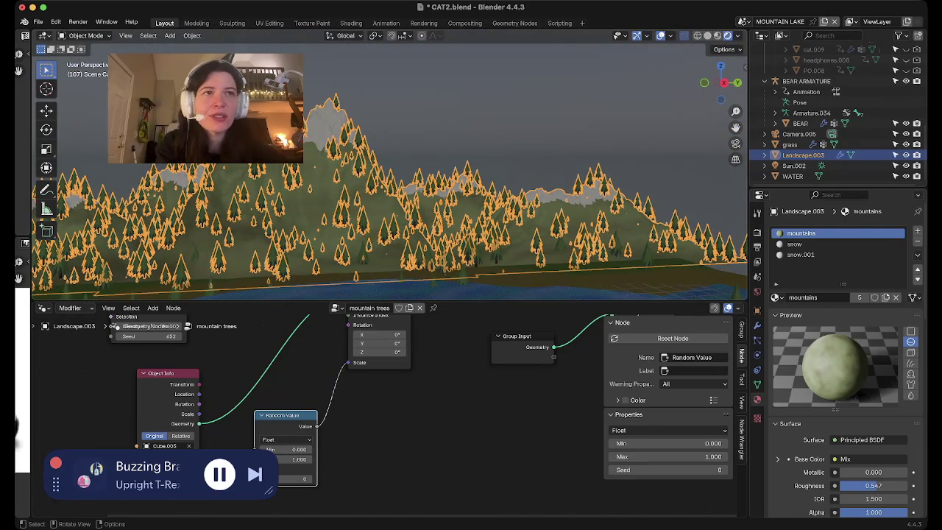
Set the Random Value minimum tree scale to 0.1 and maximum to 0.8.
{"action": "left_click_drag", "start_coordinate": [288, 449], "coordinate": [285, 449], "text": "ctrl"}
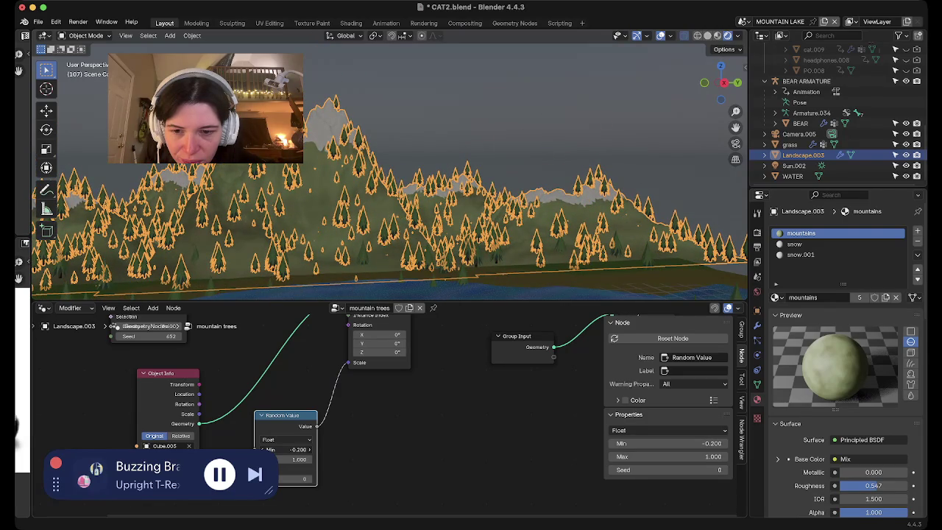
{"action": "left_click_drag", "start_coordinate": [286, 449], "coordinate": [289, 449], "text": "ctrl"}
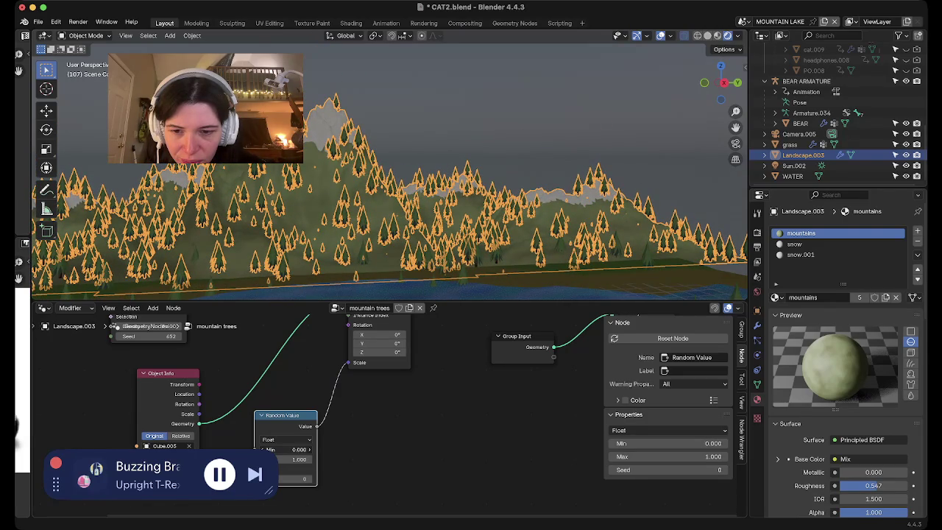
{"action": "left_click", "coordinate": [288, 449]}
{"action": "type", "text": "0.1"}
{"action": "key", "text": "Return"}
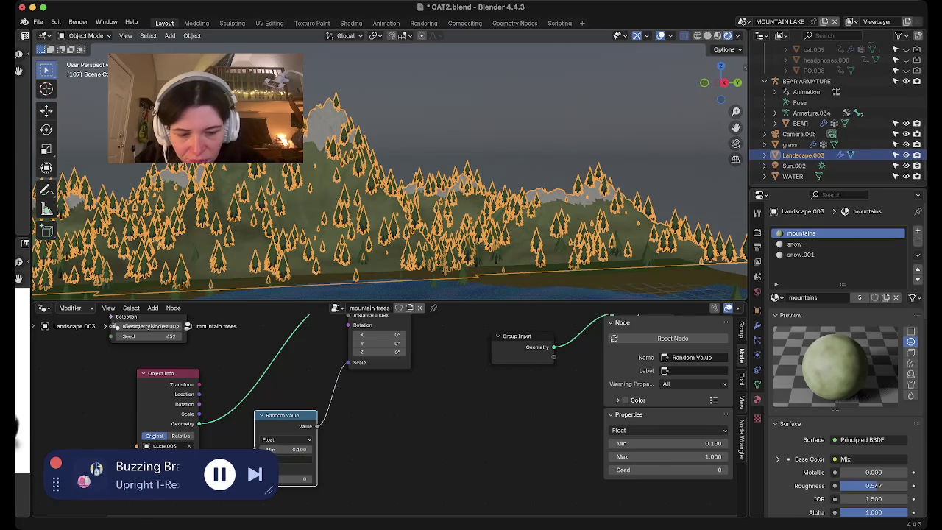
{"action": "type", "text": "0.8"}
{"action": "key", "text": "Return"}
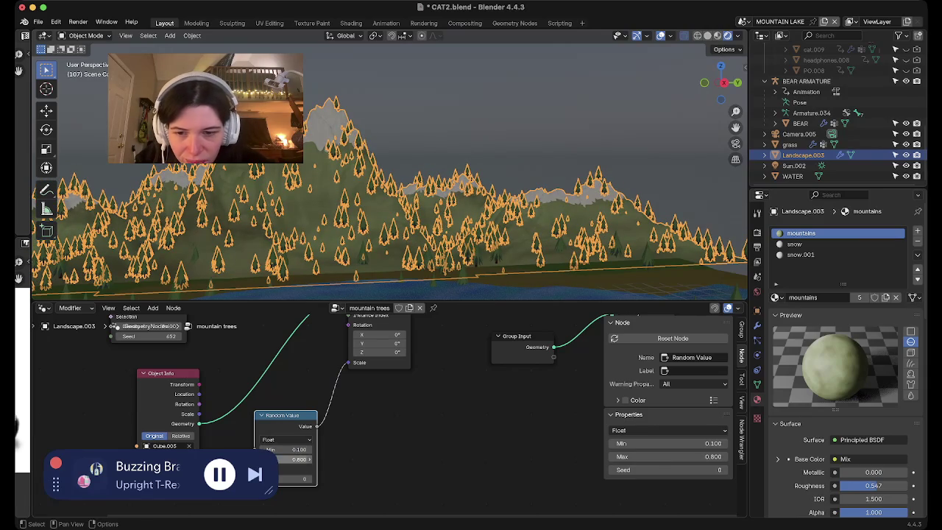
Change the maximum tree scale to 0.5, then to 0.9.
{"action": "left_click", "coordinate": [289, 459]}
{"action": "type", "text": "0.5"}
{"action": "key", "text": "Return"}
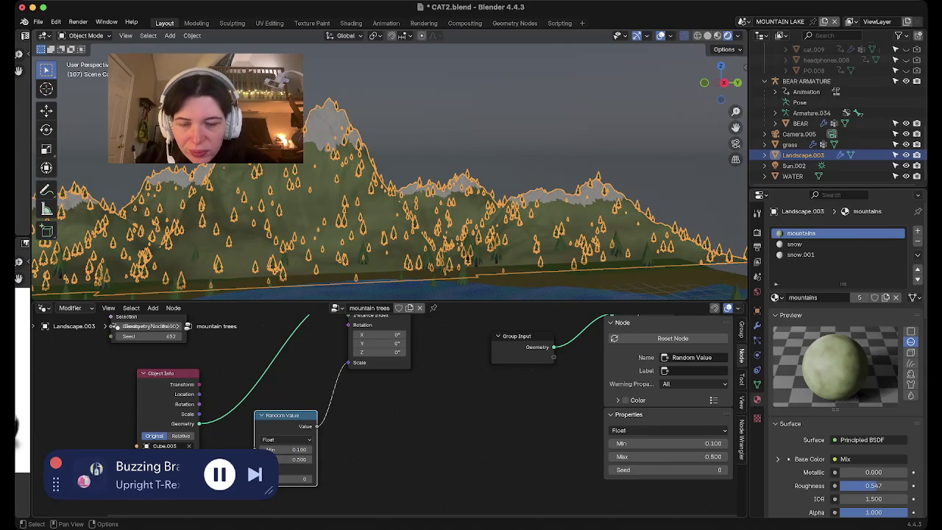
{"action": "left_click", "coordinate": [288, 459]}
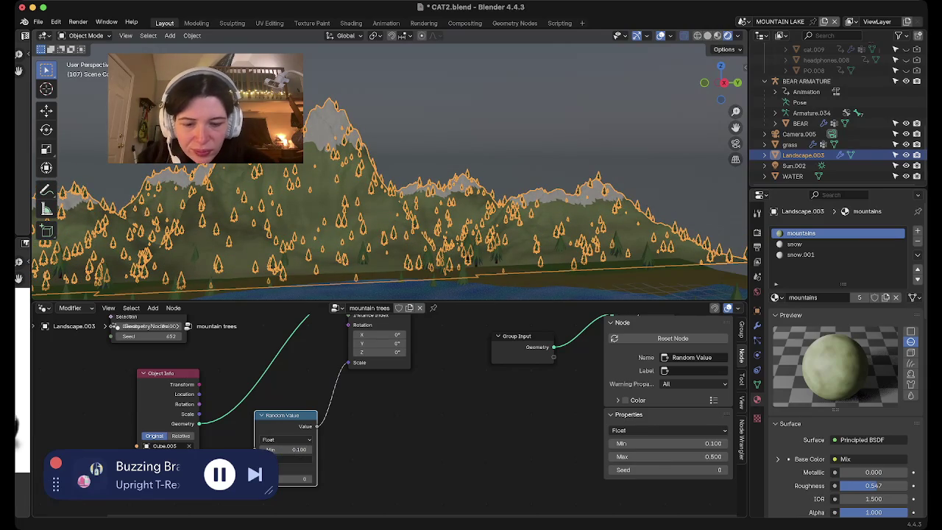
{"action": "type", "text": "0.9"}
{"action": "key", "text": "Return"}
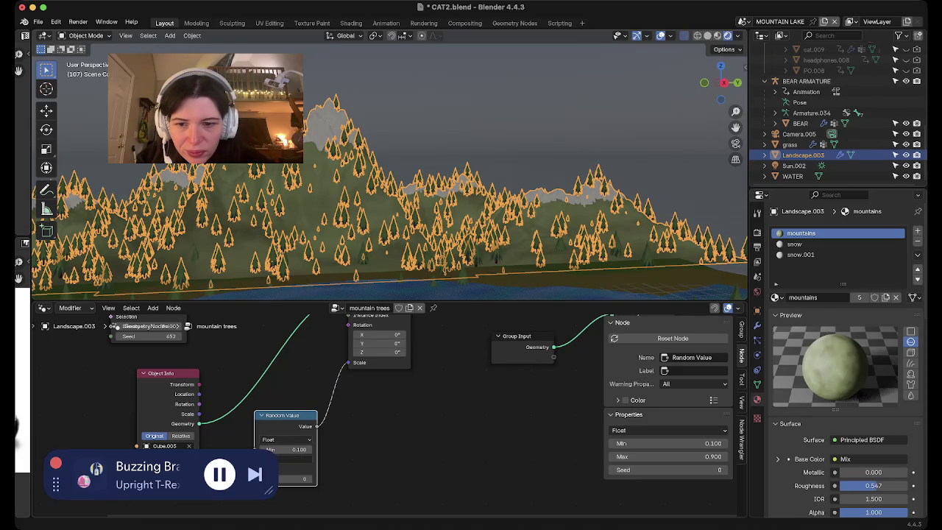
Set the random Seed to 124, deselect everything, and select the grass object.
{"action": "scroll", "coordinate": [294, 459], "scroll_direction": "down", "scroll_amount": 2, "text": "ctrl"}
{"action": "left_click_drag", "start_coordinate": [295, 478], "coordinate": [309, 478]}
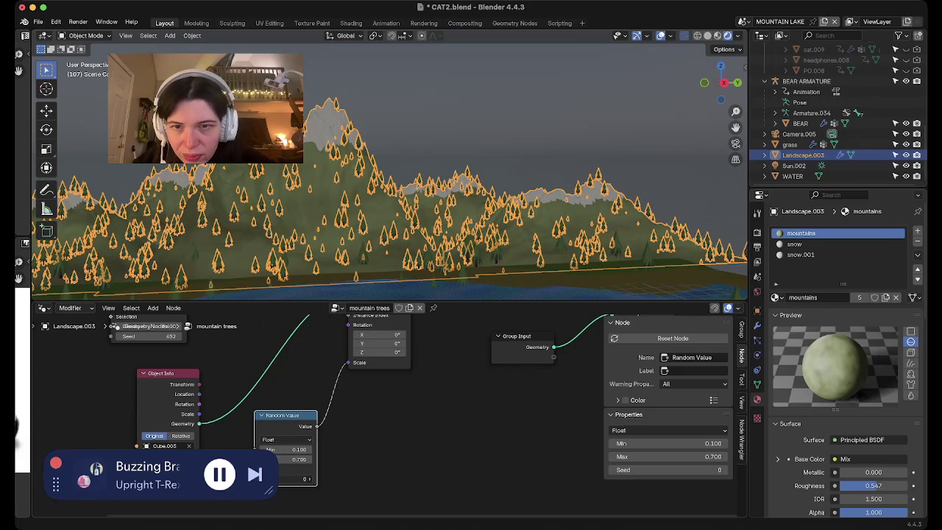
{"action": "key", "text": "alt+a"}
{"action": "scroll", "coordinate": [390, 164], "scroll_direction": "up", "scroll_amount": 5}
{"action": "scroll", "coordinate": [389, 165], "scroll_direction": "up", "scroll_amount": 3}
{"action": "scroll", "coordinate": [389, 164], "scroll_direction": "up", "scroll_amount": 3}
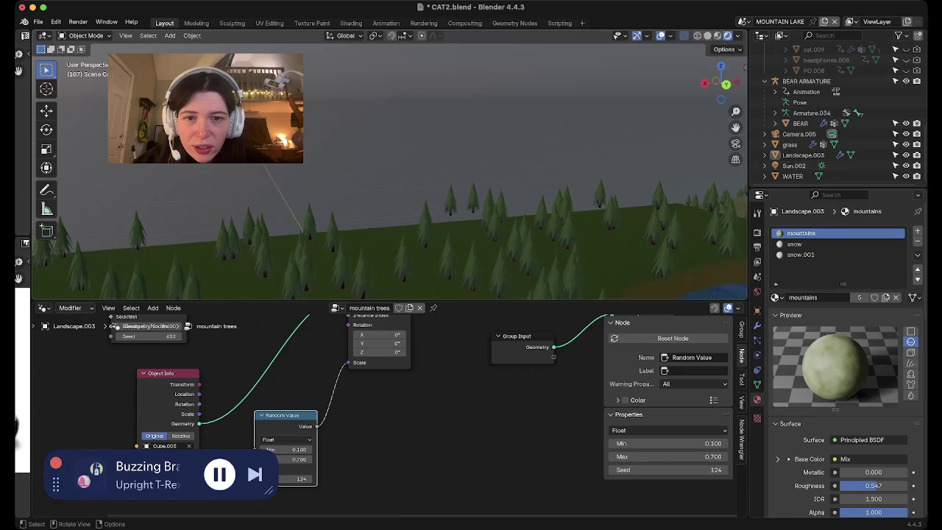
{"action": "left_click", "coordinate": [717, 213]}
{"action": "middle_click_drag", "start_coordinate": [717, 213], "coordinate": [697, 190], "text": "shift"}
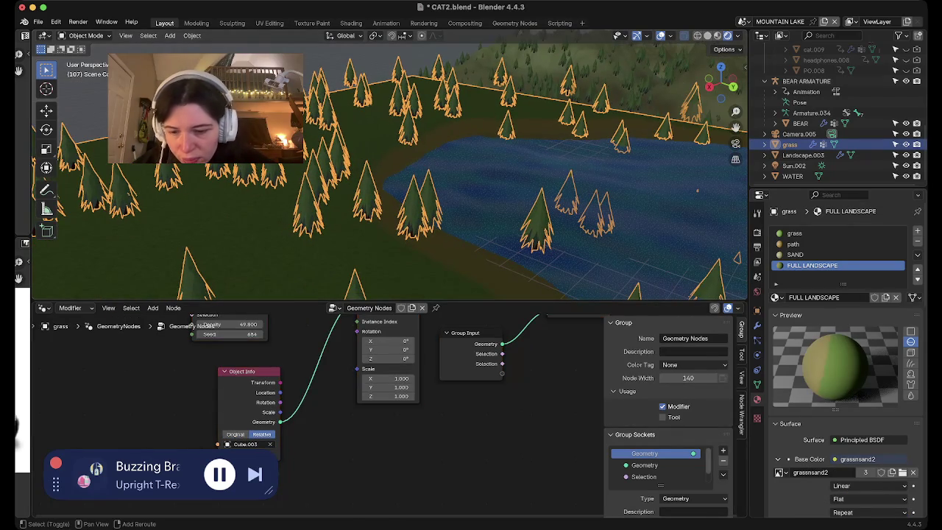
Add a Random Value node and connect it to the grass trees' Scale.
{"action": "key", "text": "shift+a"}
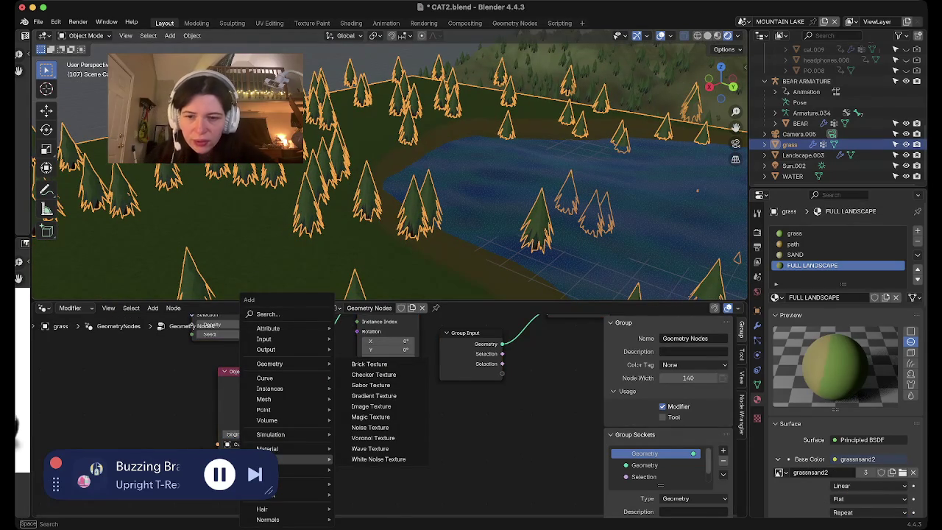
{"action": "type", "text": "random"}
{"action": "key", "text": "Return"}
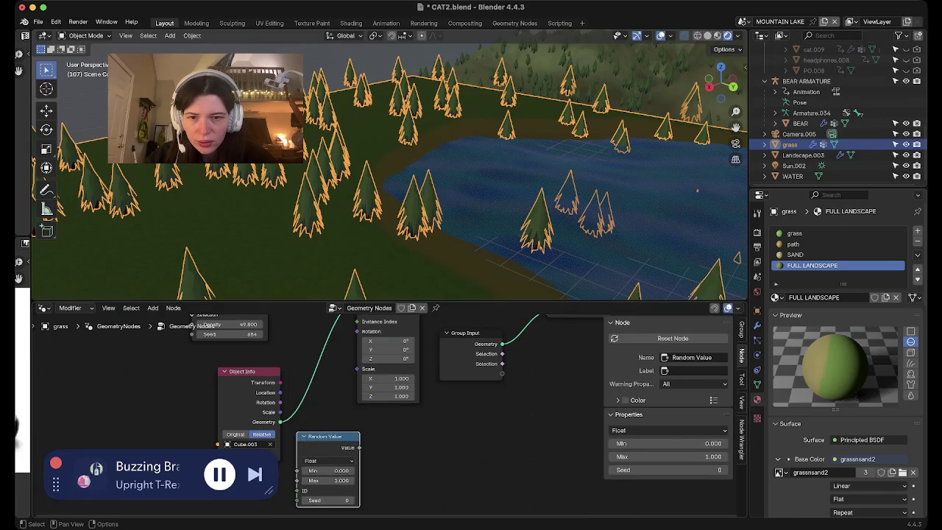
{"action": "left_click_drag", "start_coordinate": [356, 359], "coordinate": [356, 368]}
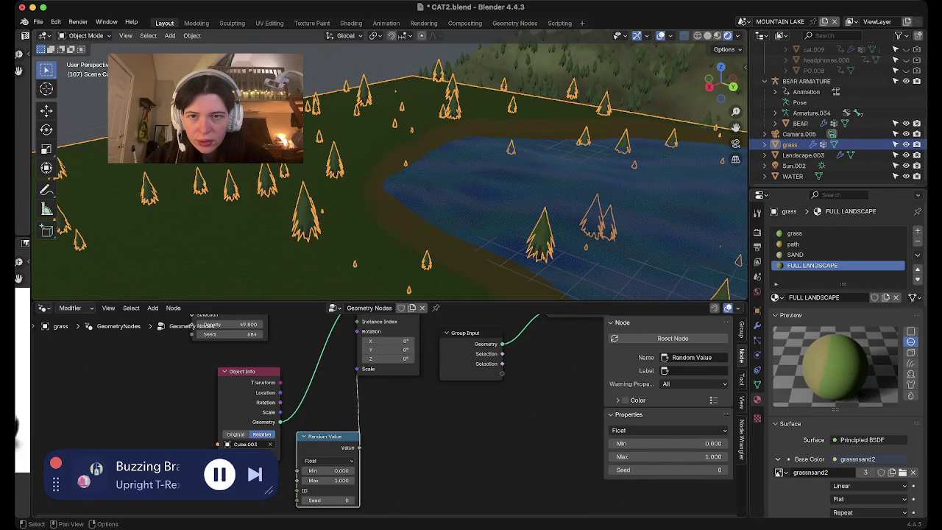
{"action": "middle_click_drag", "start_coordinate": [515, 243], "coordinate": [536, 269]}
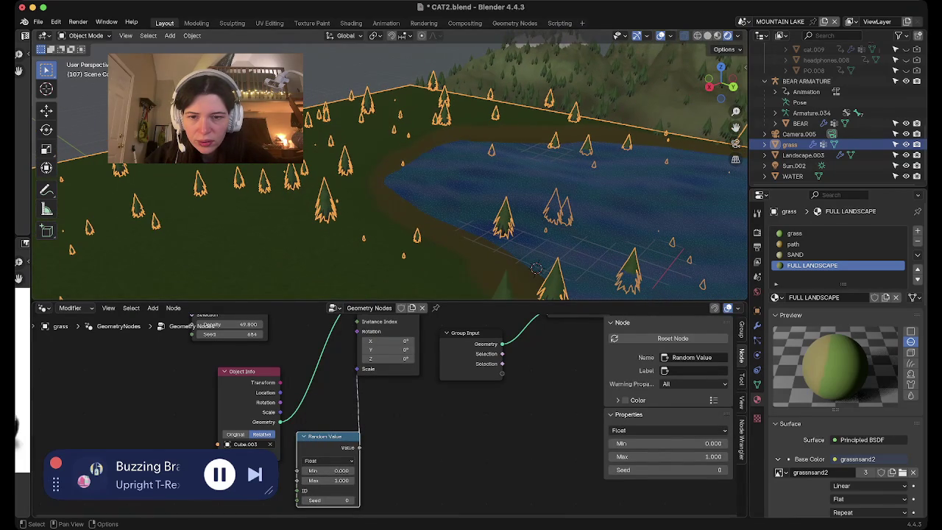
{"action": "key", "text": "ctrl+z"}
{"action": "left_click_drag", "start_coordinate": [359, 448], "coordinate": [357, 369]}
Set the minimum random tree scale to 0.1 and reshuffle with seed 86.
{"action": "scroll", "coordinate": [390, 184], "scroll_direction": "down", "scroll_amount": 5}
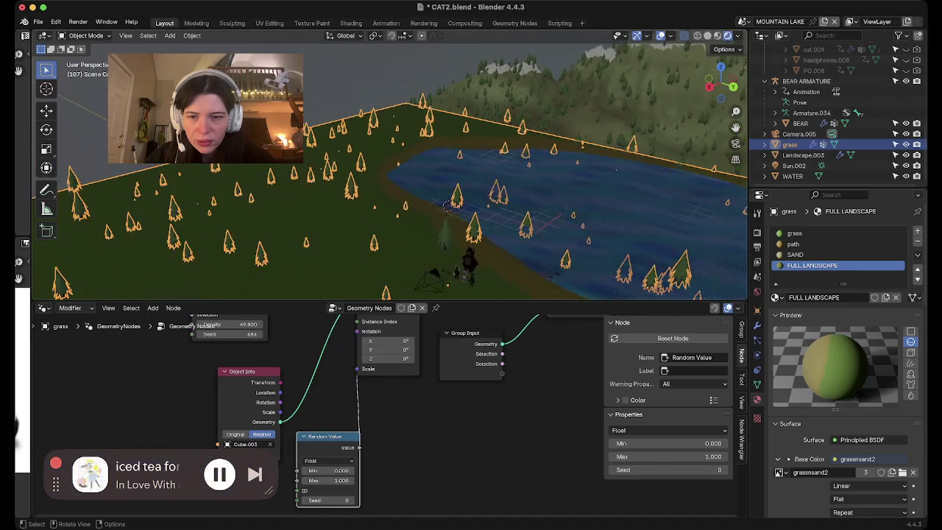
{"action": "double_click", "coordinate": [341, 470]}
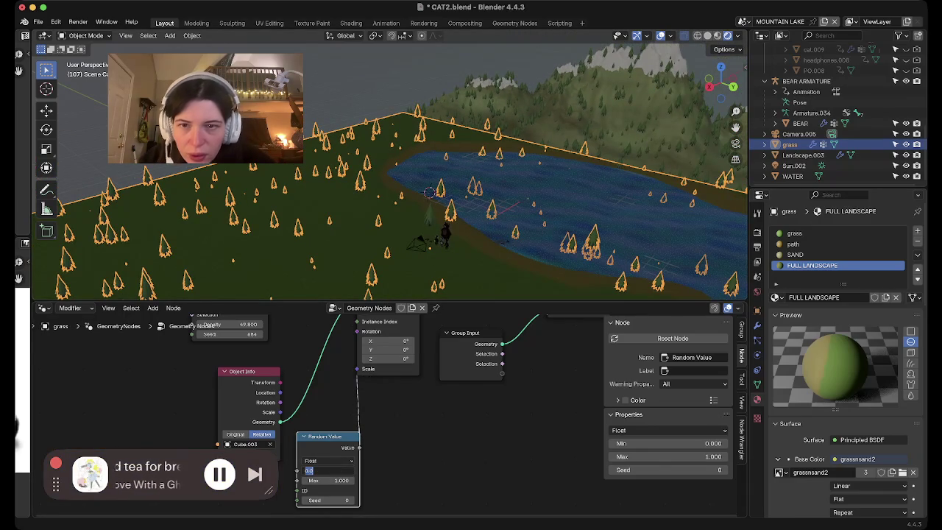
{"action": "type", "text": "0.1"}
{"action": "key", "text": "Return"}
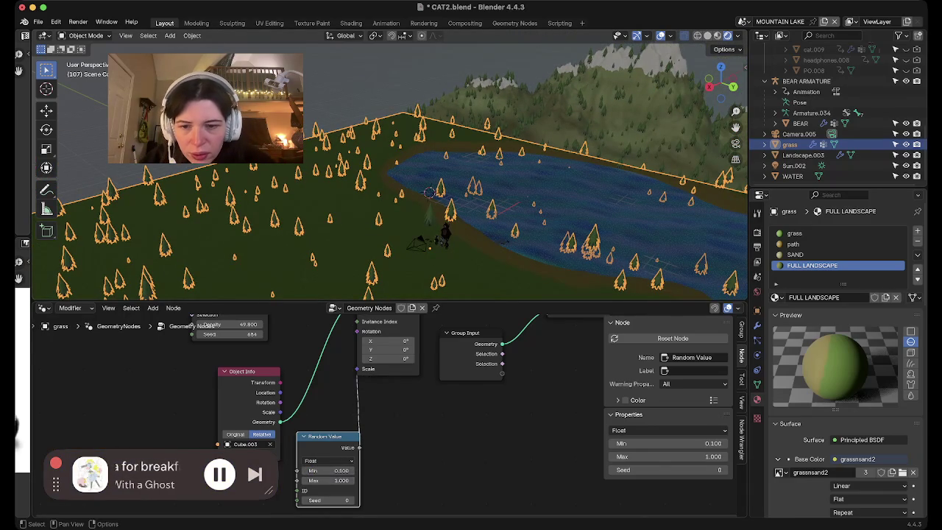
{"action": "left_click_drag", "start_coordinate": [327, 499], "coordinate": [390, 499]}
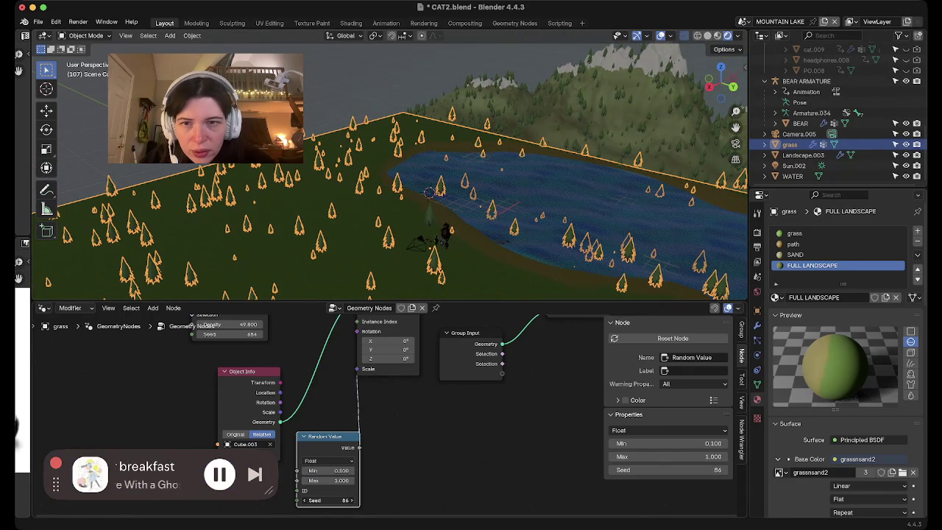
Change the random tree scale range to 0.2 minimum and 2 maximum.
{"action": "key", "text": "alt+a"}
{"action": "middle_click_drag", "start_coordinate": [441, 221], "coordinate": [471, 147]}
{"action": "mouse_move", "coordinate": [392, 221]}
{"action": "middle_mouse_down"}
{"action": "mouse_move", "coordinate": [392, 265]}
{"action": "mouse_move", "coordinate": [441, 279]}
{"action": "middle_mouse_up"}
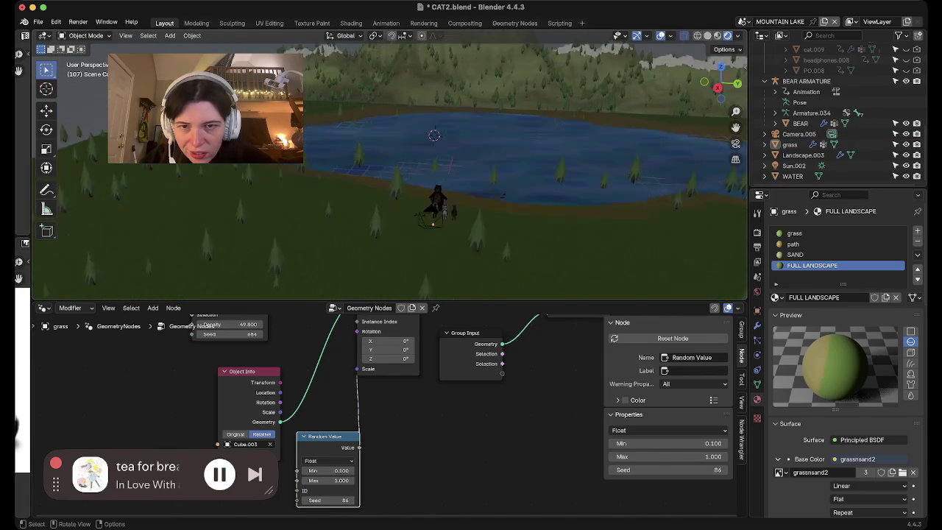
{"action": "middle_click_drag", "start_coordinate": [389, 221], "coordinate": [390, 95], "text": "shift"}
{"action": "left_click", "coordinate": [327, 470]}
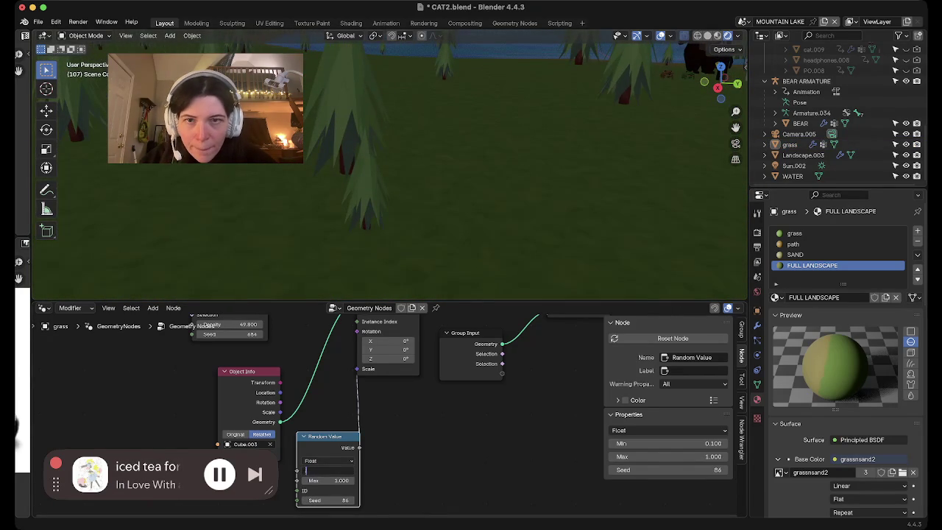
{"action": "type", "text": "0.2"}
{"action": "key", "text": "Return"}
{"action": "left_click", "coordinate": [327, 480]}
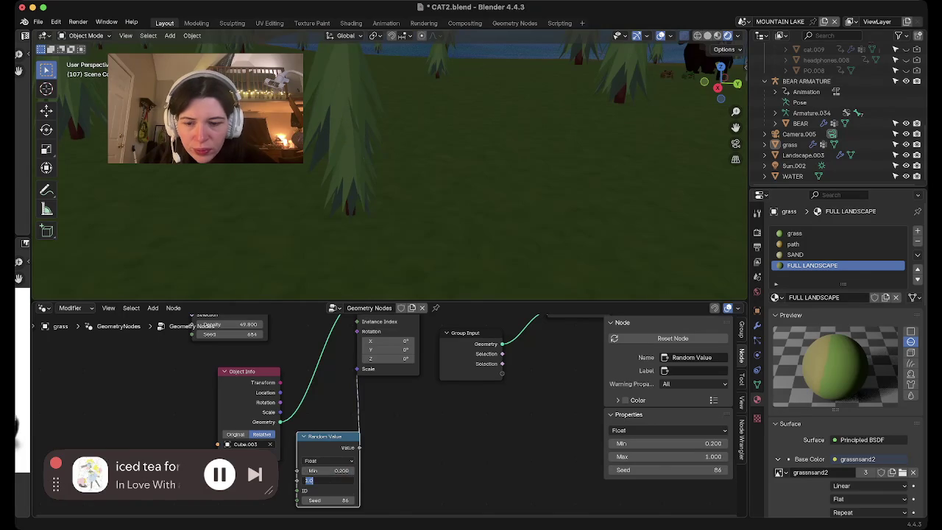
{"action": "type", "text": "2"}
{"action": "key", "text": "Return"}
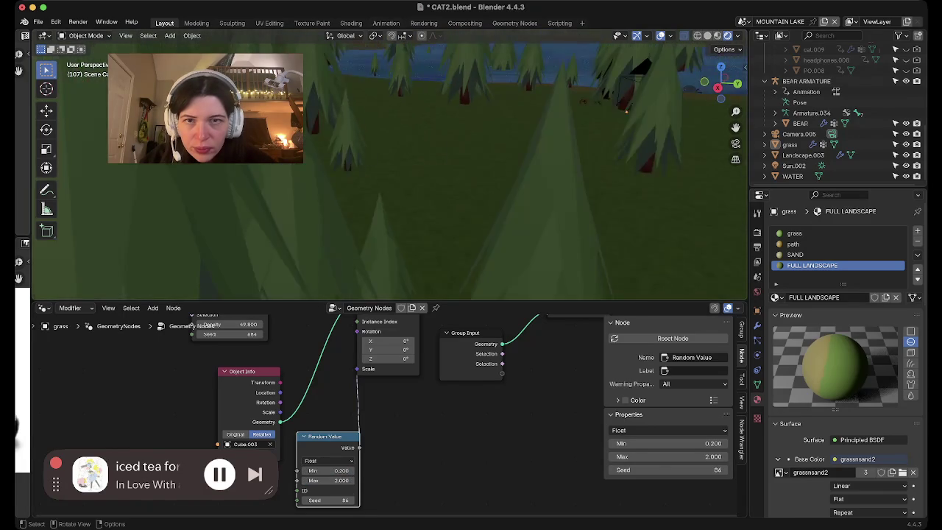
Raise the minimum random tree scale to 0.5.
{"action": "mouse_move", "coordinate": [527, 43]}
{"action": "middle_mouse_down"}
{"action": "mouse_move", "coordinate": [356, 178]}
{"action": "mouse_move", "coordinate": [392, 127]}
{"action": "middle_mouse_up"}
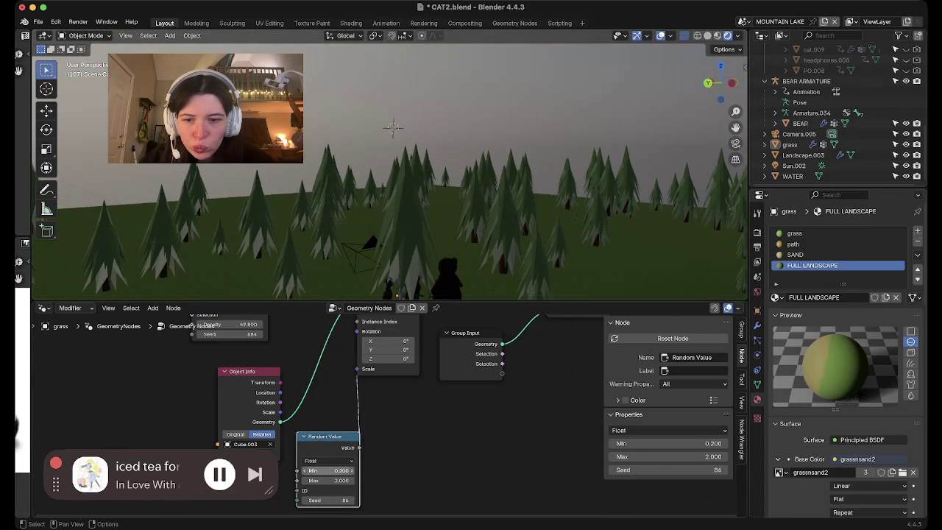
{"action": "left_click", "coordinate": [327, 470]}
{"action": "type", "text": "0.5"}
{"action": "key", "text": "Return"}
{"action": "mouse_move", "coordinate": [392, 126]}
{"action": "middle_mouse_down"}
{"action": "mouse_move", "coordinate": [486, 137]}
{"action": "mouse_move", "coordinate": [338, 184]}
{"action": "middle_mouse_up"}
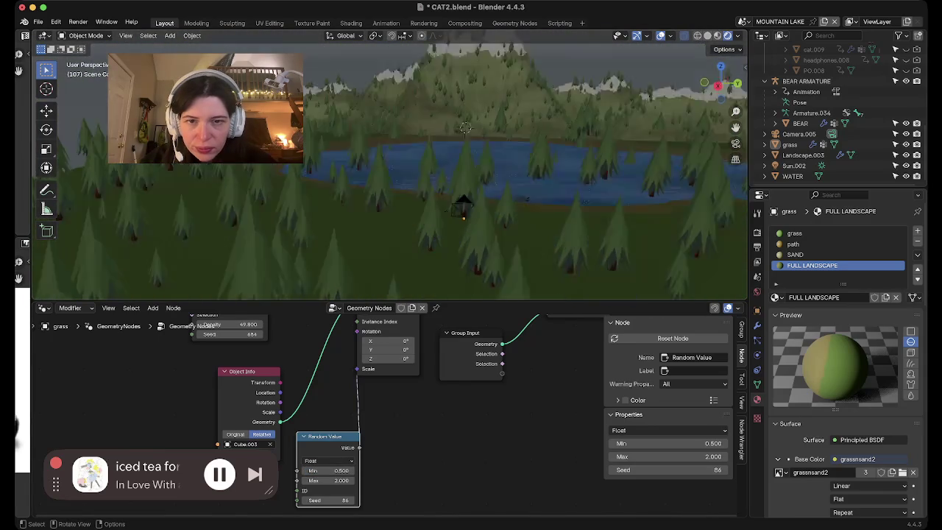
Reshuffle the scattered trees with seed 144, then select the WATER object.
{"action": "left_click", "coordinate": [326, 217]}
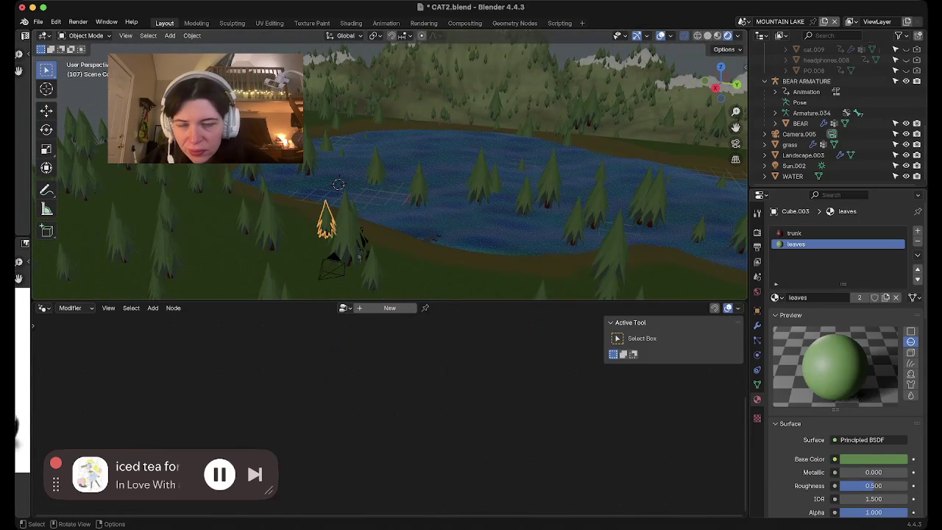
{"action": "left_click", "coordinate": [327, 219]}
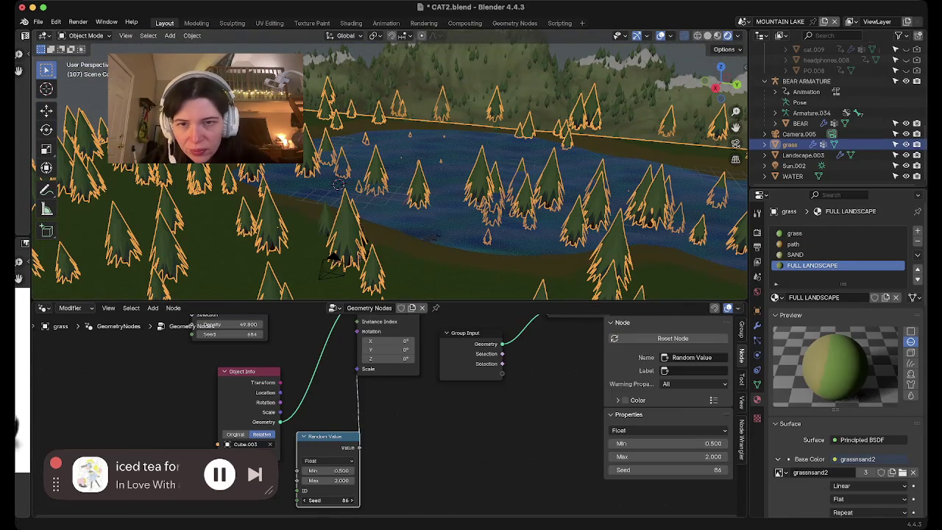
{"action": "left_click_drag", "start_coordinate": [331, 499], "coordinate": [317, 500]}
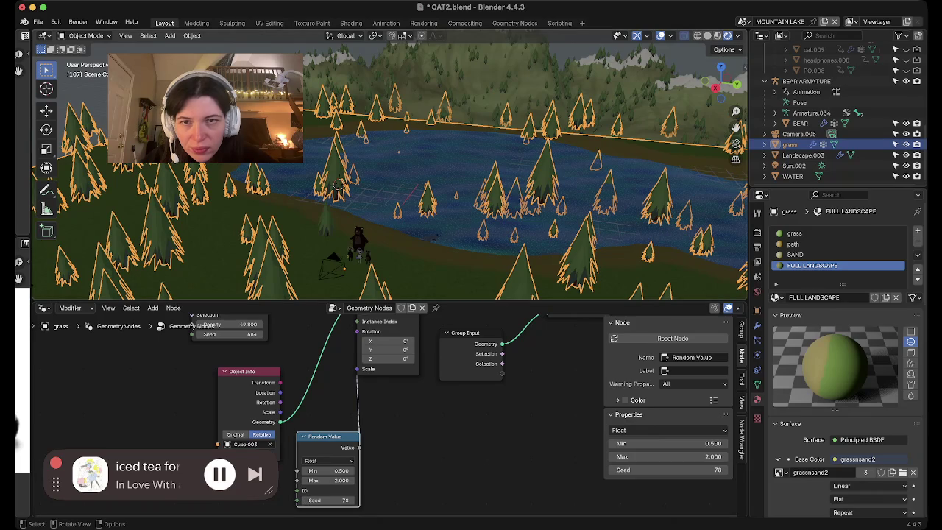
{"action": "mouse_move", "coordinate": [324, 500]}
{"action": "left_mouse_down"}
{"action": "mouse_move", "coordinate": [360, 499]}
{"action": "mouse_move", "coordinate": [323, 499]}
{"action": "left_mouse_up"}
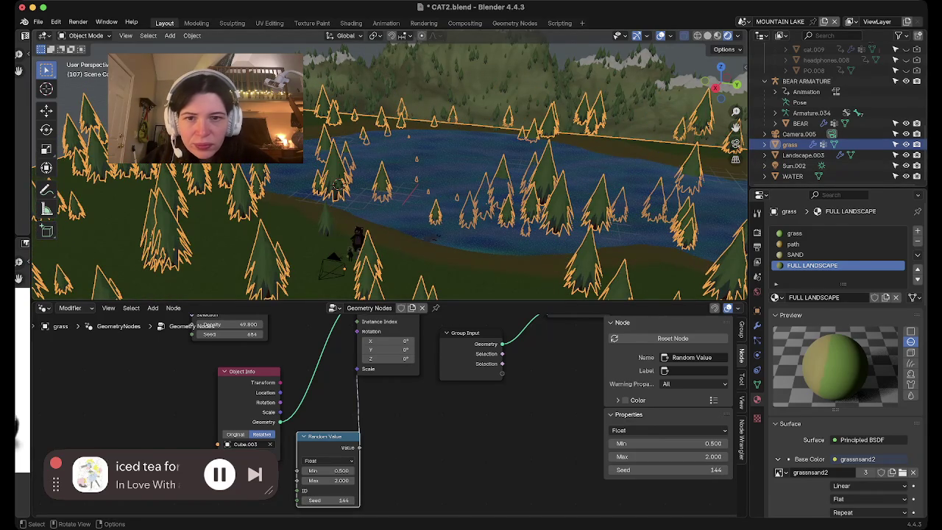
{"action": "left_click", "coordinate": [337, 184]}
{"action": "middle_click_drag", "start_coordinate": [337, 184], "coordinate": [223, 171]}
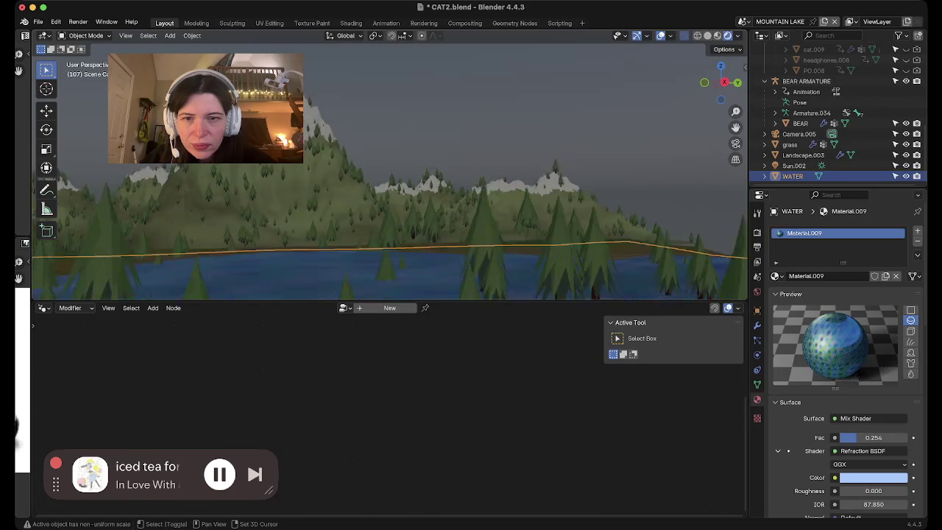
Orbit around the bear and cat by the lake and save CAT2.blend.
{"action": "scroll", "coordinate": [219, 170], "scroll_direction": "up", "scroll_amount": 5}
{"action": "scroll", "coordinate": [219, 171], "scroll_direction": "up", "scroll_amount": 3}
{"action": "scroll", "coordinate": [219, 171], "scroll_direction": "up", "scroll_amount": 3}
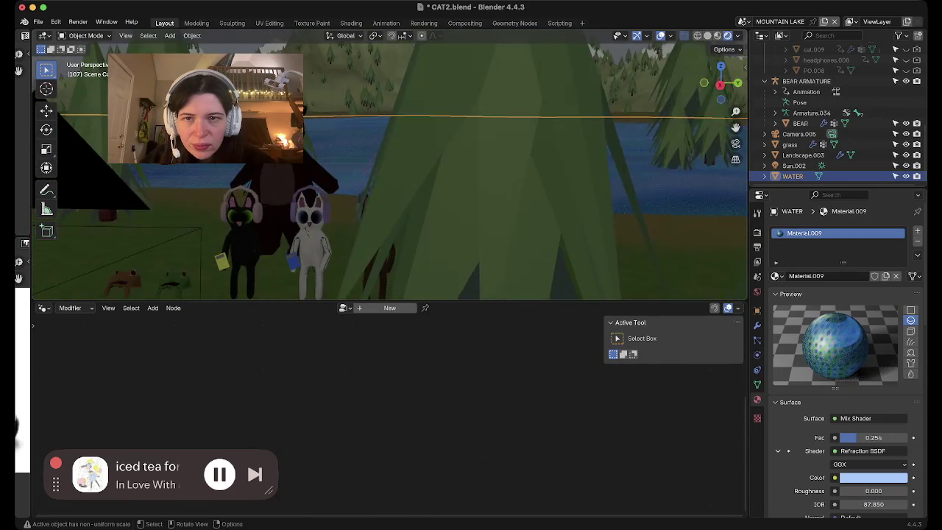
{"action": "middle_click_drag", "start_coordinate": [221, 170], "coordinate": [280, 192]}
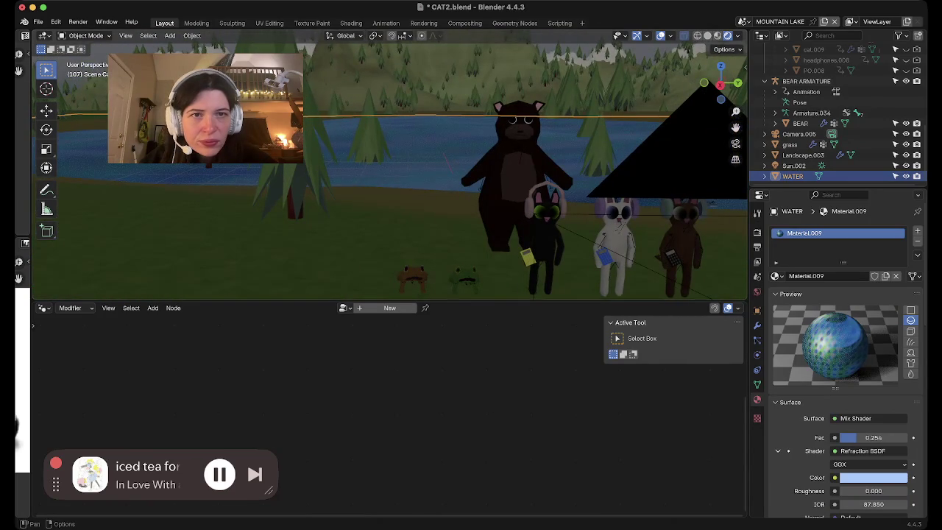
{"action": "mouse_move", "coordinate": [279, 191]}
{"action": "middle_mouse_down"}
{"action": "mouse_move", "coordinate": [287, 221]}
{"action": "mouse_move", "coordinate": [276, 204]}
{"action": "middle_mouse_up"}
{"action": "key", "text": "ctrl+s"}
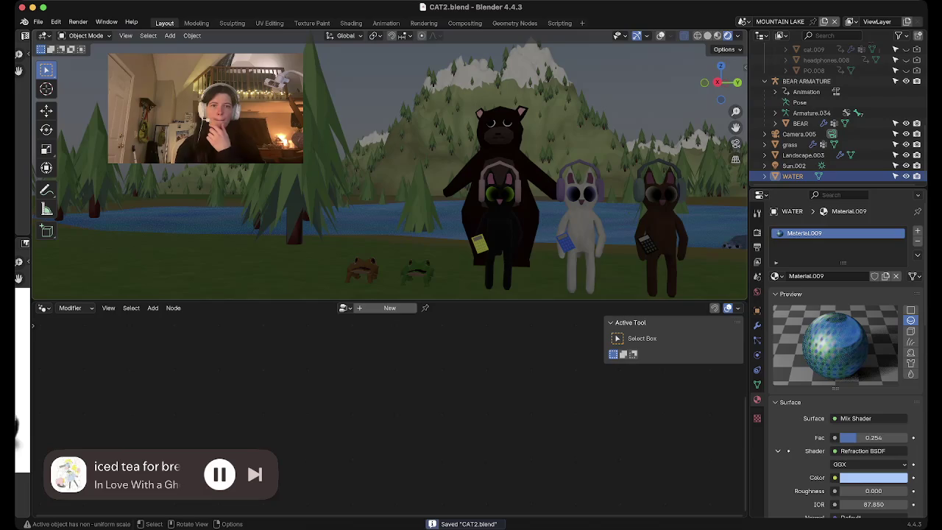
Select Landscape.003 to show its mountain trees setup, saving again.
{"action": "middle_click_drag", "start_coordinate": [287, 220], "coordinate": [243, 220]}
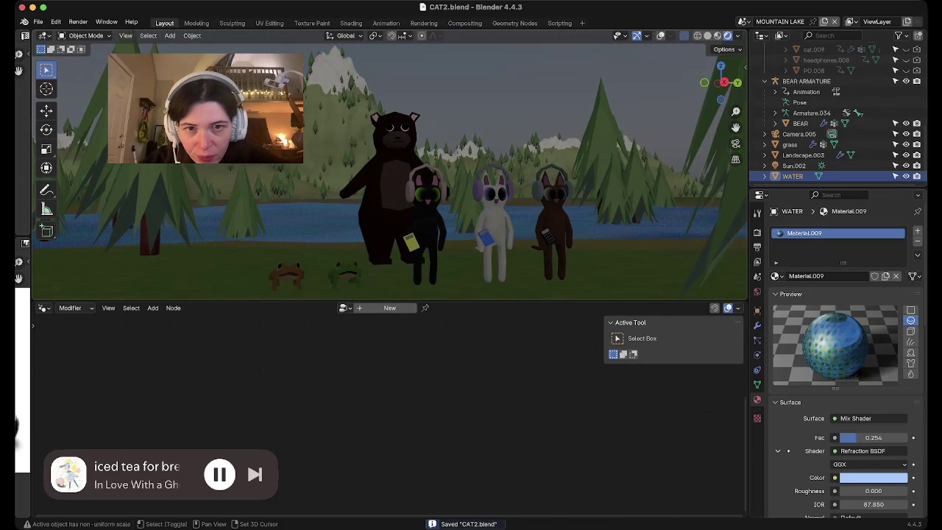
{"action": "scroll", "coordinate": [390, 170], "scroll_direction": "down", "scroll_amount": 6}
{"action": "middle_click_drag", "start_coordinate": [390, 221], "coordinate": [390, 162]}
{"action": "left_click", "coordinate": [802, 154]}
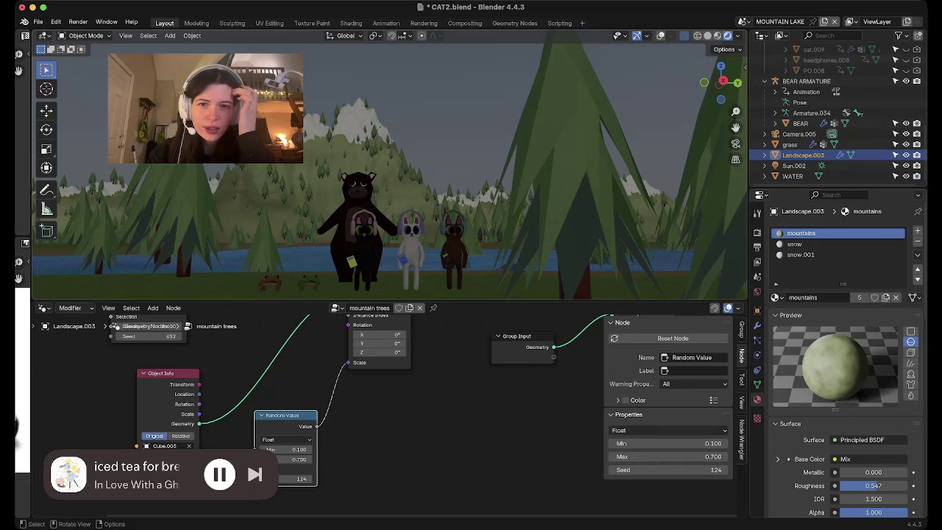
{"action": "key", "text": "ctrl+s"}
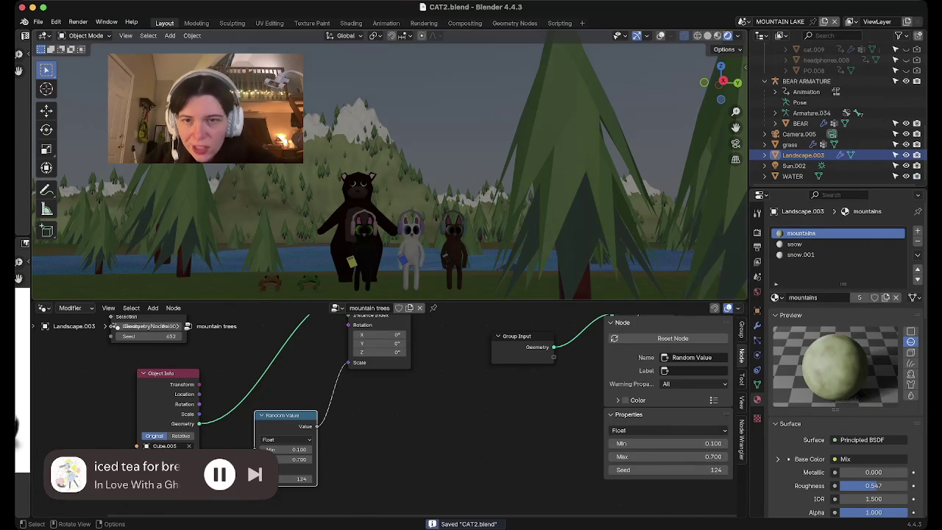
{"action": "key", "text": "alt+a"}
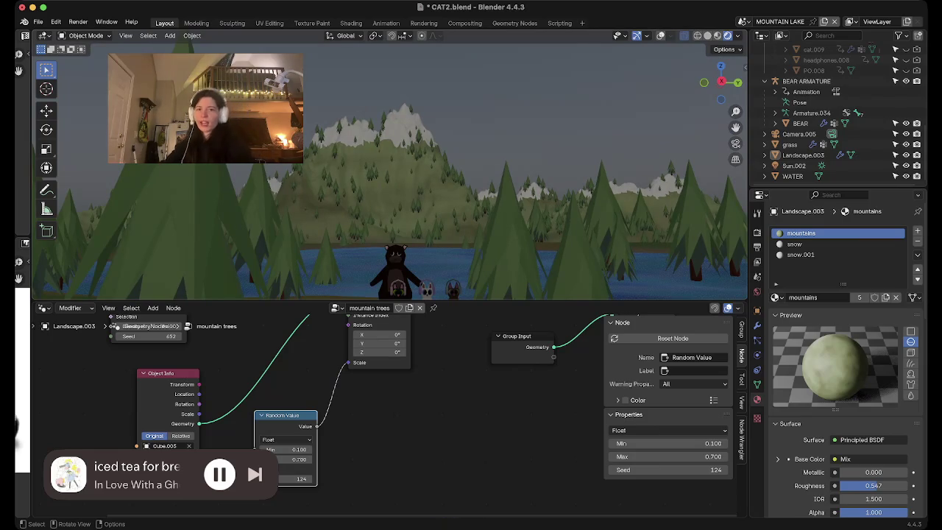
Switch the node editor to the Shader Editor showing World nodes.
{"action": "left_click", "coordinate": [70, 308]}
{"action": "left_click", "coordinate": [72, 333]}
{"action": "left_click", "coordinate": [45, 307]}
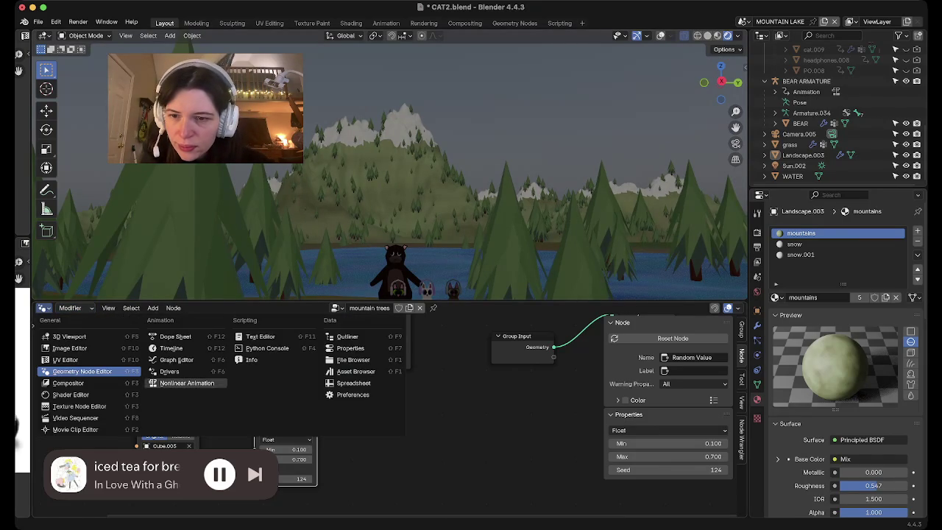
{"action": "left_click", "coordinate": [71, 395]}
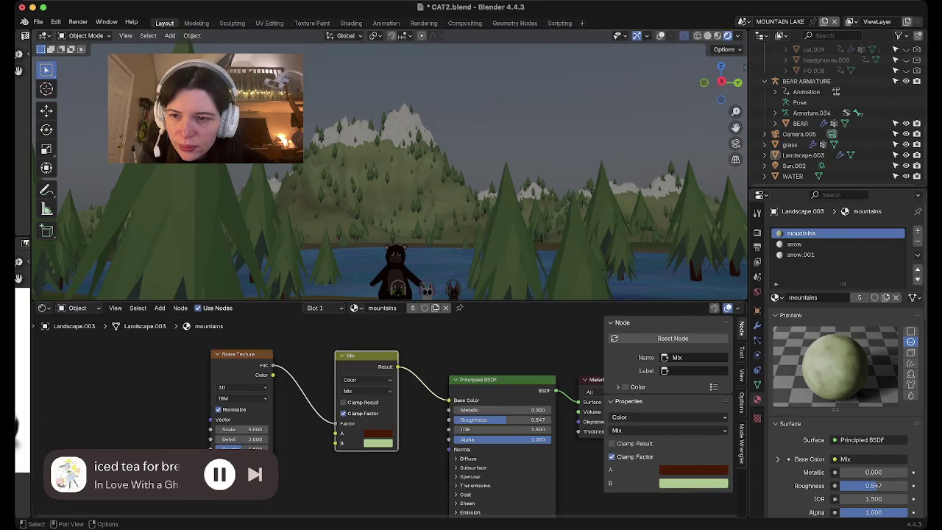
{"action": "left_click", "coordinate": [77, 308]}
{"action": "left_click", "coordinate": [79, 346]}
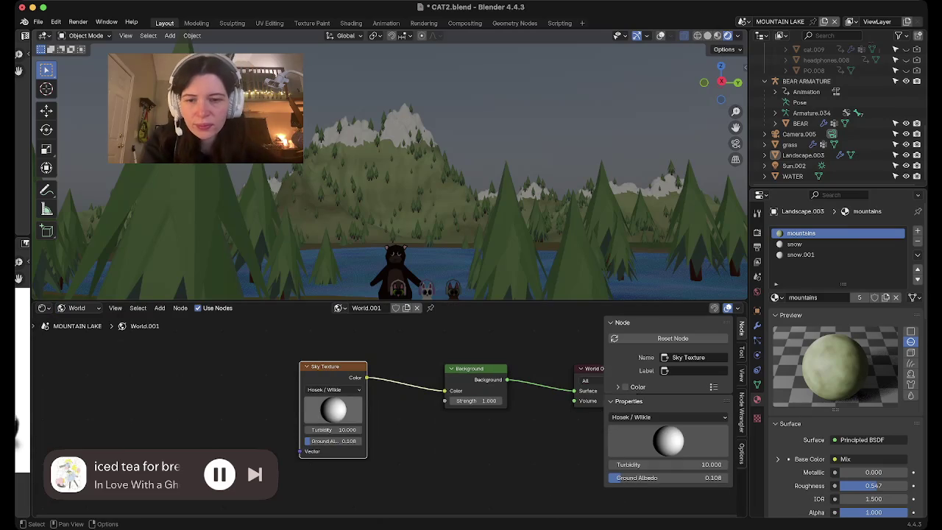
Re-aim the Sky Texture sun direction to relight the mountains and lake.
{"action": "left_click_drag", "start_coordinate": [668, 434], "coordinate": [668, 450]}
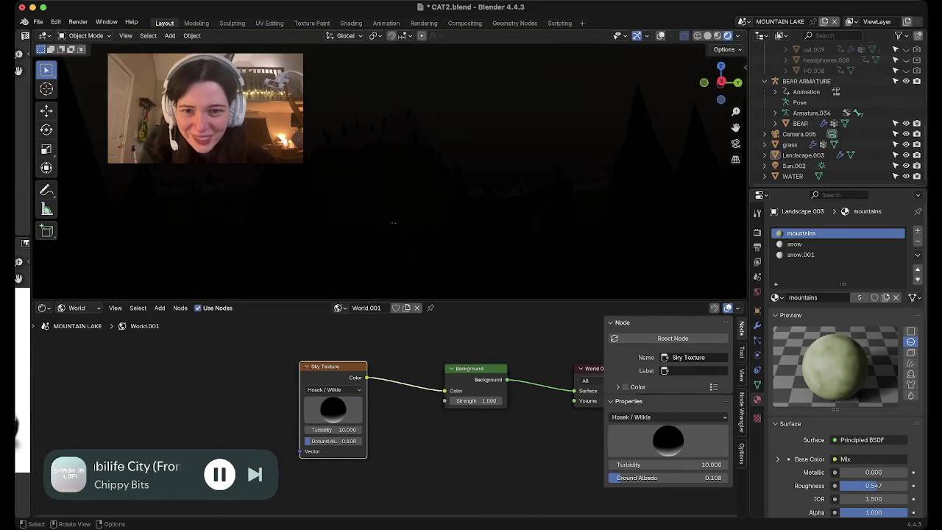
{"action": "middle_click_drag", "start_coordinate": [393, 223], "coordinate": [417, 187]}
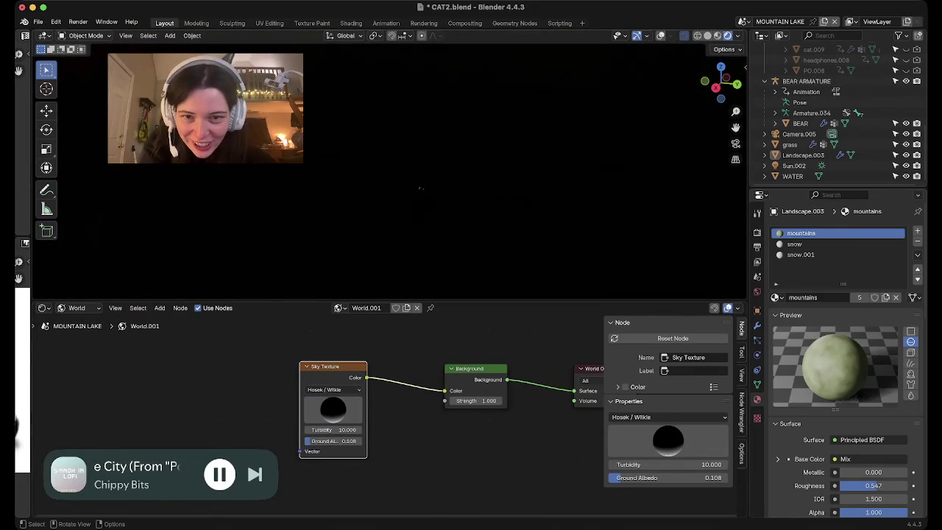
{"action": "middle_click_drag", "start_coordinate": [426, 193], "coordinate": [434, 197]}
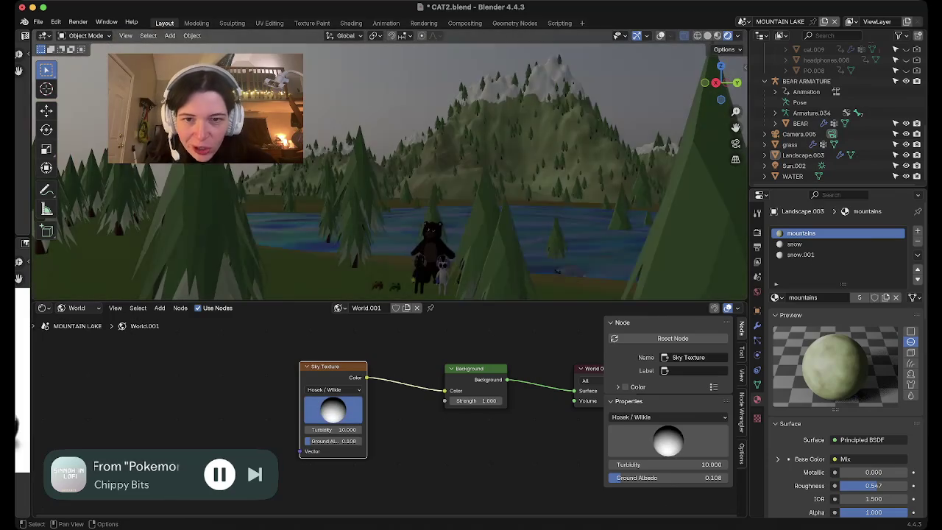
{"action": "left_click_drag", "start_coordinate": [331, 409], "coordinate": [332, 407]}
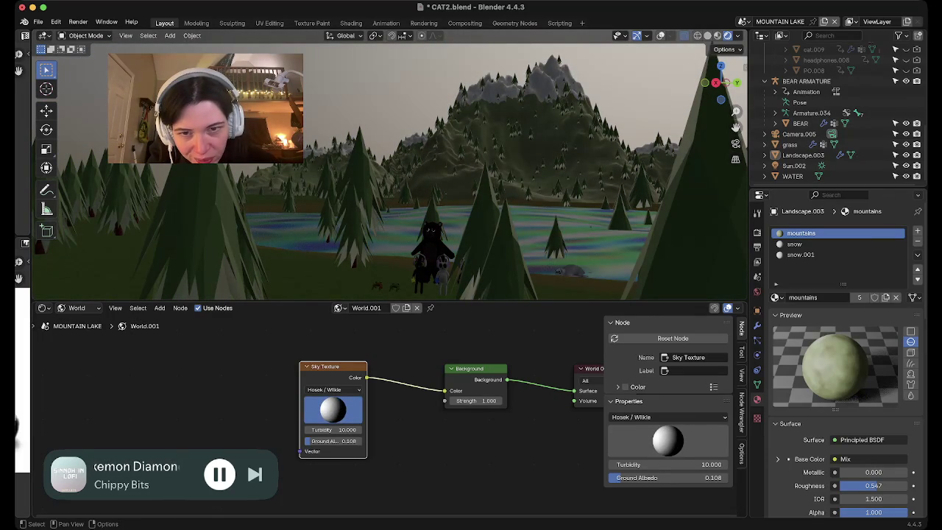
{"action": "left_click_drag", "start_coordinate": [331, 409], "coordinate": [333, 406]}
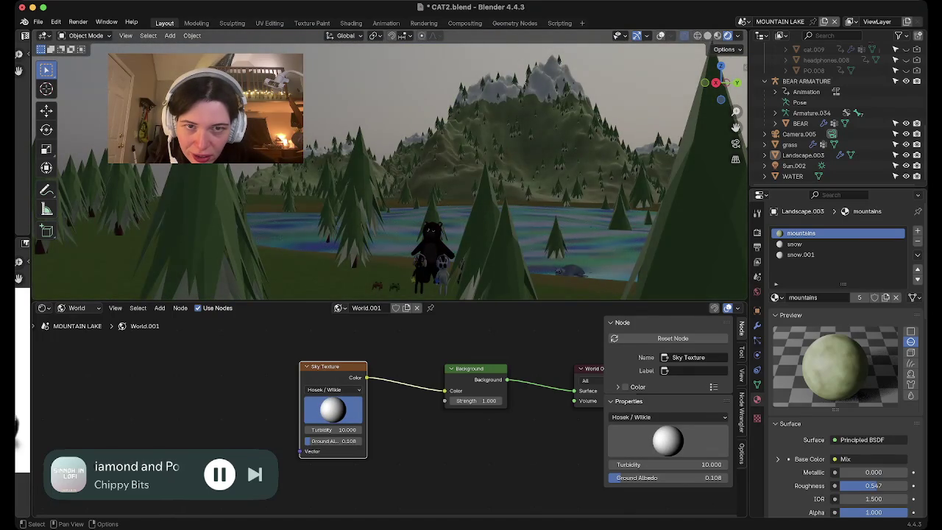
{"action": "middle_click_drag", "start_coordinate": [390, 169], "coordinate": [397, 132]}
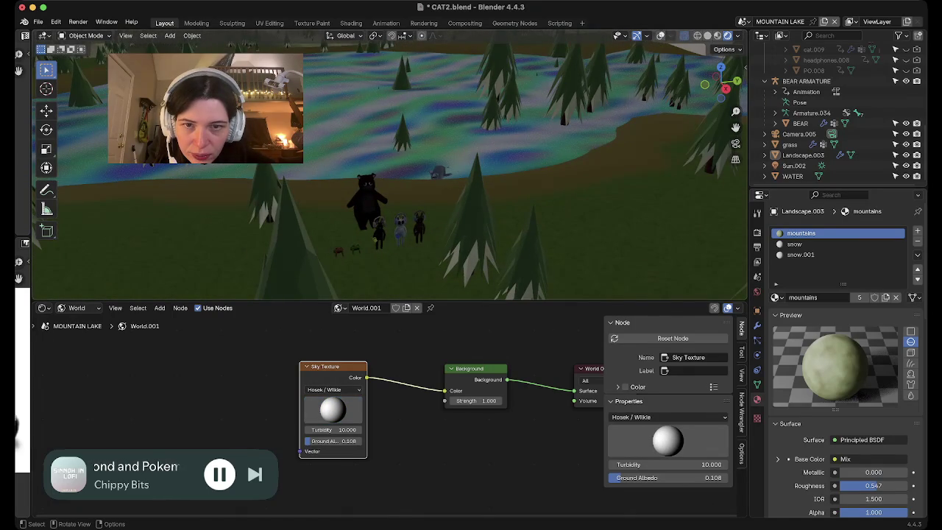
Select the seal and frame it in the viewport.
{"action": "left_click", "coordinate": [400, 228]}
{"action": "scroll", "coordinate": [389, 166], "scroll_direction": "up", "scroll_amount": 2}
{"action": "scroll", "coordinate": [390, 165], "scroll_direction": "up", "scroll_amount": 2}
{"action": "scroll", "coordinate": [390, 166], "scroll_direction": "up", "scroll_amount": 2}
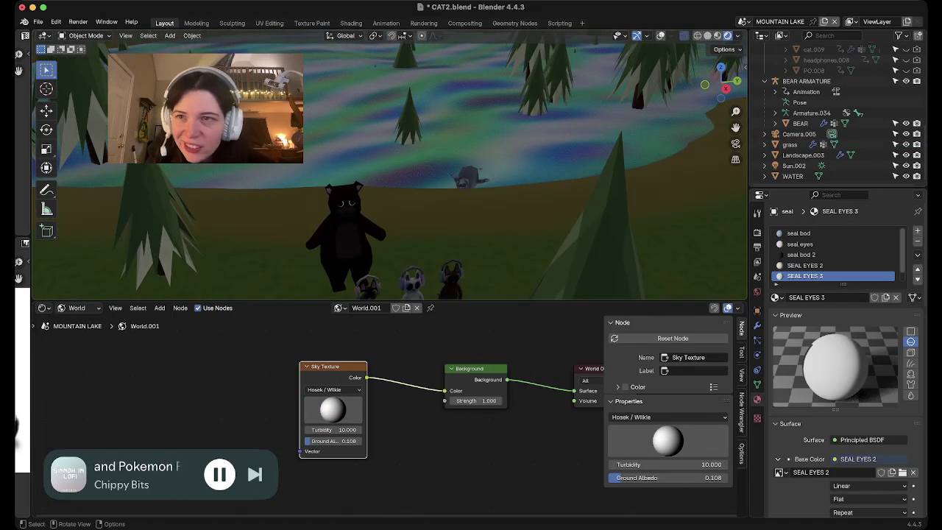
{"action": "left_click", "coordinate": [125, 35]}
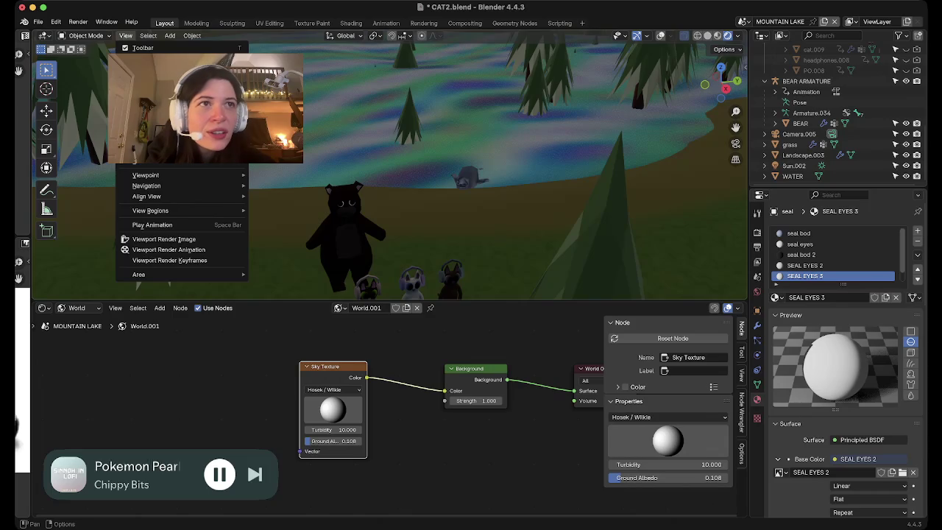
{"action": "key", "text": "KP_Decimal"}
{"action": "scroll", "coordinate": [390, 166], "scroll_direction": "up", "scroll_amount": 2}
{"action": "scroll", "coordinate": [390, 166], "scroll_direction": "up", "scroll_amount": 2}
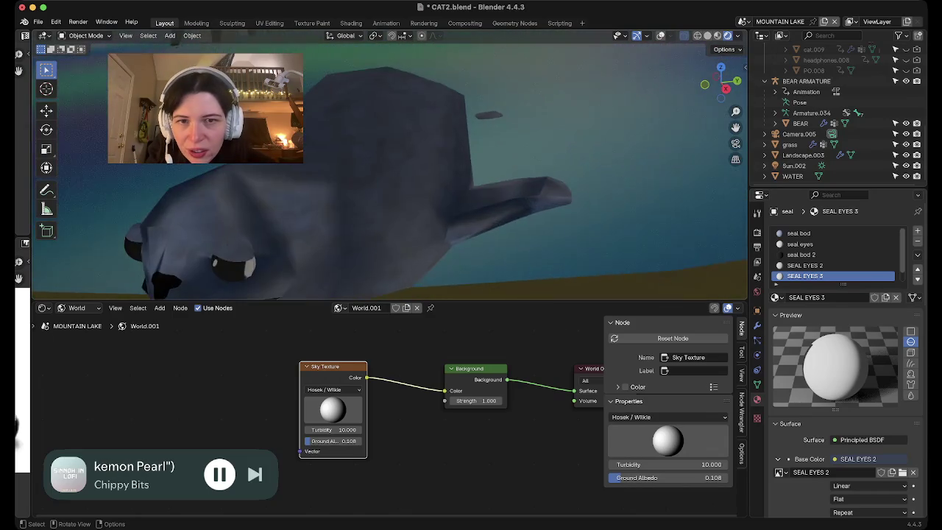
{"action": "scroll", "coordinate": [390, 165], "scroll_direction": "up", "scroll_amount": 2}
{"action": "middle_click_drag", "start_coordinate": [390, 165], "coordinate": [393, 181]}
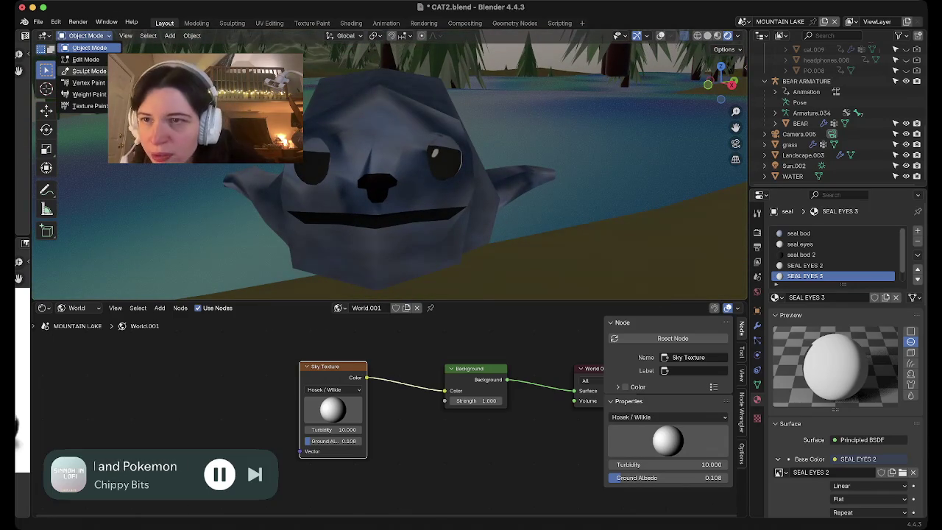
Put the seal in Edit Mode with its Object Data vertex groups and overlays shown.
{"action": "key", "text": "Tab"}
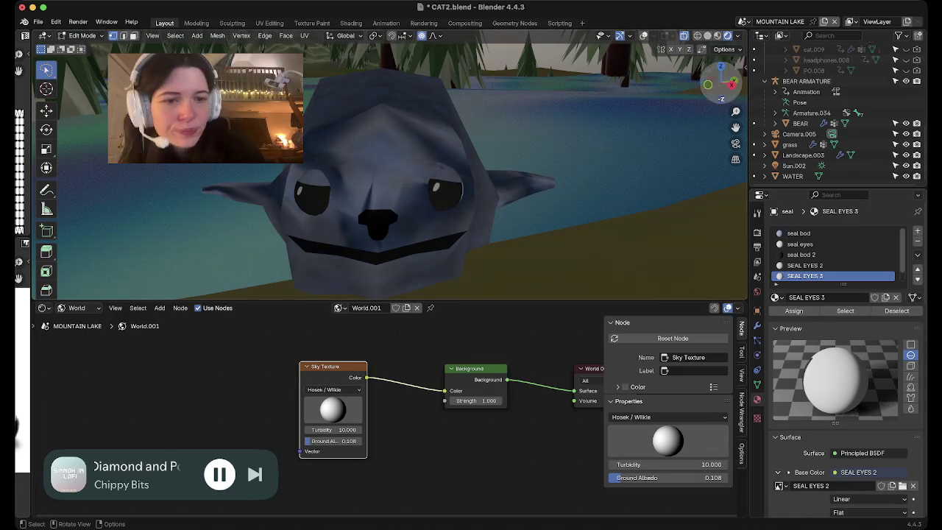
{"action": "left_click", "coordinate": [757, 383]}
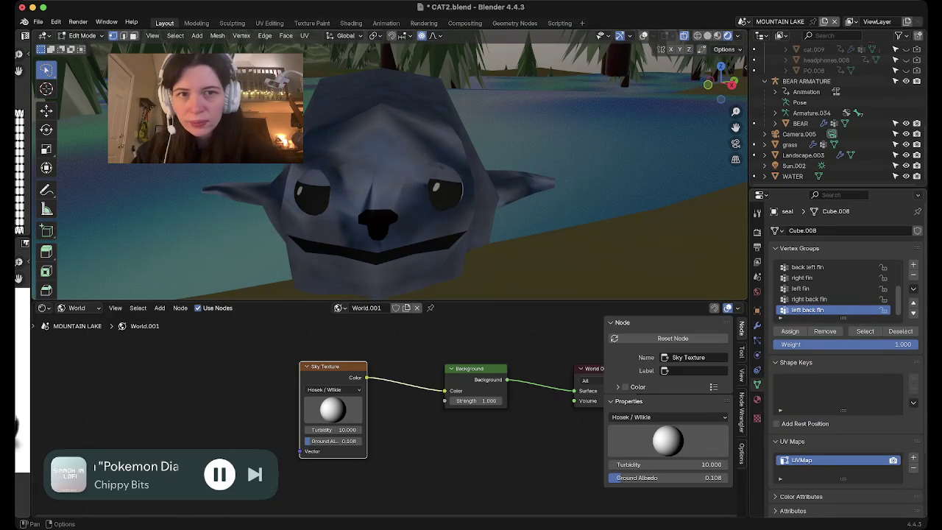
{"action": "left_click", "coordinate": [643, 35]}
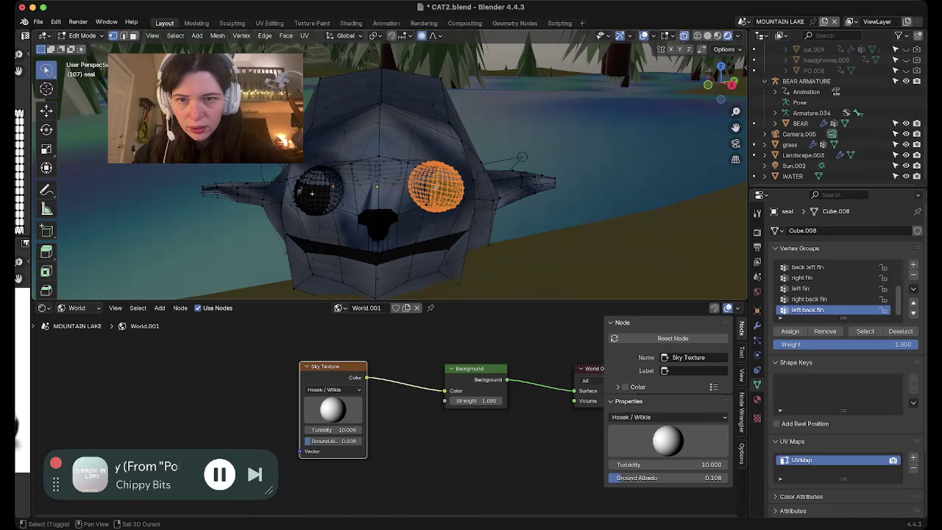
{"action": "key", "text": "ctrl+l"}
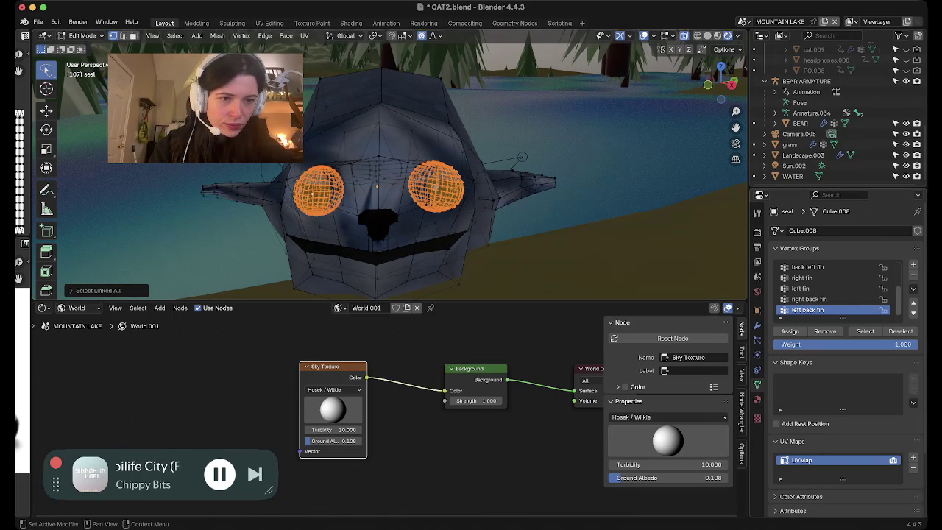
Add a vertex group named EYEBALLZ to the seal, then return to Object Mode.
{"action": "left_click", "coordinate": [913, 264]}
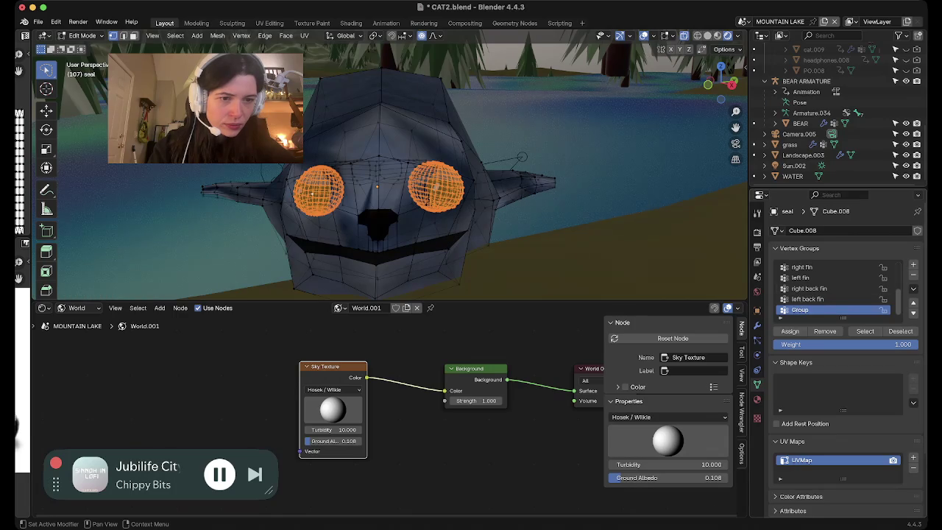
{"action": "double_click", "coordinate": [800, 310]}
{"action": "type", "text": "EYEBALL"}
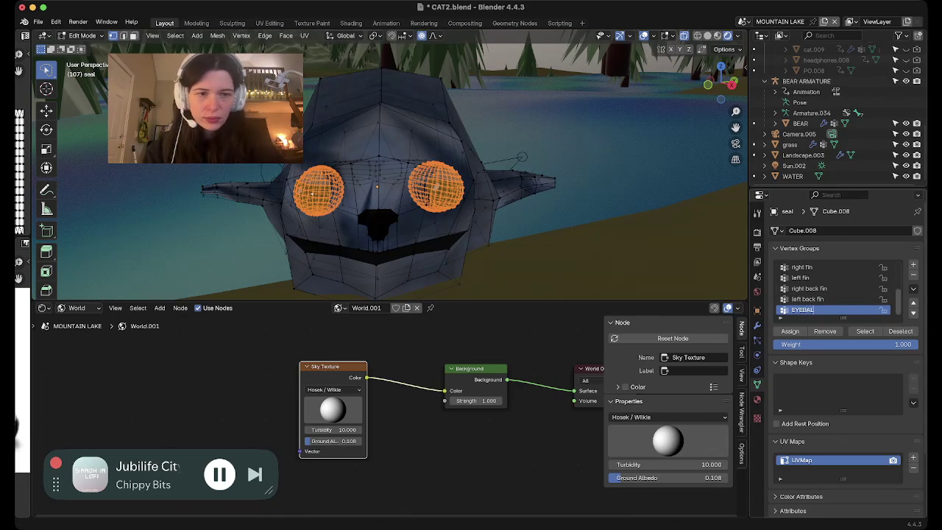
{"action": "type", "text": "Z"}
{"action": "key", "text": "Return"}
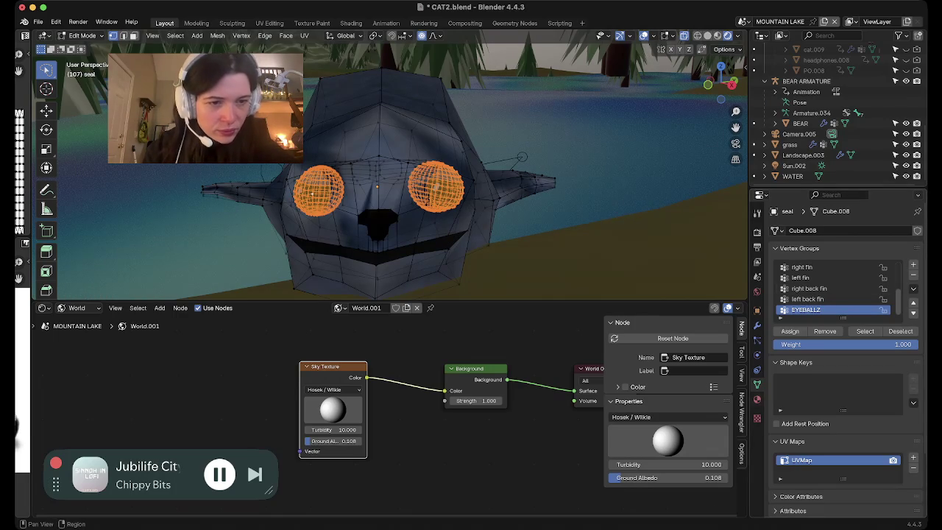
{"action": "left_click", "coordinate": [757, 399]}
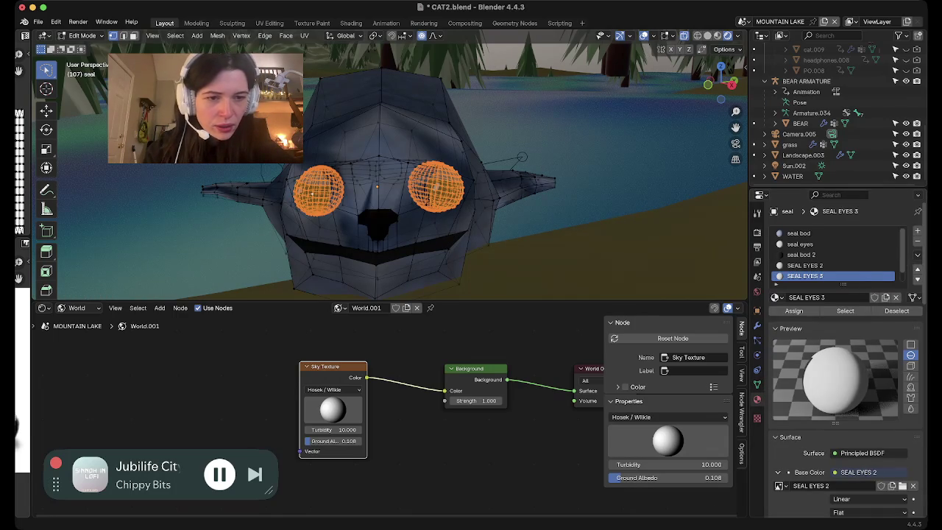
{"action": "left_click", "coordinate": [757, 383]}
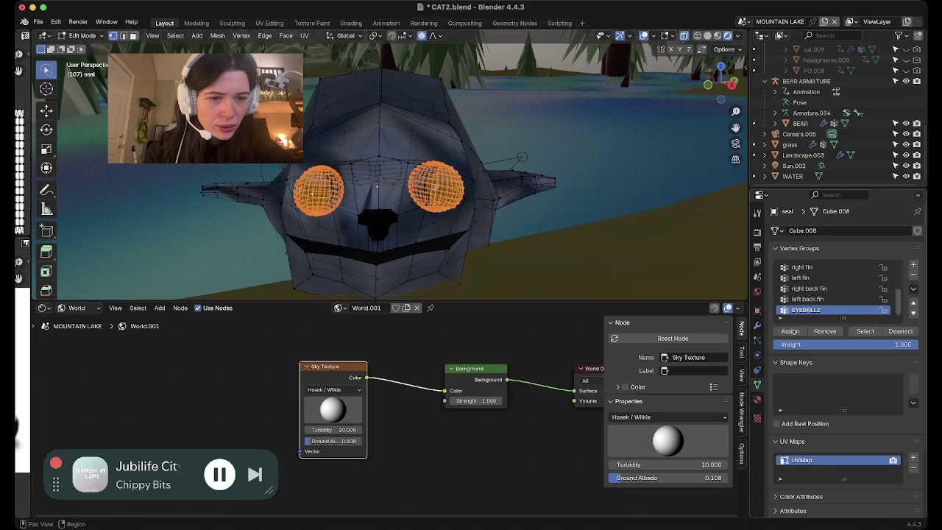
{"action": "scroll", "coordinate": [838, 353], "scroll_direction": "down", "scroll_amount": 1}
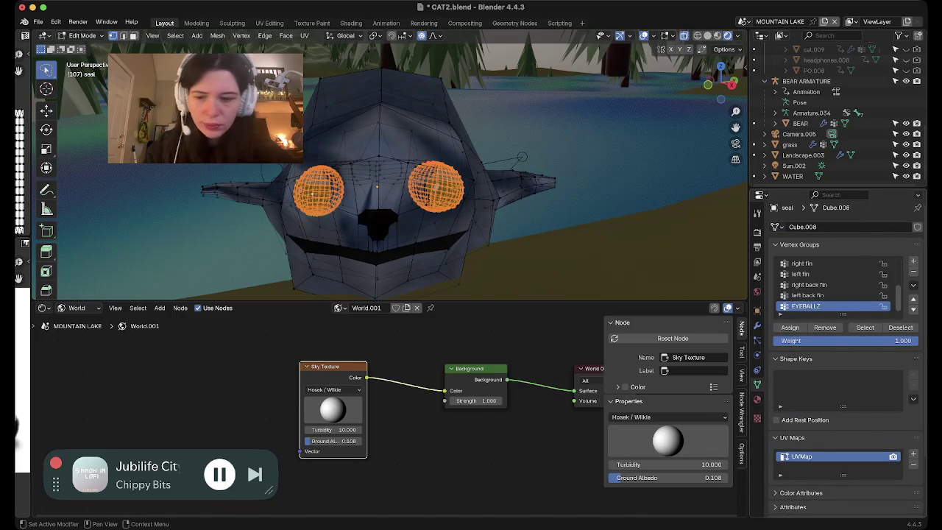
{"action": "key", "text": "Tab"}
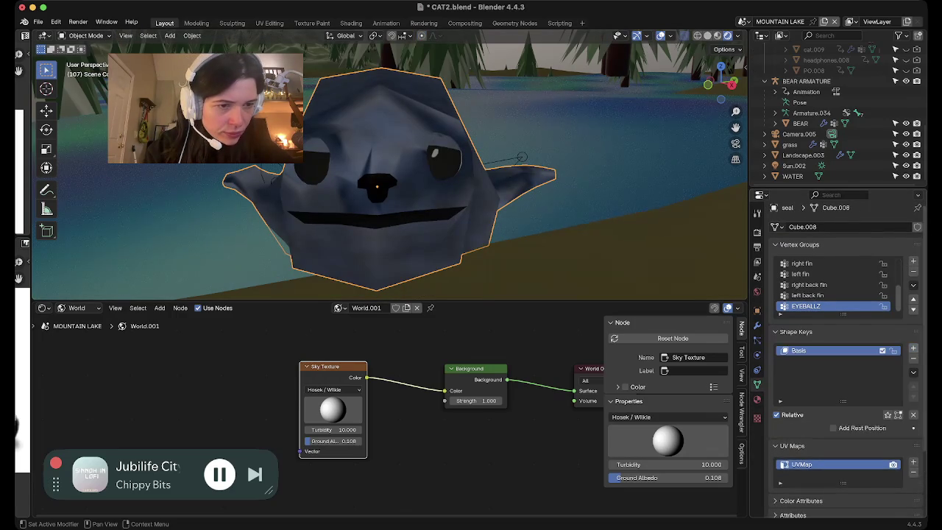
Add shape key Key 1 to the seal and set its value to 1.000.
{"action": "left_click", "coordinate": [913, 348]}
{"action": "key", "text": "Tab"}
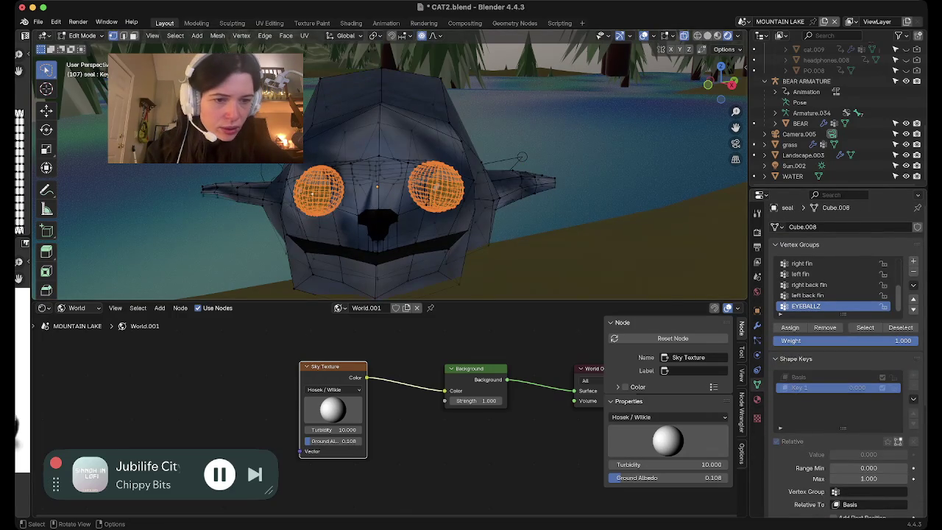
{"action": "key", "text": "Tab"}
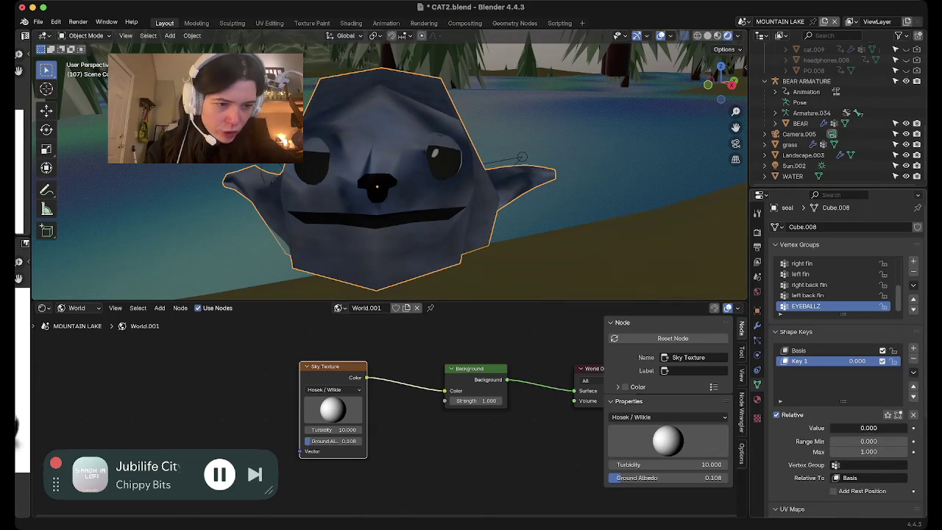
{"action": "left_click_drag", "start_coordinate": [846, 427], "coordinate": [908, 428]}
{"action": "key", "text": "Tab"}
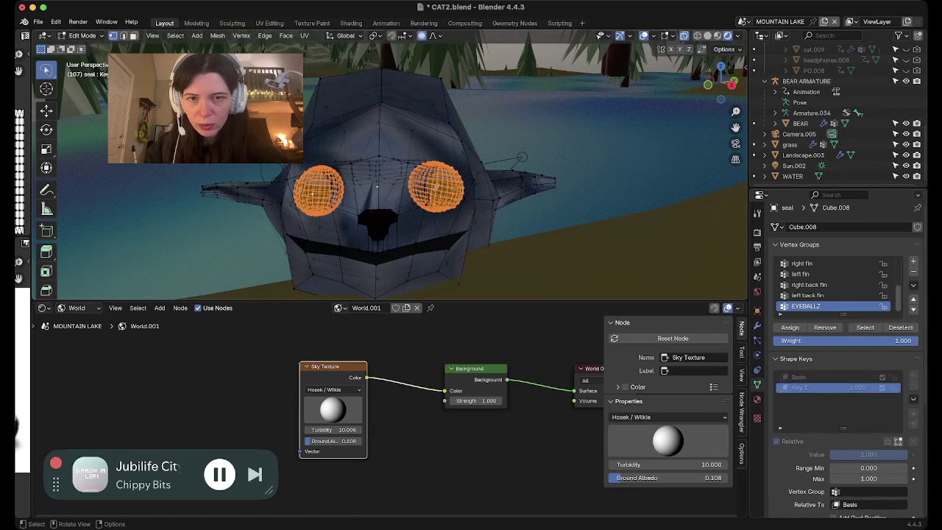
{"action": "key", "text": "Tab"}
{"action": "key", "text": "Tab"}
Select the seal's entire left eyeball and hide the overlays.
{"action": "middle_click_drag", "start_coordinate": [522, 156], "coordinate": [522, 157]}
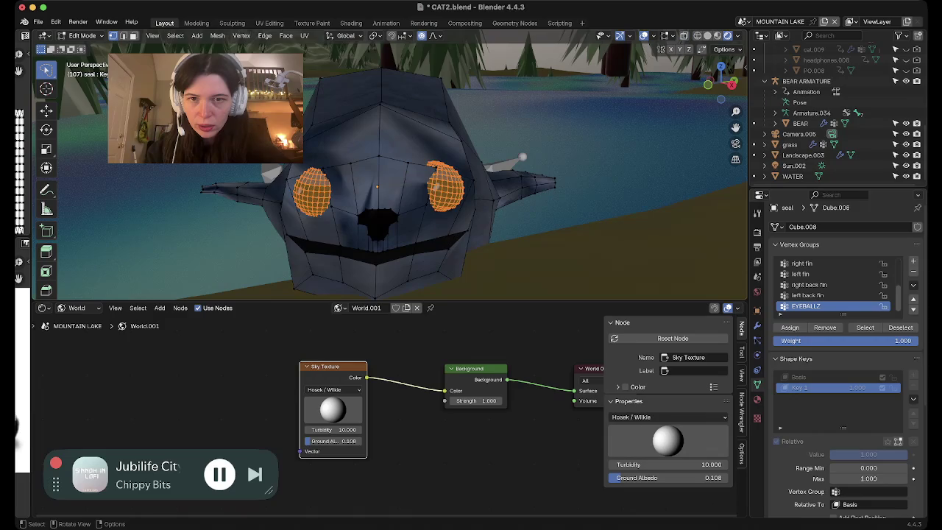
{"action": "key", "text": "alt+a"}
{"action": "left_click", "coordinate": [313, 190]}
{"action": "key", "text": "ctrl+l"}
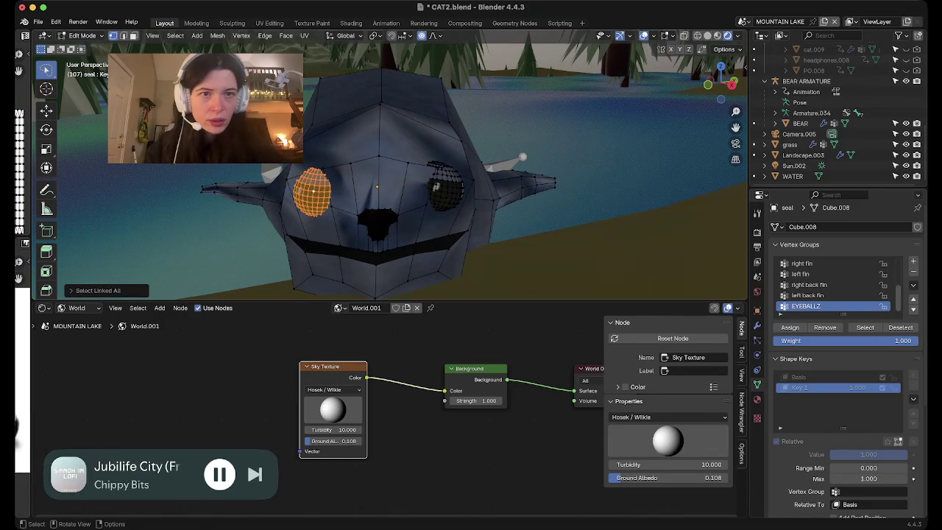
{"action": "key", "text": "shift+alt+z"}
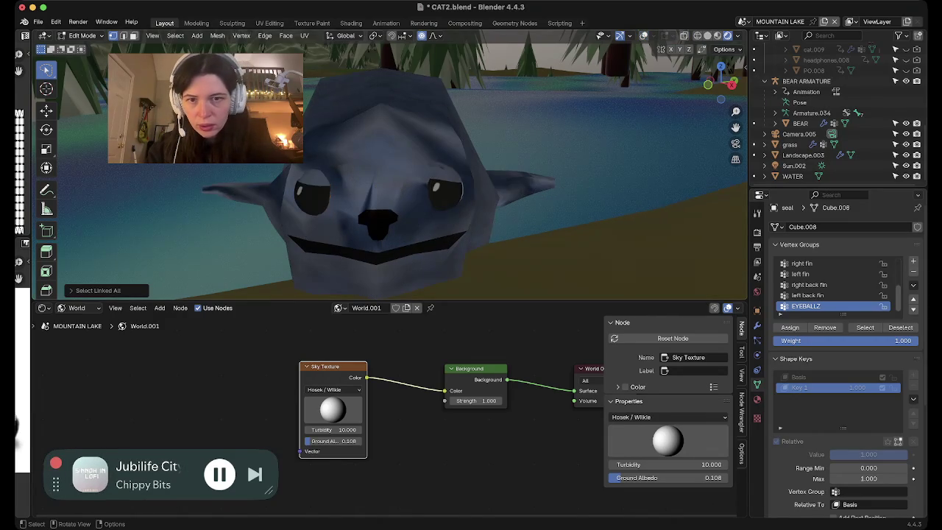
Rotate both seal eyeballs around Z in Key 1 for a slanted, angry look.
{"action": "key", "text": "r"}
{"action": "key", "text": "z"}
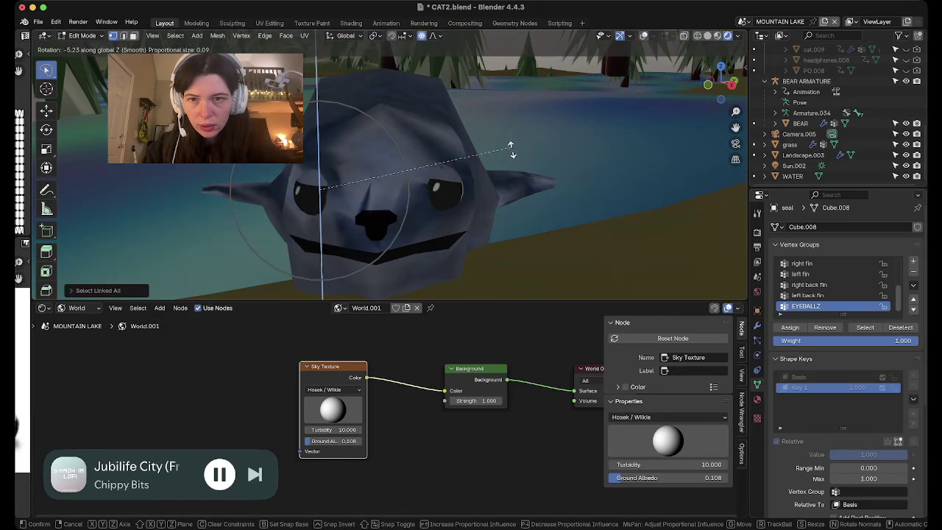
{"action": "left_click", "coordinate": [500, 175]}
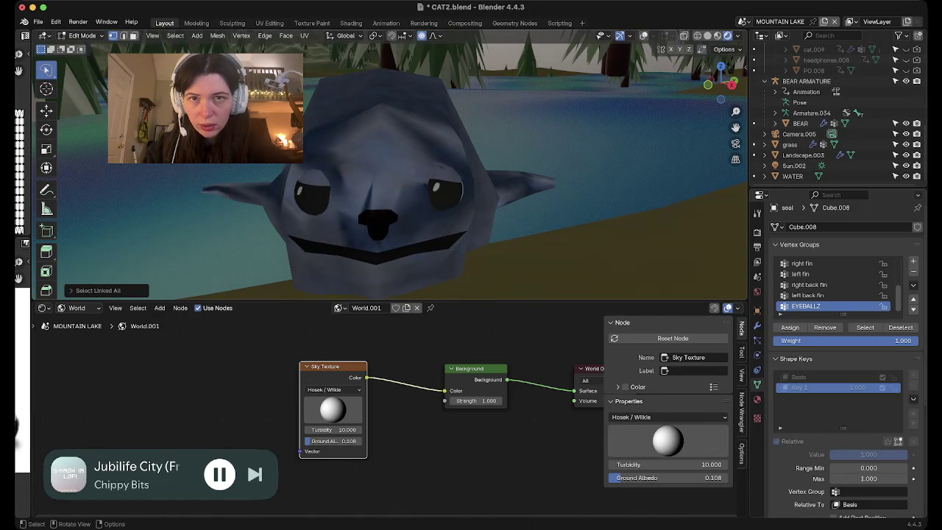
{"action": "key", "text": "r"}
{"action": "key", "text": "z"}
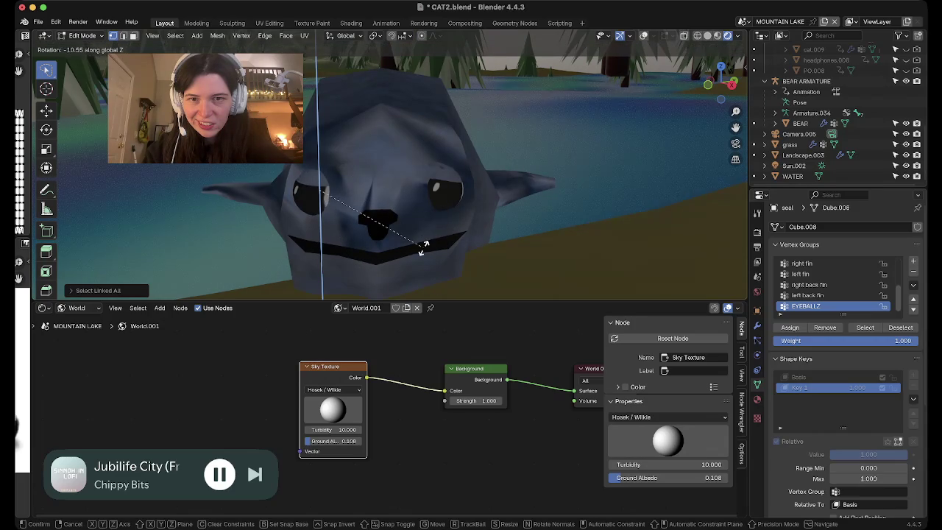
{"action": "left_click", "coordinate": [382, 289]}
{"action": "mouse_move", "coordinate": [390, 169]}
{"action": "middle_mouse_down"}
{"action": "mouse_move", "coordinate": [441, 162]}
{"action": "mouse_move", "coordinate": [280, 176]}
{"action": "middle_mouse_up"}
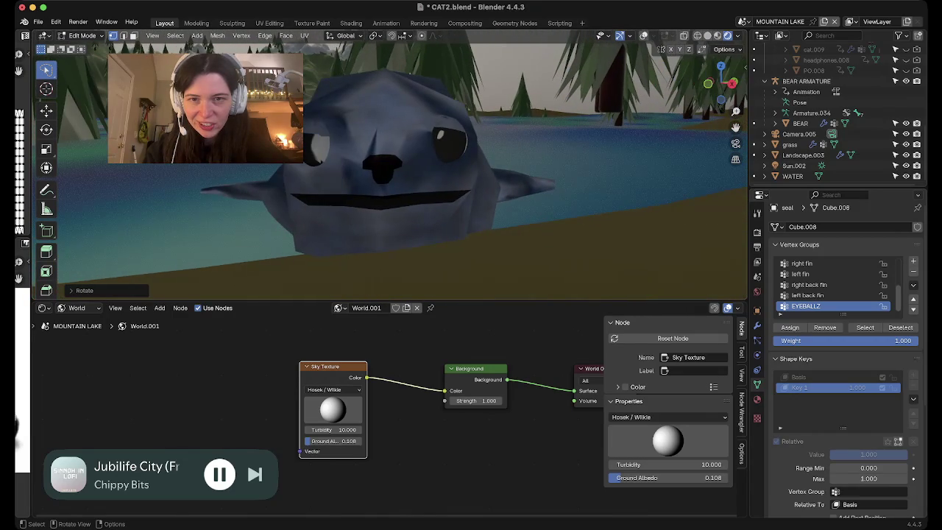
{"action": "key", "text": "ctrl+l"}
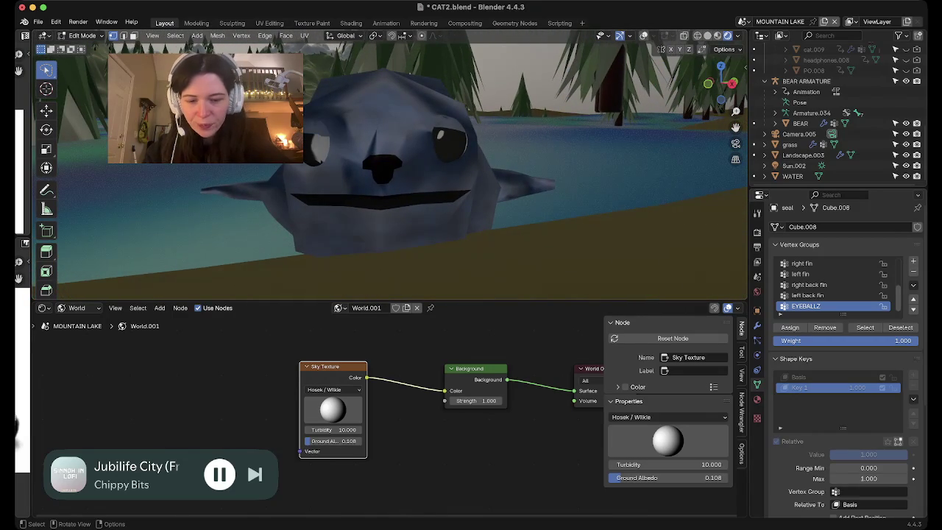
{"action": "left_click", "coordinate": [474, 149]}
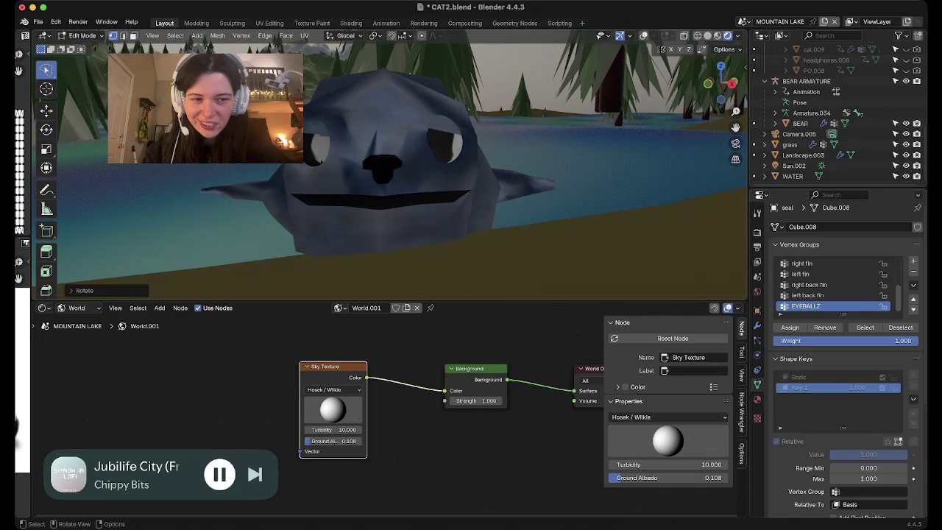
{"action": "key", "text": "Tab"}
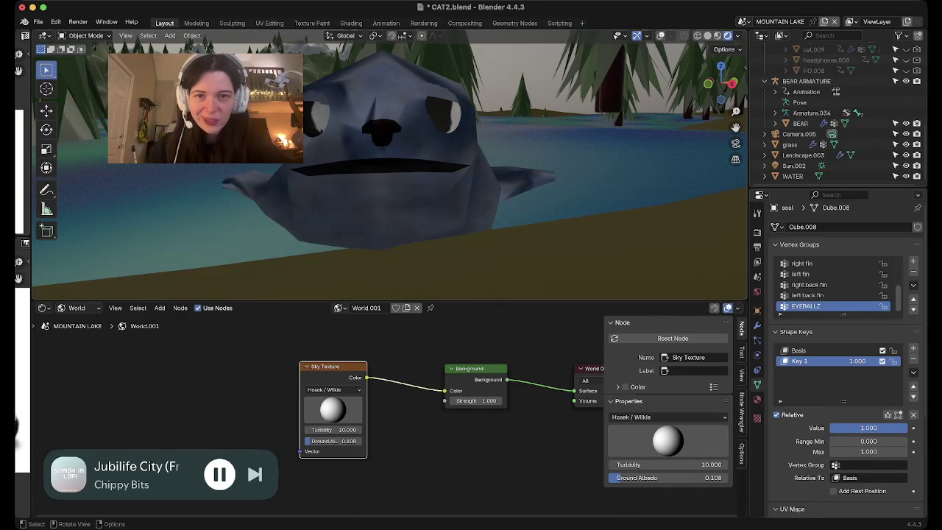
Check the eye pose through the camera, keep Key 1 at 1.000, and save CAT2.blend.
{"action": "key", "text": "KP_0"}
{"action": "key", "text": "KP_Decimal"}
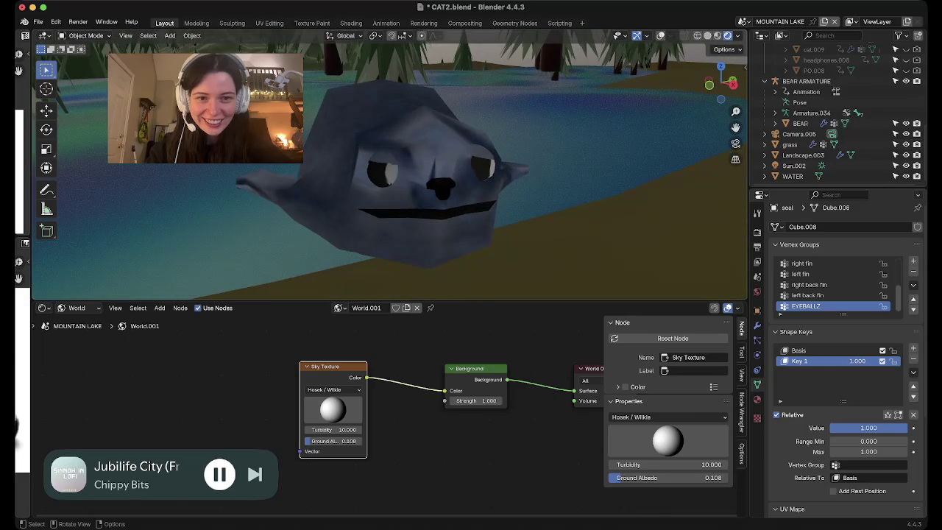
{"action": "mouse_move", "coordinate": [868, 427]}
{"action": "left_mouse_down"}
{"action": "mouse_move", "coordinate": [857, 427]}
{"action": "mouse_move", "coordinate": [882, 427]}
{"action": "left_mouse_up"}
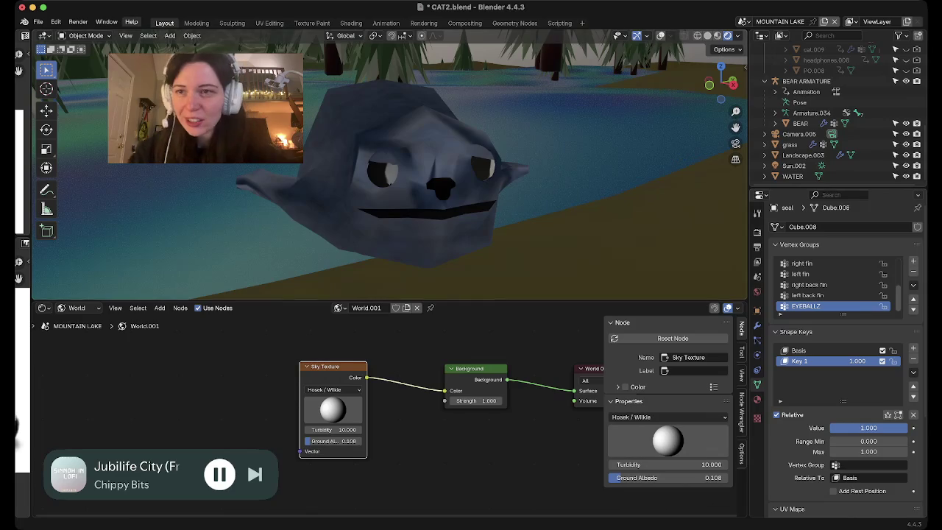
{"action": "key", "text": "super+s"}
{"action": "mouse_move", "coordinate": [389, 170]}
{"action": "middle_mouse_down"}
{"action": "mouse_move", "coordinate": [442, 170]}
{"action": "mouse_move", "coordinate": [345, 177]}
{"action": "middle_mouse_up"}
{"action": "scroll", "coordinate": [390, 169], "scroll_direction": "up", "scroll_amount": 5}
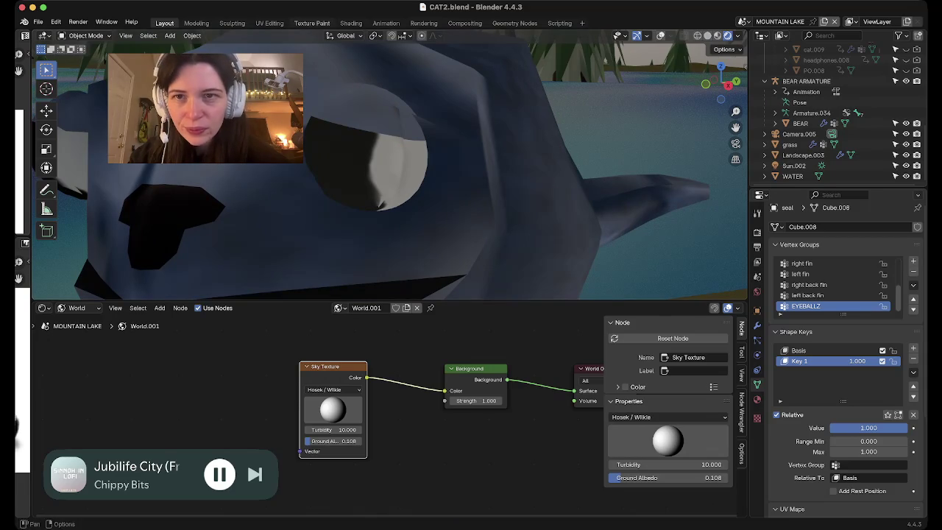
{"action": "left_click", "coordinate": [312, 23]}
Orbit the Texture Paint view into perspective on the seal.
{"action": "scroll", "coordinate": [459, 179], "scroll_direction": "down", "scroll_amount": 3}
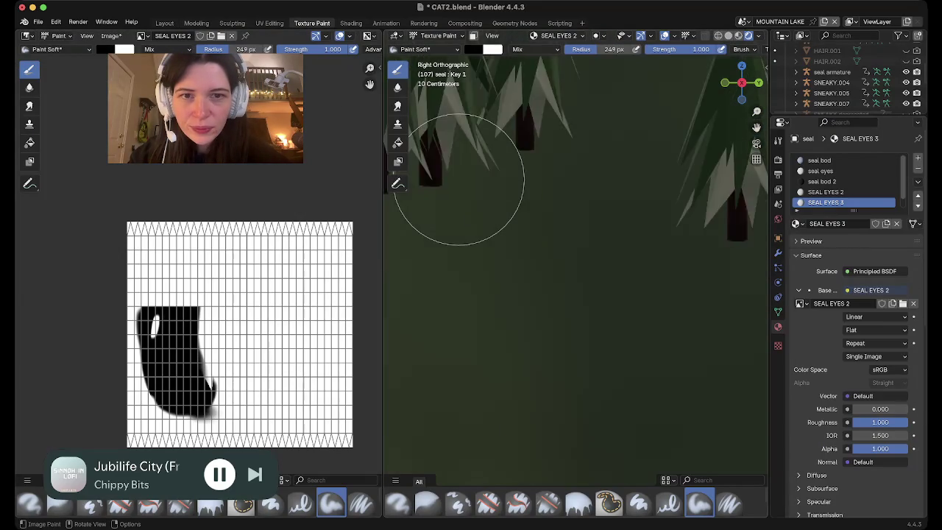
{"action": "scroll", "coordinate": [459, 178], "scroll_direction": "down", "scroll_amount": 3}
{"action": "scroll", "coordinate": [459, 179], "scroll_direction": "down", "scroll_amount": 3}
{"action": "scroll", "coordinate": [459, 179], "scroll_direction": "down", "scroll_amount": 4}
{"action": "middle_click_drag", "start_coordinate": [464, 179], "coordinate": [466, 179]}
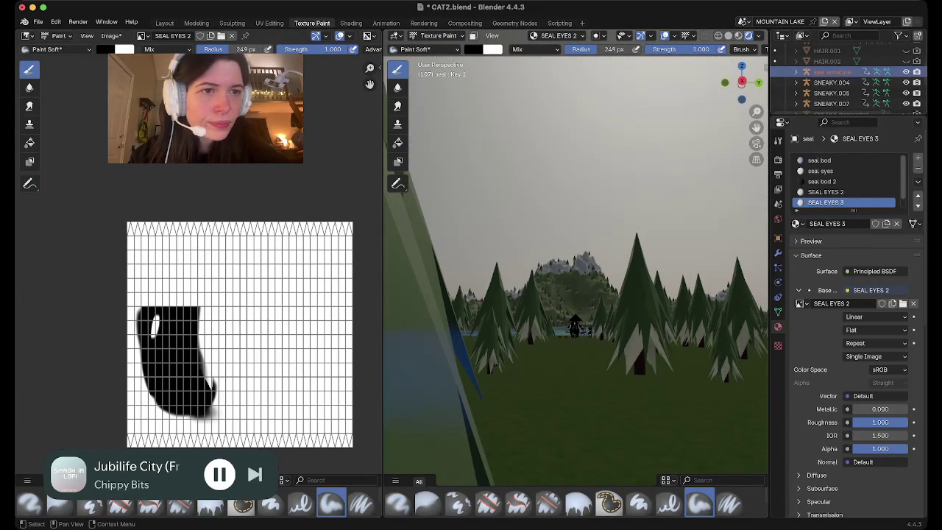
{"action": "left_click", "coordinate": [492, 36]}
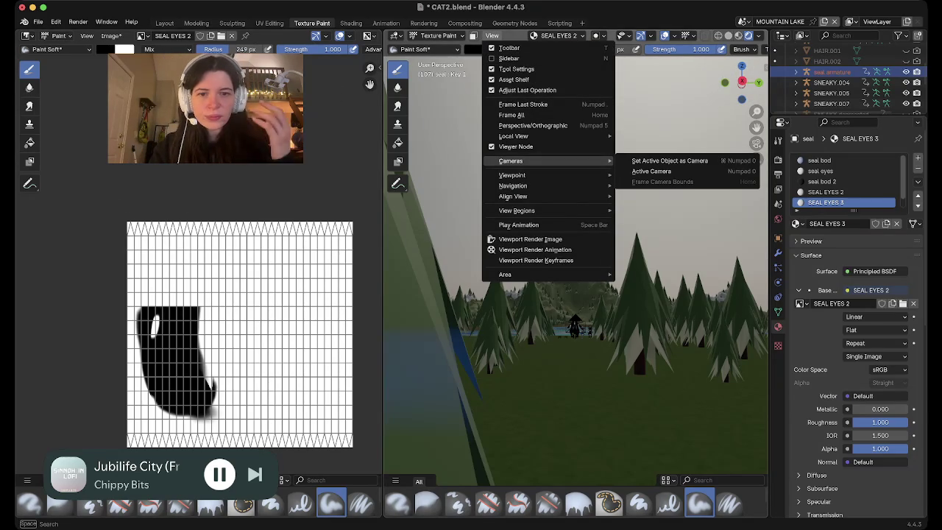
Zoom to the seal's eye, shrink the brush, and paint the SEAL EYES 2 pupil larger.
{"action": "scroll", "coordinate": [563, 257], "scroll_direction": "down", "scroll_amount": 5}
{"action": "scroll", "coordinate": [564, 257], "scroll_direction": "down", "scroll_amount": 5}
{"action": "scroll", "coordinate": [540, 242], "scroll_direction": "down", "scroll_amount": 5}
{"action": "scroll", "coordinate": [551, 240], "scroll_direction": "down", "scroll_amount": 5}
{"action": "scroll", "coordinate": [551, 240], "scroll_direction": "up", "scroll_amount": 5}
{"action": "scroll", "coordinate": [551, 240], "scroll_direction": "up", "scroll_amount": 5}
{"action": "scroll", "coordinate": [551, 240], "scroll_direction": "up", "scroll_amount": 5}
{"action": "scroll", "coordinate": [552, 240], "scroll_direction": "up", "scroll_amount": 5}
{"action": "scroll", "coordinate": [553, 240], "scroll_direction": "down", "scroll_amount": 5}
{"action": "scroll", "coordinate": [553, 240], "scroll_direction": "down", "scroll_amount": 5}
{"action": "scroll", "coordinate": [552, 240], "scroll_direction": "down", "scroll_amount": 5}
{"action": "scroll", "coordinate": [552, 240], "scroll_direction": "down", "scroll_amount": 5}
{"action": "scroll", "coordinate": [552, 239], "scroll_direction": "down", "scroll_amount": 5}
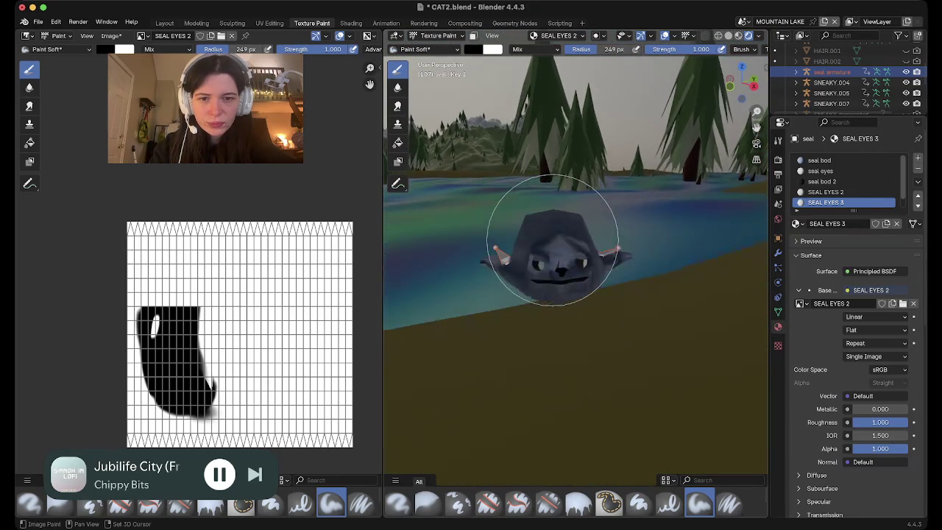
{"action": "scroll", "coordinate": [537, 235], "scroll_direction": "down", "scroll_amount": 5}
{"action": "scroll", "coordinate": [495, 257], "scroll_direction": "down", "scroll_amount": 5}
{"action": "scroll", "coordinate": [487, 236], "scroll_direction": "down", "scroll_amount": 3}
{"action": "scroll", "coordinate": [479, 259], "scroll_direction": "down", "scroll_amount": 5}
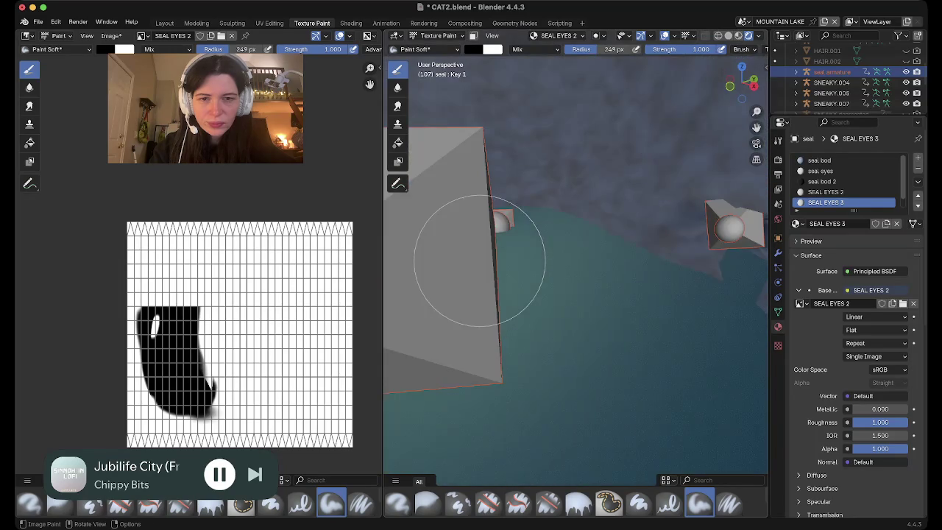
{"action": "scroll", "coordinate": [479, 260], "scroll_direction": "down", "scroll_amount": 5}
{"action": "scroll", "coordinate": [479, 259], "scroll_direction": "down", "scroll_amount": 5}
{"action": "scroll", "coordinate": [479, 260], "scroll_direction": "down", "scroll_amount": 5}
{"action": "scroll", "coordinate": [479, 260], "scroll_direction": "down", "scroll_amount": 5}
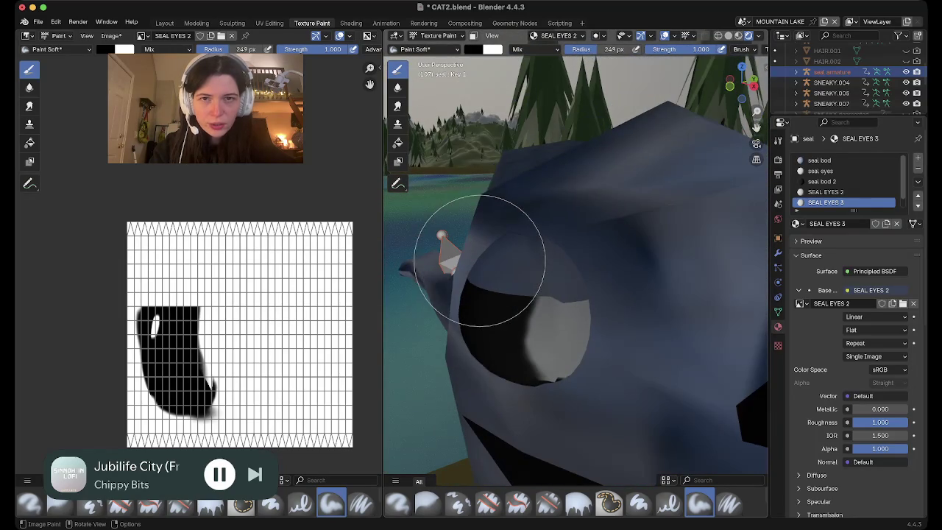
{"action": "left_click_drag", "start_coordinate": [613, 48], "coordinate": [592, 49]}
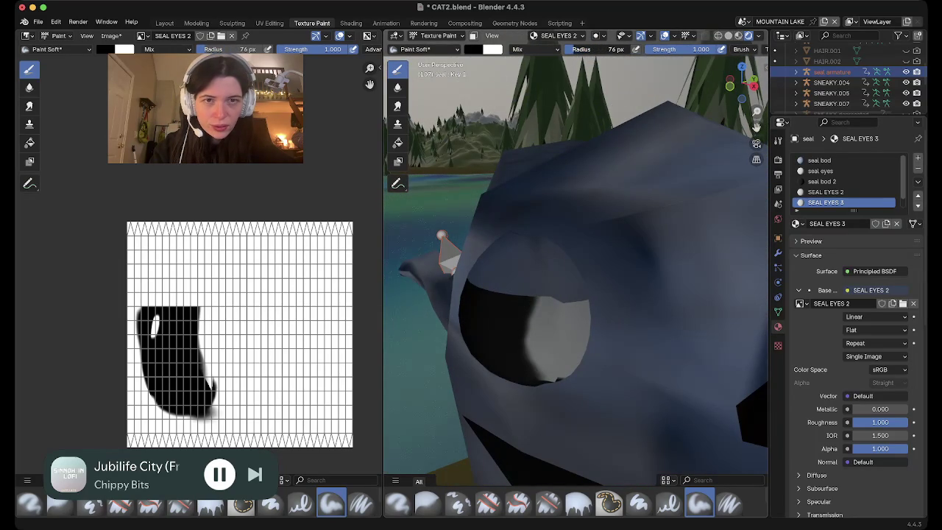
{"action": "mouse_move", "coordinate": [564, 333]}
{"action": "left_mouse_down"}
{"action": "mouse_move", "coordinate": [568, 368]}
{"action": "mouse_move", "coordinate": [545, 388]}
{"action": "mouse_move", "coordinate": [535, 302]}
{"action": "left_mouse_up"}
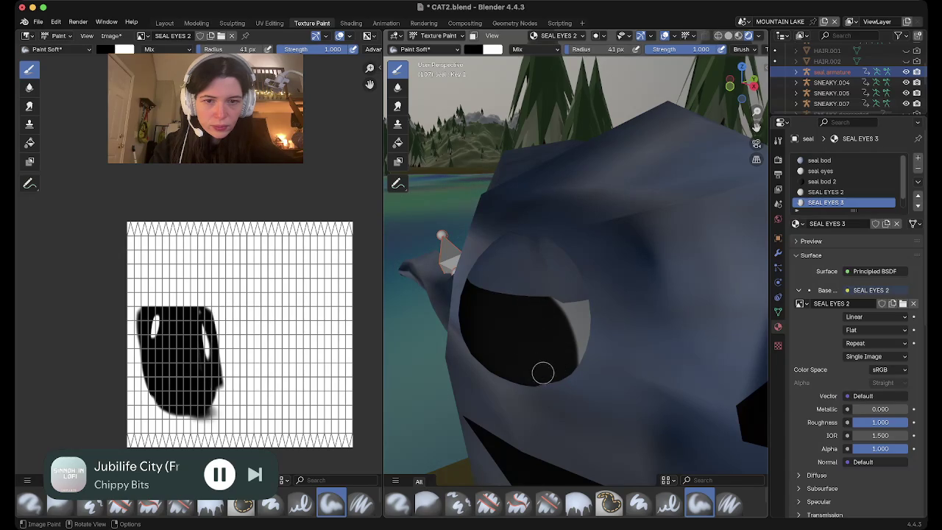
Zoom in and out to inspect the seal's painted eyes.
{"action": "scroll", "coordinate": [512, 304], "scroll_direction": "down", "scroll_amount": 8}
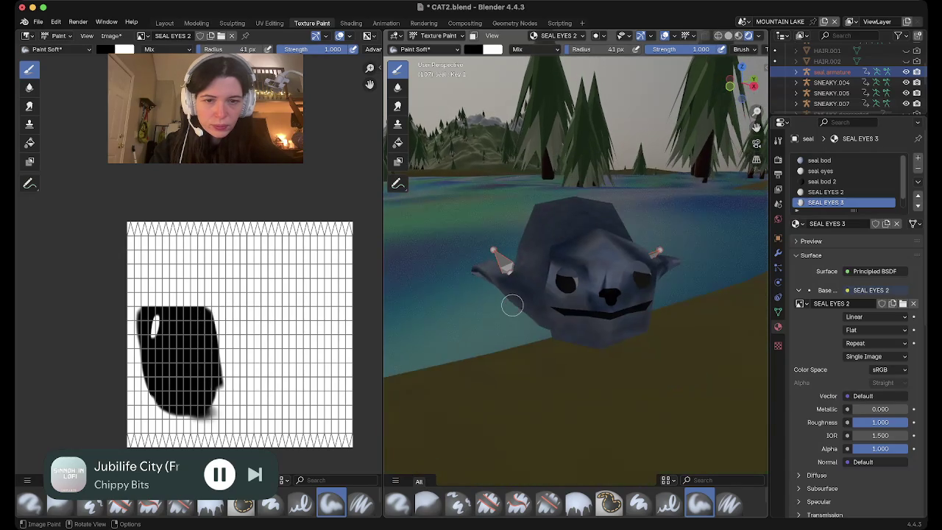
{"action": "scroll", "coordinate": [512, 304], "scroll_direction": "up", "scroll_amount": 2}
{"action": "scroll", "coordinate": [512, 303], "scroll_direction": "up", "scroll_amount": 6}
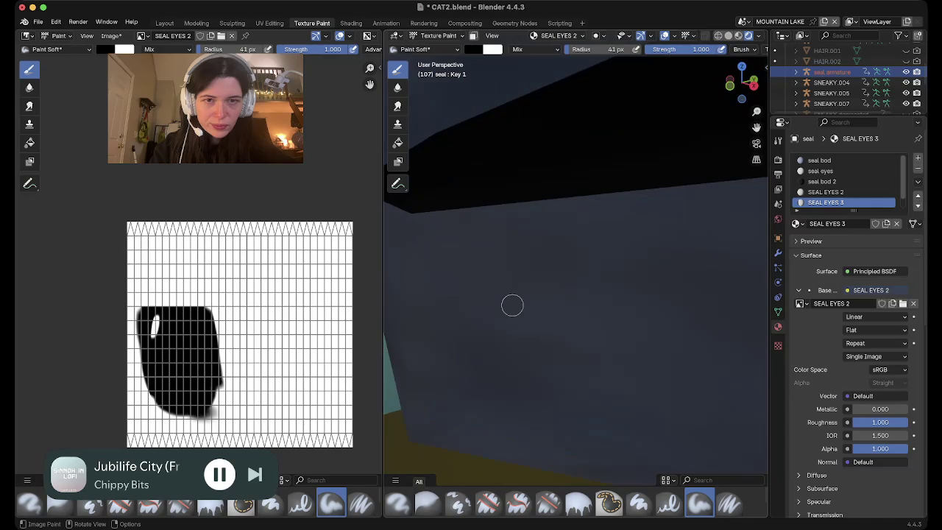
{"action": "scroll", "coordinate": [512, 304], "scroll_direction": "up", "scroll_amount": 5, "text": "shift"}
{"action": "scroll", "coordinate": [512, 304], "scroll_direction": "down", "scroll_amount": 5}
{"action": "scroll", "coordinate": [512, 304], "scroll_direction": "down", "scroll_amount": 5}
{"action": "scroll", "coordinate": [512, 303], "scroll_direction": "down", "scroll_amount": 5}
{"action": "scroll", "coordinate": [512, 304], "scroll_direction": "down", "scroll_amount": 4}
{"action": "scroll", "coordinate": [512, 304], "scroll_direction": "down", "scroll_amount": 5}
{"action": "scroll", "coordinate": [512, 304], "scroll_direction": "down", "scroll_amount": 5}
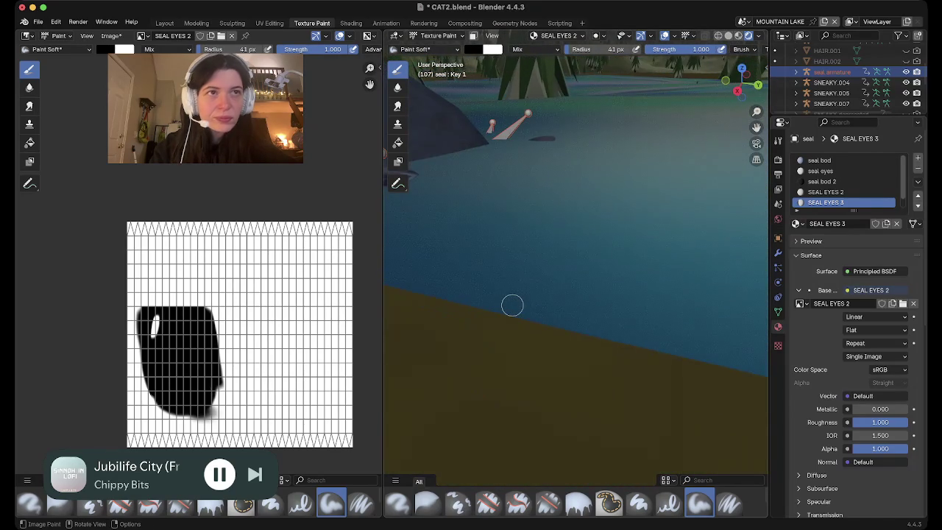
{"action": "scroll", "coordinate": [512, 304], "scroll_direction": "down", "scroll_amount": 5, "text": "shift"}
{"action": "scroll", "coordinate": [512, 304], "scroll_direction": "down", "scroll_amount": 5}
{"action": "scroll", "coordinate": [512, 303], "scroll_direction": "down", "scroll_amount": 5}
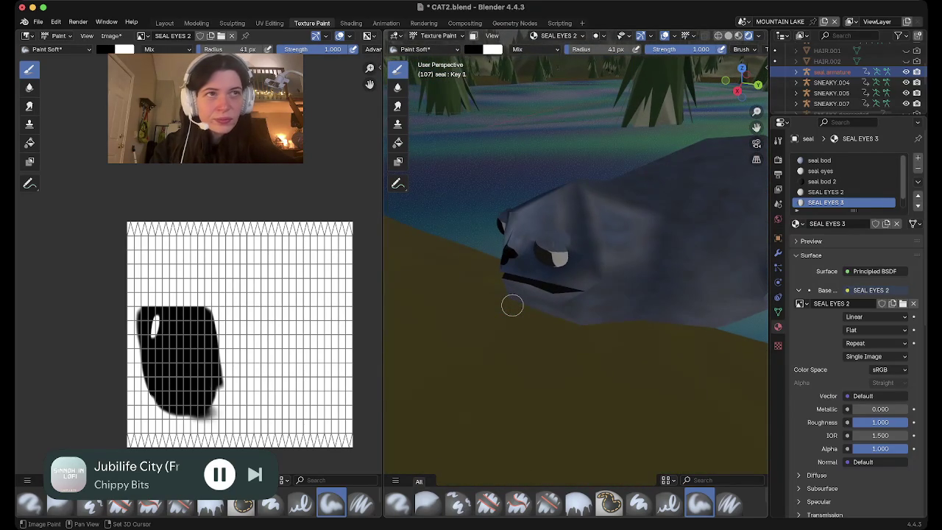
{"action": "scroll", "coordinate": [512, 304], "scroll_direction": "up", "scroll_amount": 3, "text": "shift"}
{"action": "scroll", "coordinate": [512, 304], "scroll_direction": "down", "scroll_amount": 2}
{"action": "scroll", "coordinate": [512, 304], "scroll_direction": "down", "scroll_amount": 5}
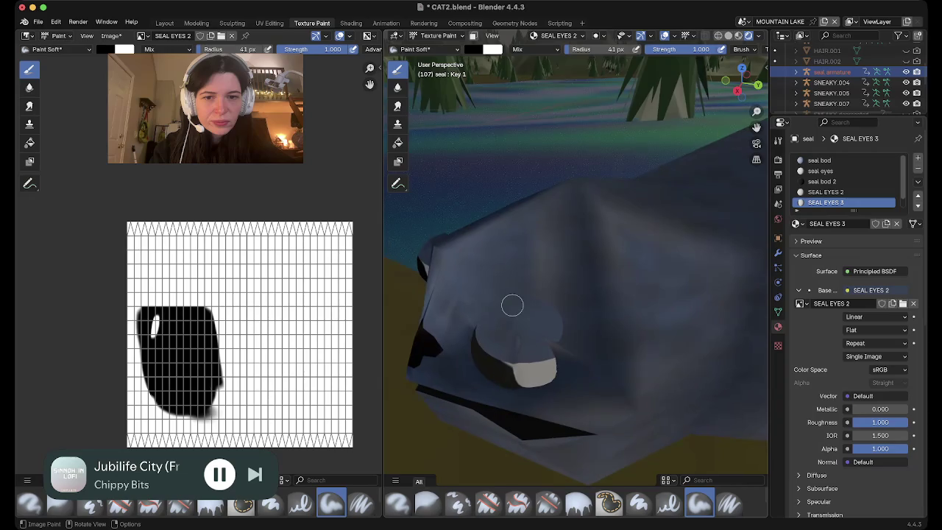
{"action": "scroll", "coordinate": [512, 304], "scroll_direction": "down", "scroll_amount": 5}
{"action": "scroll", "coordinate": [512, 304], "scroll_direction": "down", "scroll_amount": 3}
{"action": "scroll", "coordinate": [512, 304], "scroll_direction": "down", "scroll_amount": 5}
{"action": "scroll", "coordinate": [511, 305], "scroll_direction": "down", "scroll_amount": 3}
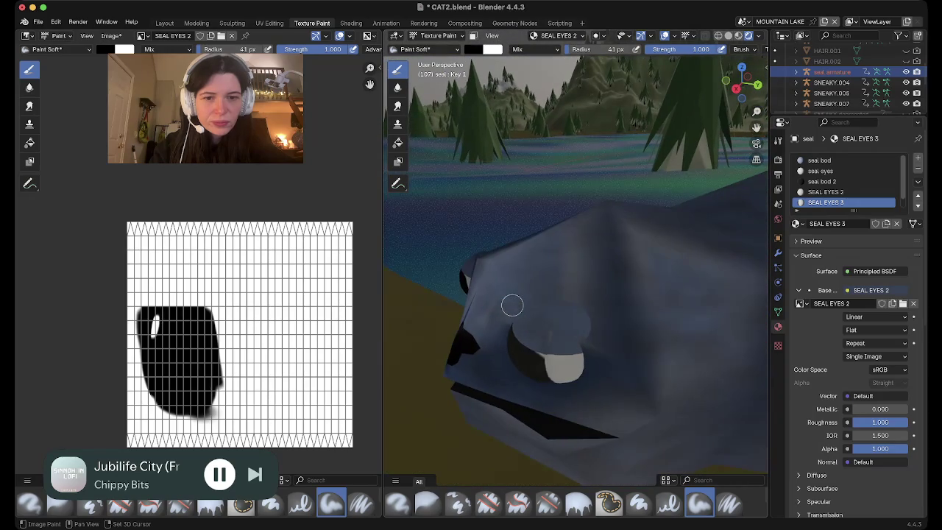
{"action": "scroll", "coordinate": [531, 319], "scroll_direction": "down", "scroll_amount": 3}
{"action": "scroll", "coordinate": [532, 319], "scroll_direction": "down", "scroll_amount": 5}
{"action": "scroll", "coordinate": [532, 319], "scroll_direction": "down", "scroll_amount": 5}
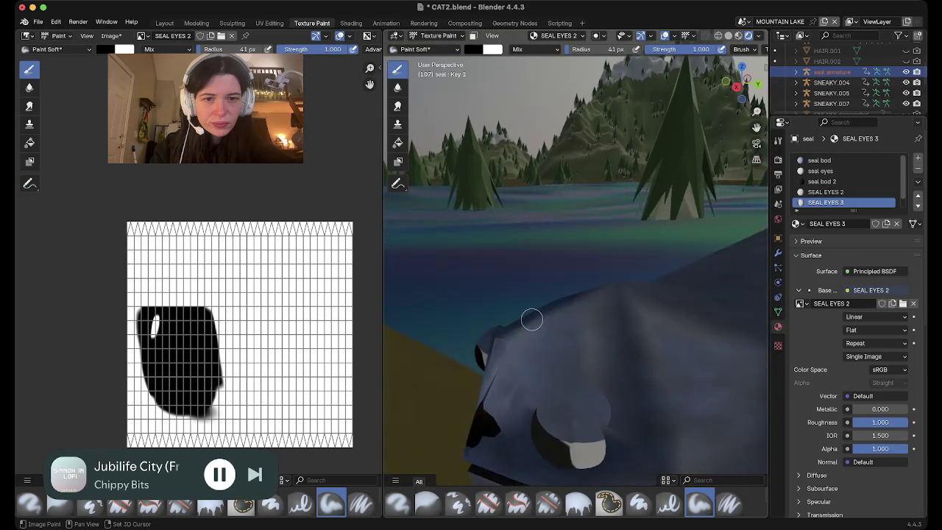
{"action": "scroll", "coordinate": [531, 319], "scroll_direction": "down", "scroll_amount": 2}
{"action": "scroll", "coordinate": [532, 319], "scroll_direction": "down", "scroll_amount": 5}
{"action": "scroll", "coordinate": [532, 319], "scroll_direction": "down", "scroll_amount": 3}
{"action": "scroll", "coordinate": [532, 319], "scroll_direction": "down", "scroll_amount": 2}
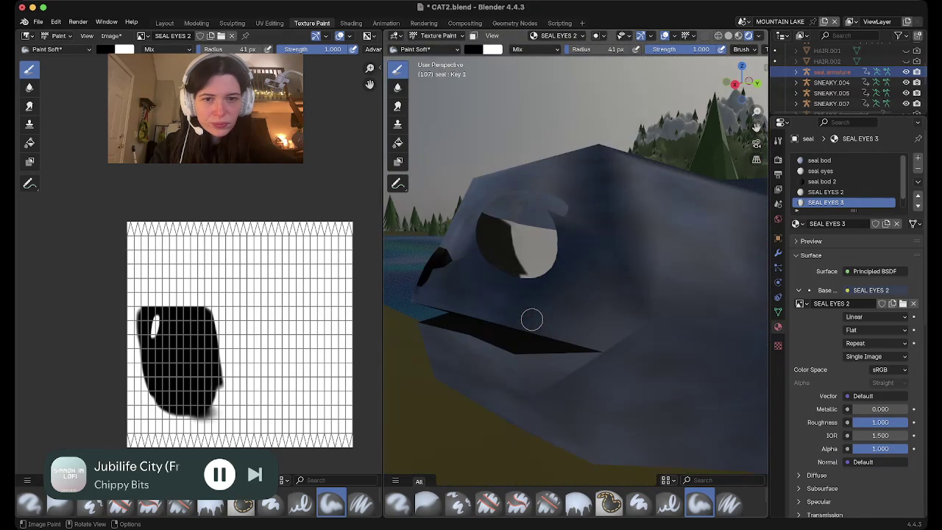
{"action": "scroll", "coordinate": [514, 287], "scroll_direction": "down", "scroll_amount": 4}
{"action": "scroll", "coordinate": [514, 287], "scroll_direction": "down", "scroll_amount": 5}
{"action": "scroll", "coordinate": [514, 287], "scroll_direction": "down", "scroll_amount": 3}
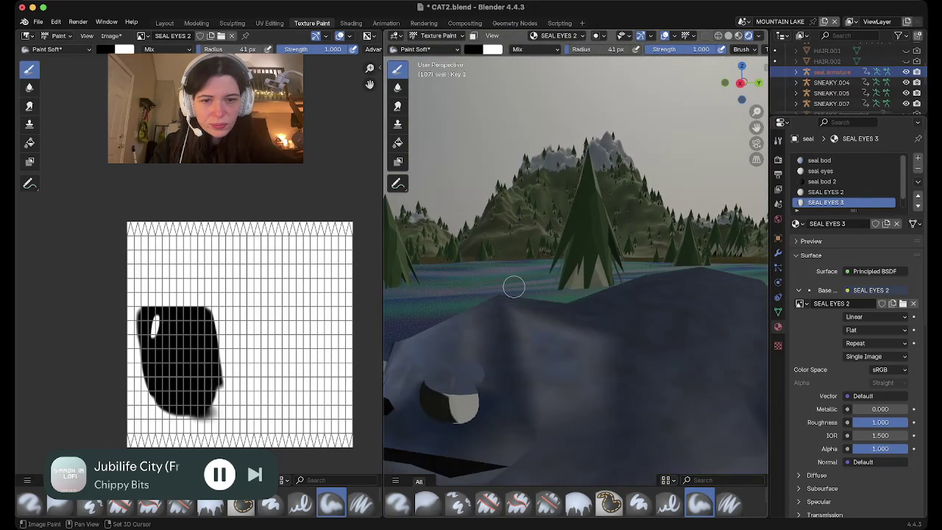
{"action": "scroll", "coordinate": [514, 287], "scroll_direction": "down", "scroll_amount": 3}
{"action": "scroll", "coordinate": [513, 287], "scroll_direction": "down", "scroll_amount": 3}
{"action": "scroll", "coordinate": [514, 287], "scroll_direction": "down", "scroll_amount": 3}
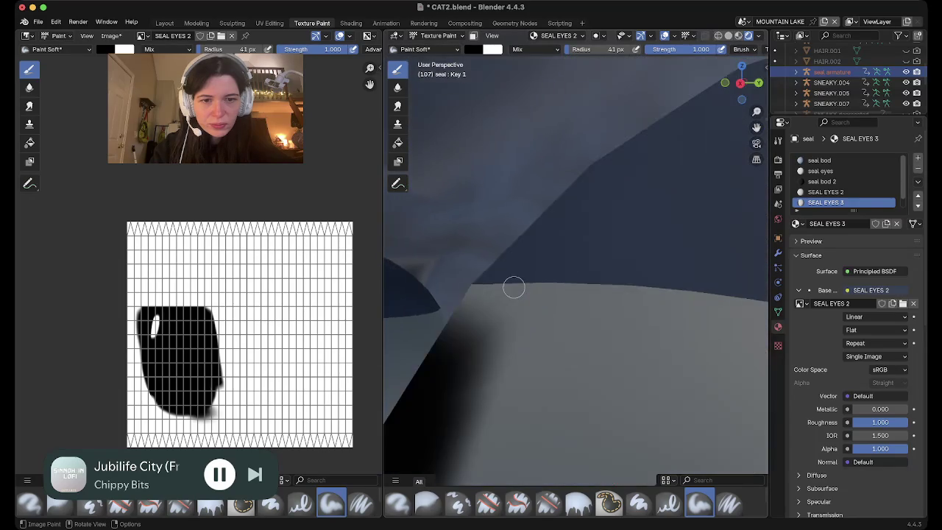
{"action": "scroll", "coordinate": [514, 287], "scroll_direction": "down", "scroll_amount": 3}
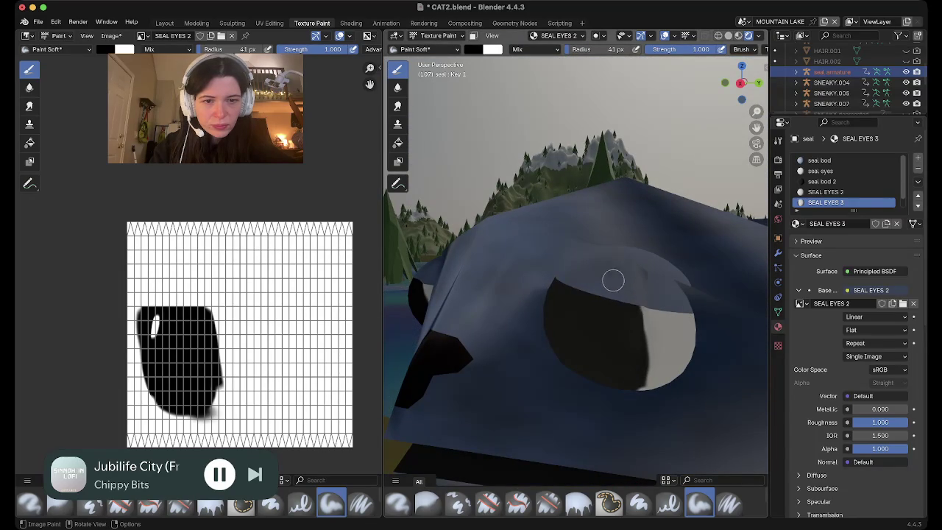
Zoom back out and return to the Layout workspace with the seal and World.001 nodes.
{"action": "scroll", "coordinate": [619, 392], "scroll_direction": "down", "scroll_amount": 3}
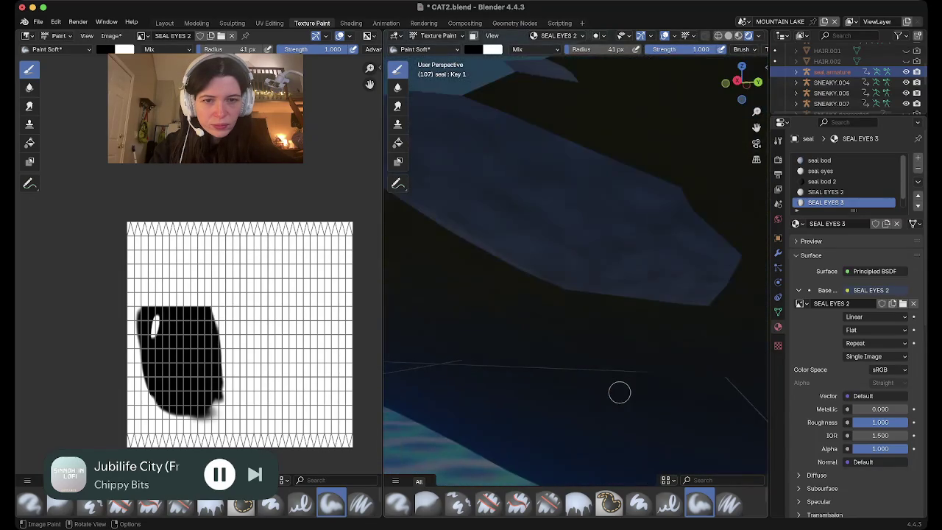
{"action": "scroll", "coordinate": [619, 392], "scroll_direction": "down", "scroll_amount": 3}
{"action": "scroll", "coordinate": [619, 393], "scroll_direction": "down", "scroll_amount": 3}
{"action": "scroll", "coordinate": [619, 392], "scroll_direction": "down", "scroll_amount": 2}
{"action": "scroll", "coordinate": [619, 392], "scroll_direction": "down", "scroll_amount": 3}
{"action": "scroll", "coordinate": [619, 393], "scroll_direction": "down", "scroll_amount": 3}
{"action": "scroll", "coordinate": [618, 395], "scroll_direction": "down", "scroll_amount": 3}
{"action": "scroll", "coordinate": [618, 395], "scroll_direction": "down", "scroll_amount": 3}
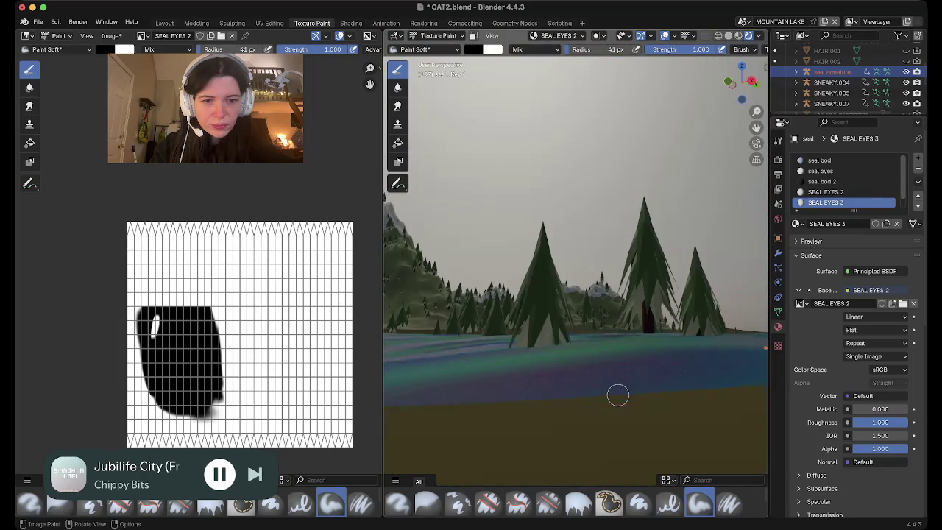
{"action": "scroll", "coordinate": [618, 395], "scroll_direction": "down", "scroll_amount": 3}
{"action": "scroll", "coordinate": [618, 395], "scroll_direction": "down", "scroll_amount": 3}
{"action": "scroll", "coordinate": [618, 395], "scroll_direction": "down", "scroll_amount": 2}
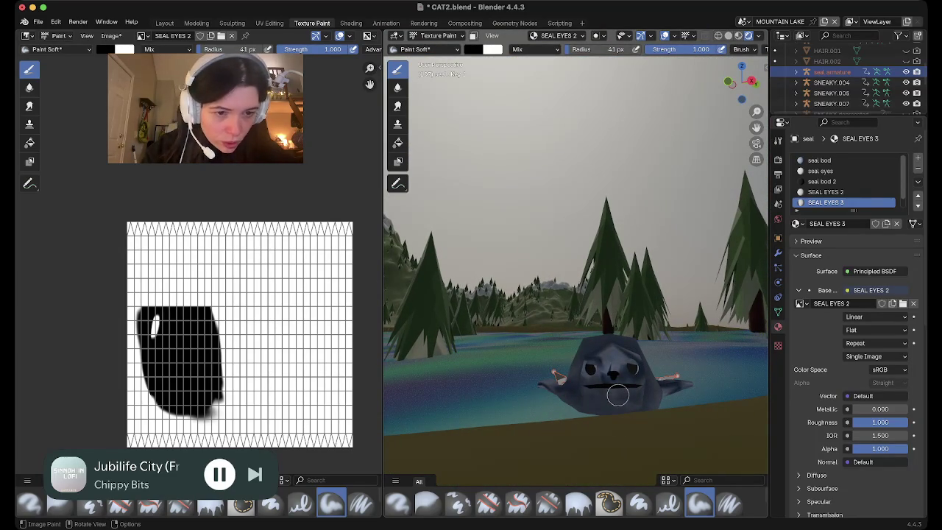
{"action": "left_click", "coordinate": [164, 23]}
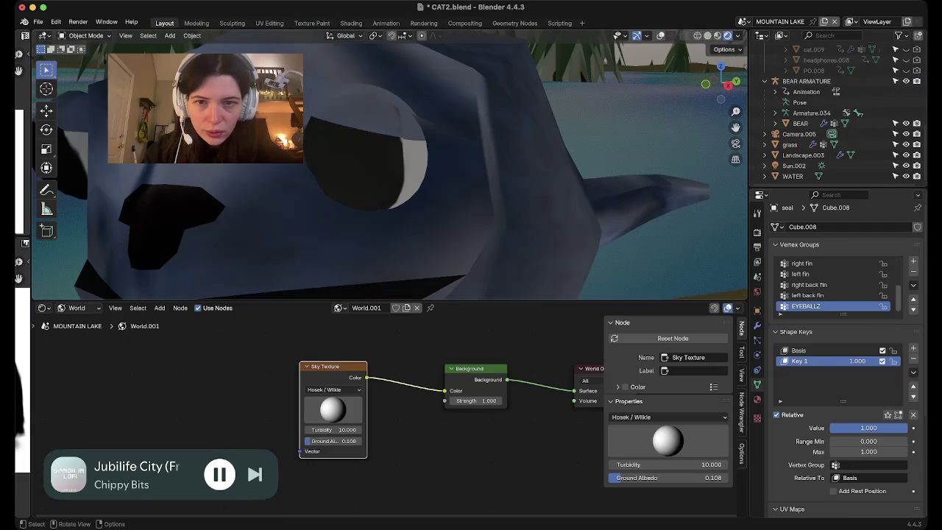
Drop Key 1 to 0, add Key 2, and edit the seal mesh with overlays shown.
{"action": "scroll", "coordinate": [390, 170], "scroll_direction": "down", "scroll_amount": 5}
{"action": "scroll", "coordinate": [390, 169], "scroll_direction": "down", "scroll_amount": 3}
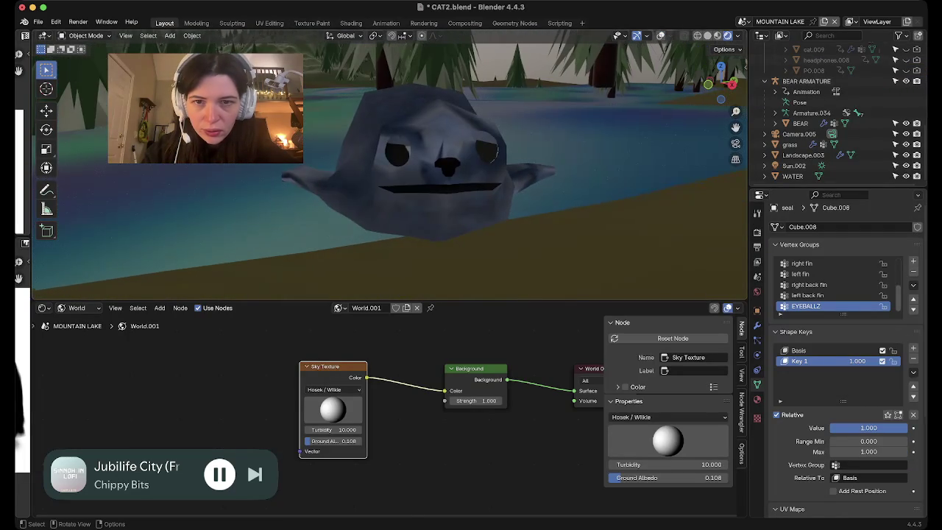
{"action": "left_click_drag", "start_coordinate": [868, 427], "coordinate": [835, 428]}
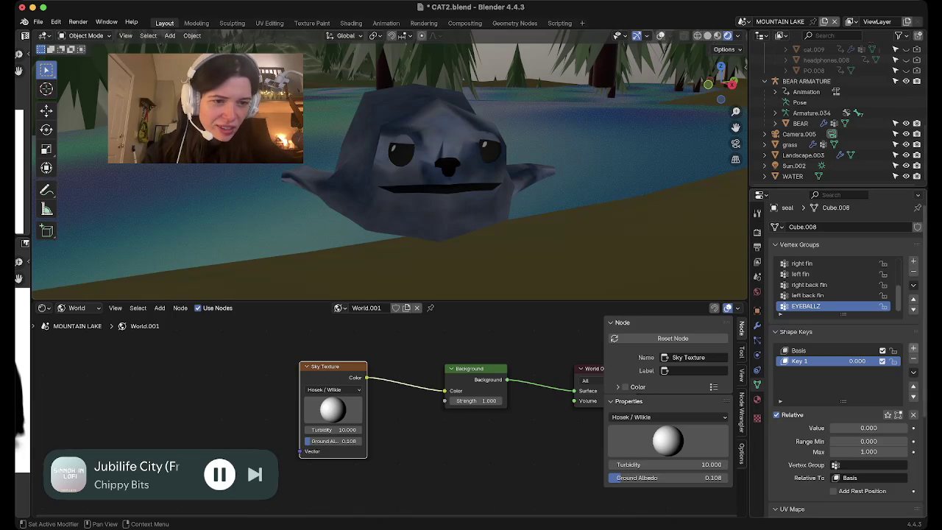
{"action": "left_click", "coordinate": [913, 348]}
{"action": "key", "text": "Tab"}
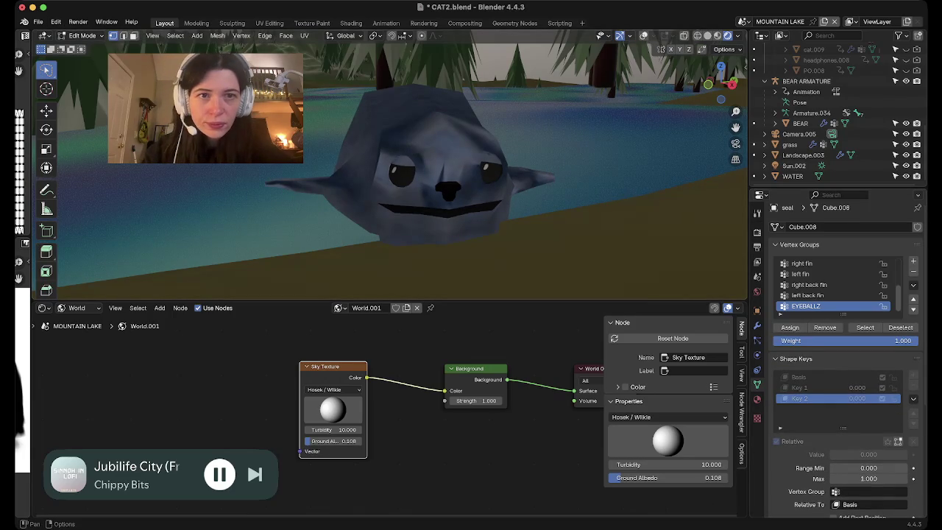
{"action": "key", "text": "shift+alt+z"}
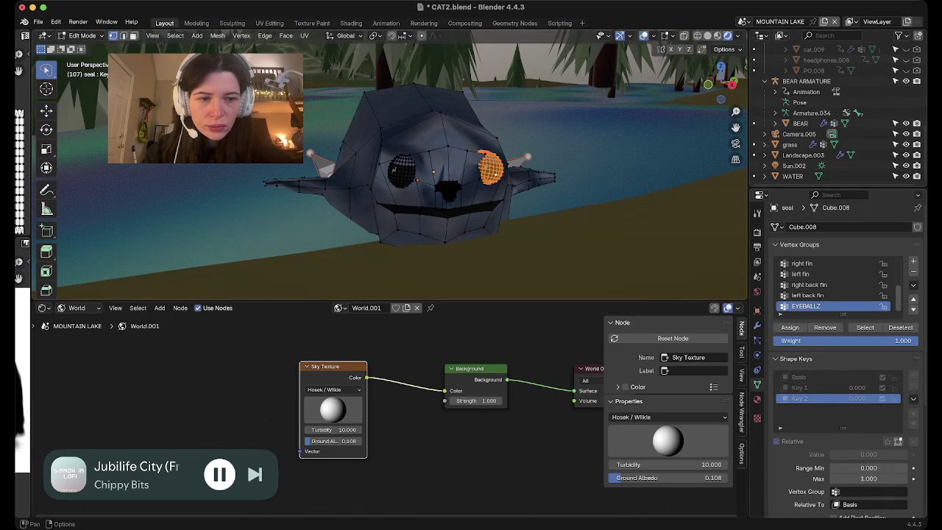
Set the seal's Key 2 shape key to full strength 1.0.
{"action": "key", "text": "Tab"}
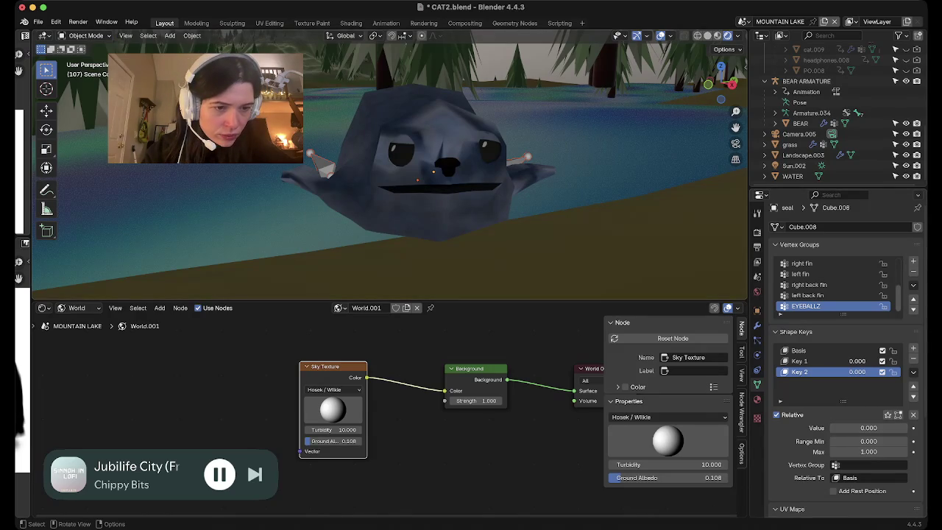
{"action": "left_click_drag", "start_coordinate": [846, 427], "coordinate": [904, 427]}
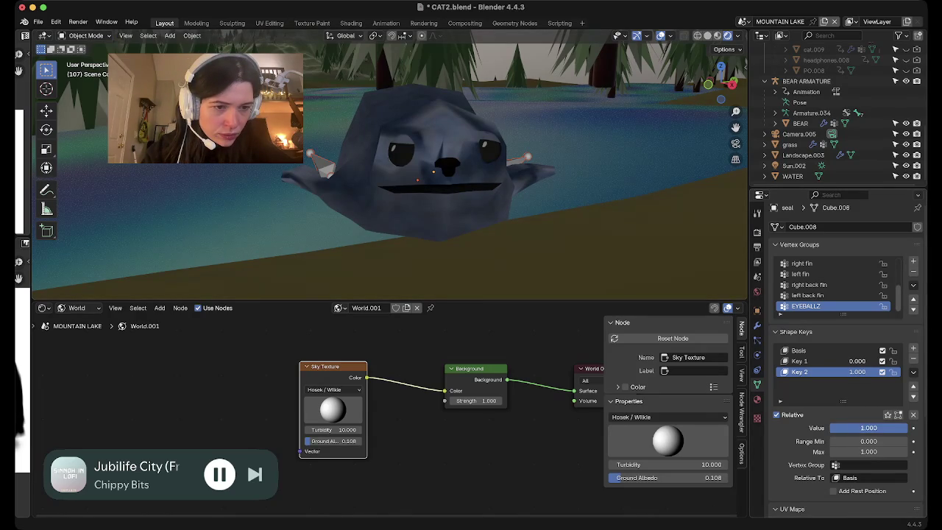
{"action": "key", "text": "Tab"}
{"action": "key", "text": "Tab"}
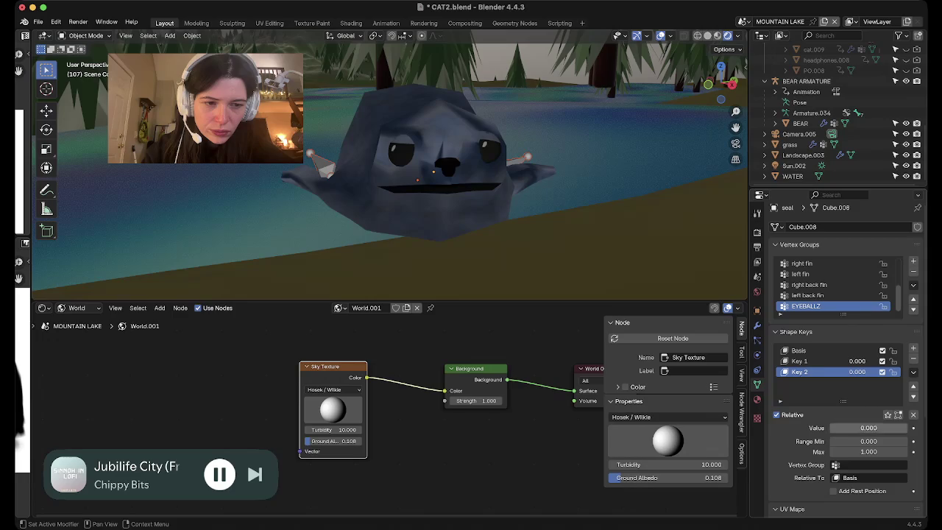
{"action": "key", "text": "Tab"}
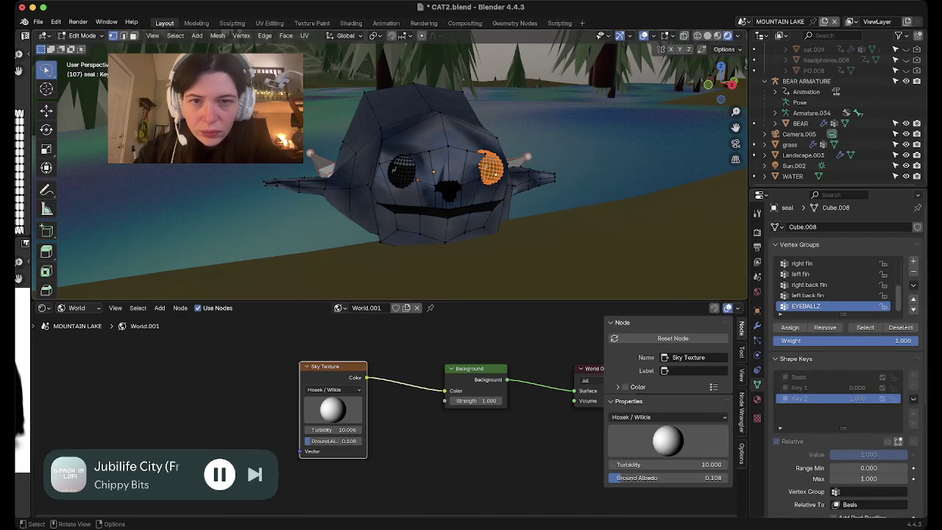
{"action": "middle_click_drag", "start_coordinate": [441, 169], "coordinate": [486, 132]}
Rotate the selected eyeball around the Z axis and hide the overlays.
{"action": "key", "text": "r"}
{"action": "key", "text": "z"}
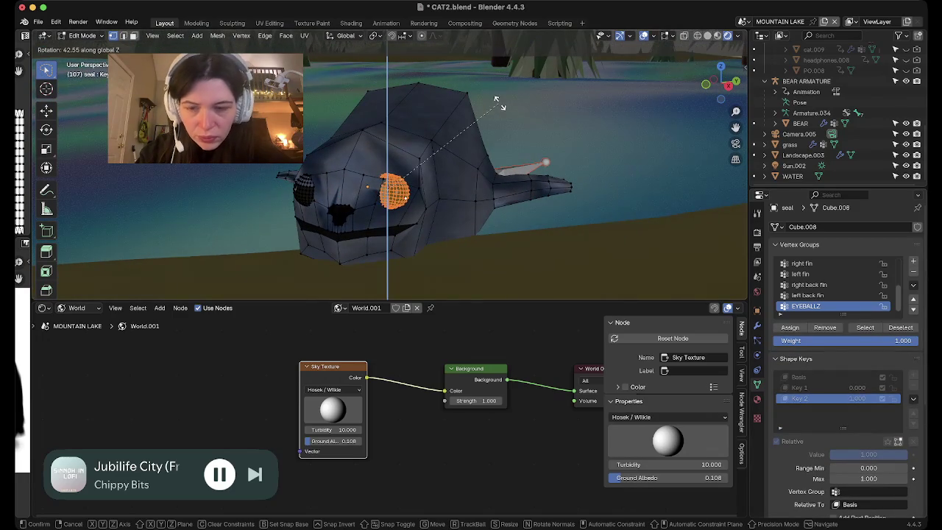
{"action": "left_click", "coordinate": [496, 100]}
{"action": "key", "text": "shift+alt+z"}
{"action": "middle_click_drag", "start_coordinate": [397, 176], "coordinate": [412, 162]}
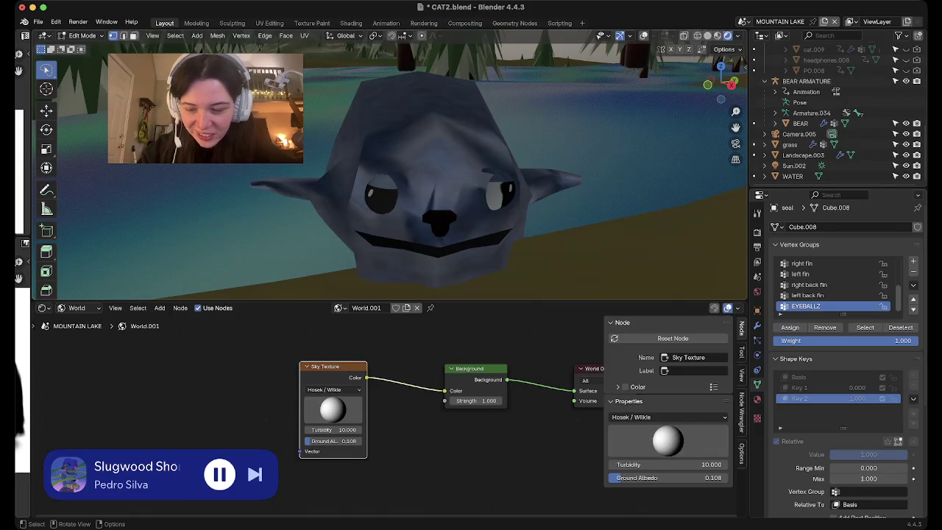
Rotate both whole eyeballs around Z so they glance sideways, then return to Object Mode.
{"action": "key", "text": "ctrl+l"}
{"action": "key", "text": "r"}
{"action": "key", "text": "z"}
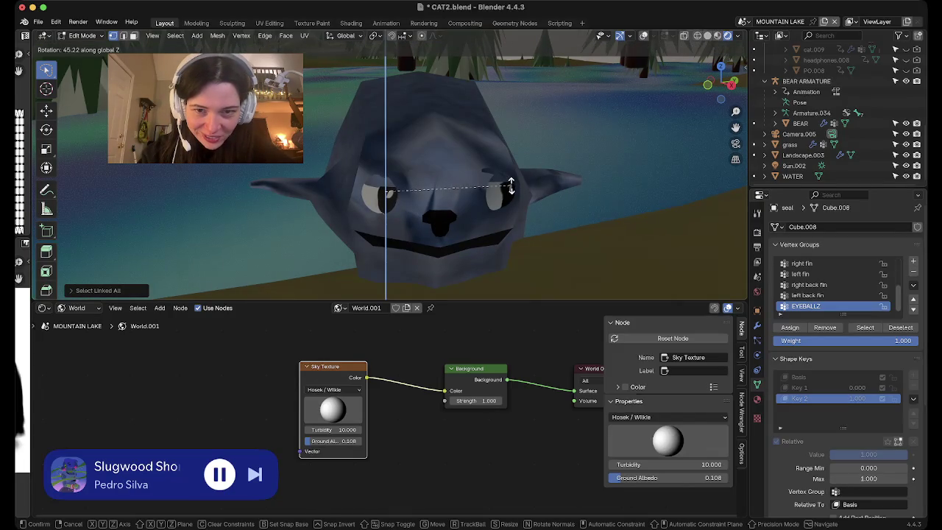
{"action": "left_click", "coordinate": [512, 184]}
{"action": "mouse_move", "coordinate": [398, 166]}
{"action": "middle_mouse_down"}
{"action": "mouse_move", "coordinate": [442, 169]}
{"action": "mouse_move", "coordinate": [426, 147]}
{"action": "middle_mouse_up"}
{"action": "scroll", "coordinate": [398, 165], "scroll_direction": "up", "scroll_amount": 5}
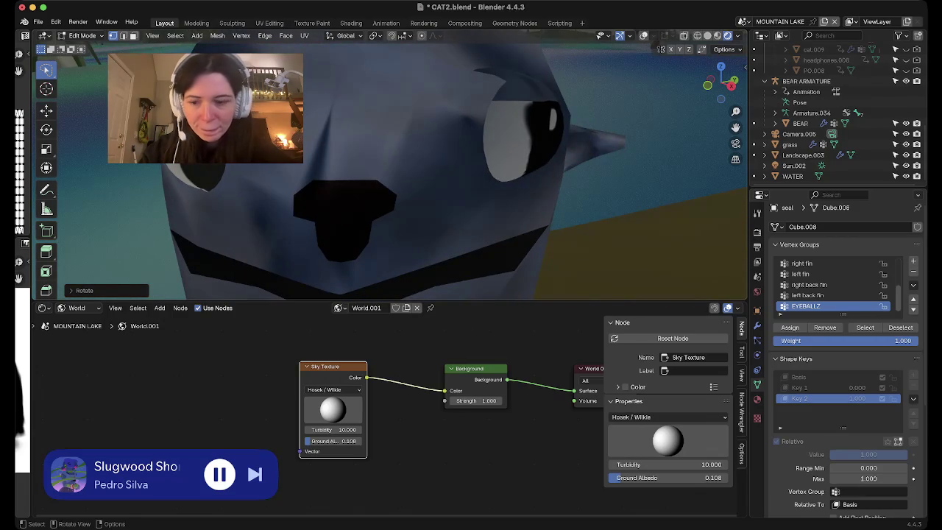
{"action": "key", "text": "Tab"}
{"action": "middle_click_drag", "start_coordinate": [398, 165], "coordinate": [397, 140]}
{"action": "scroll", "coordinate": [389, 166], "scroll_direction": "down", "scroll_amount": 5}
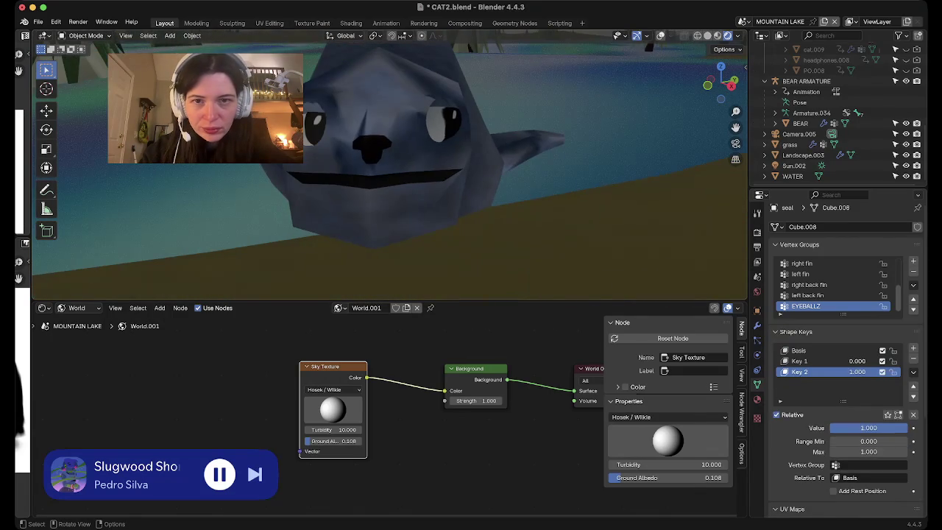
Scrub Key 2 back and forth to preview the sideways glance, leaving it at 0.
{"action": "mouse_move", "coordinate": [897, 428]}
{"action": "left_mouse_down"}
{"action": "mouse_move", "coordinate": [831, 428]}
{"action": "mouse_move", "coordinate": [908, 428]}
{"action": "mouse_move", "coordinate": [830, 428]}
{"action": "left_mouse_up"}
{"action": "middle_click_drag", "start_coordinate": [368, 184], "coordinate": [515, 147]}
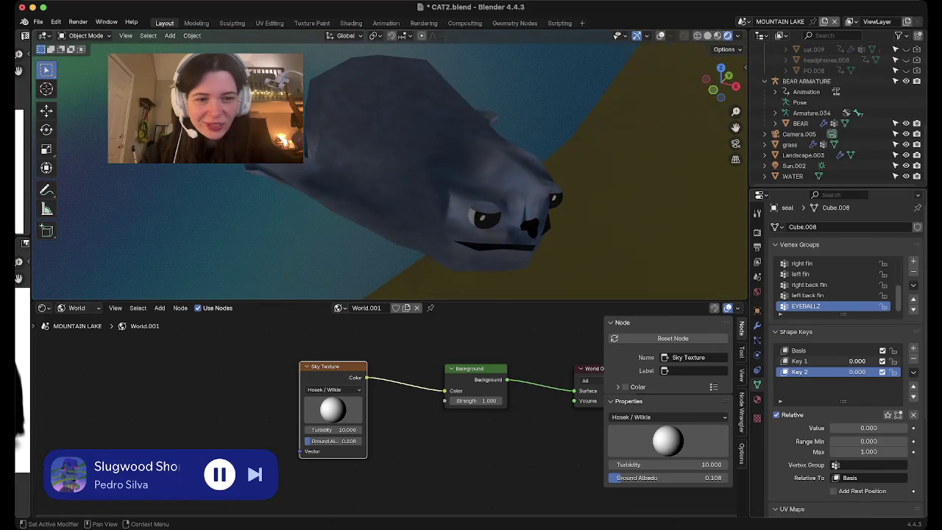
{"action": "mouse_move", "coordinate": [830, 428]}
{"action": "left_mouse_down"}
{"action": "mouse_move", "coordinate": [908, 427]}
{"action": "mouse_move", "coordinate": [830, 428]}
{"action": "left_mouse_up"}
{"action": "mouse_move", "coordinate": [830, 427]}
{"action": "left_mouse_down"}
{"action": "mouse_move", "coordinate": [908, 428]}
{"action": "mouse_move", "coordinate": [830, 428]}
{"action": "left_mouse_up"}
{"action": "mouse_move", "coordinate": [830, 428]}
{"action": "left_mouse_down"}
{"action": "mouse_move", "coordinate": [908, 428]}
{"action": "mouse_move", "coordinate": [830, 428]}
{"action": "left_mouse_up"}
{"action": "mouse_move", "coordinate": [829, 427]}
{"action": "left_mouse_down"}
{"action": "mouse_move", "coordinate": [905, 428]}
{"action": "mouse_move", "coordinate": [830, 427]}
{"action": "left_mouse_up"}
{"action": "middle_click_drag", "start_coordinate": [470, 184], "coordinate": [331, 184]}
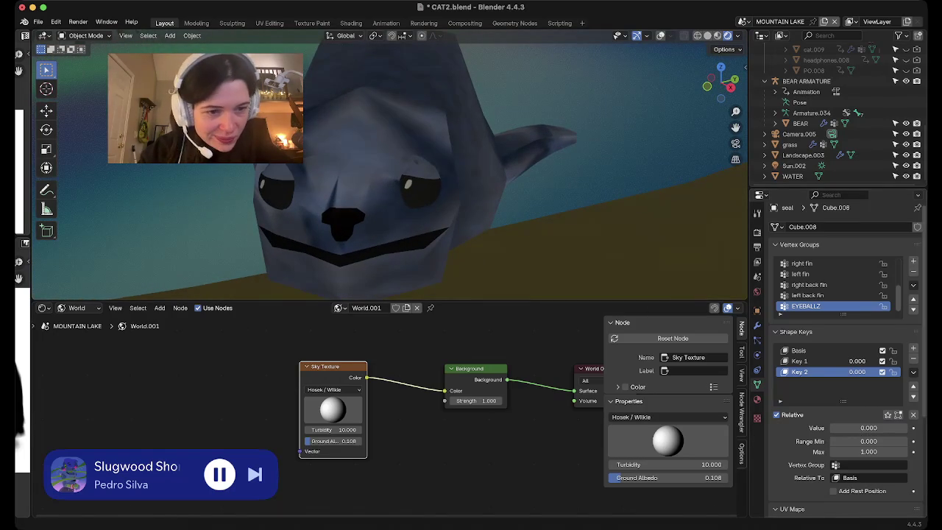
{"action": "mouse_move", "coordinate": [830, 427]}
{"action": "left_mouse_down"}
{"action": "mouse_move", "coordinate": [886, 427]}
{"action": "mouse_move", "coordinate": [827, 427]}
{"action": "left_mouse_up"}
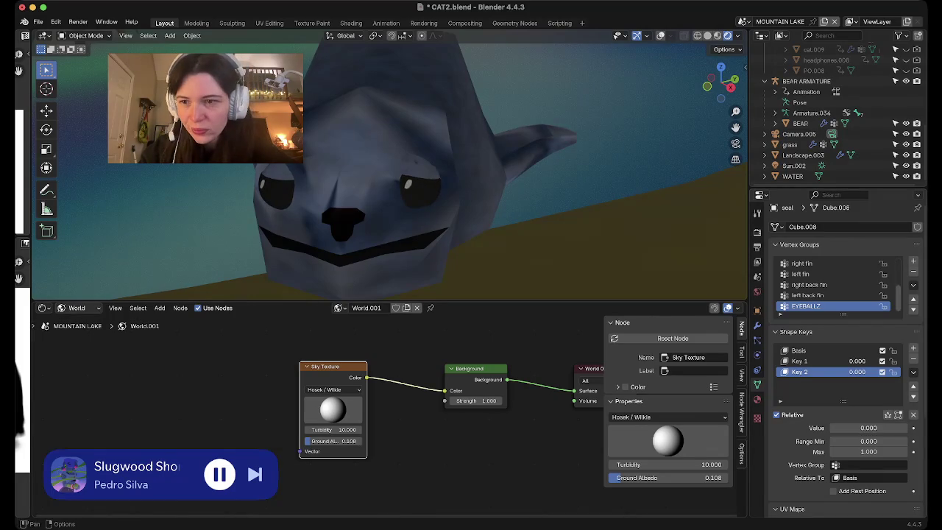
{"action": "left_click", "coordinate": [43, 308]}
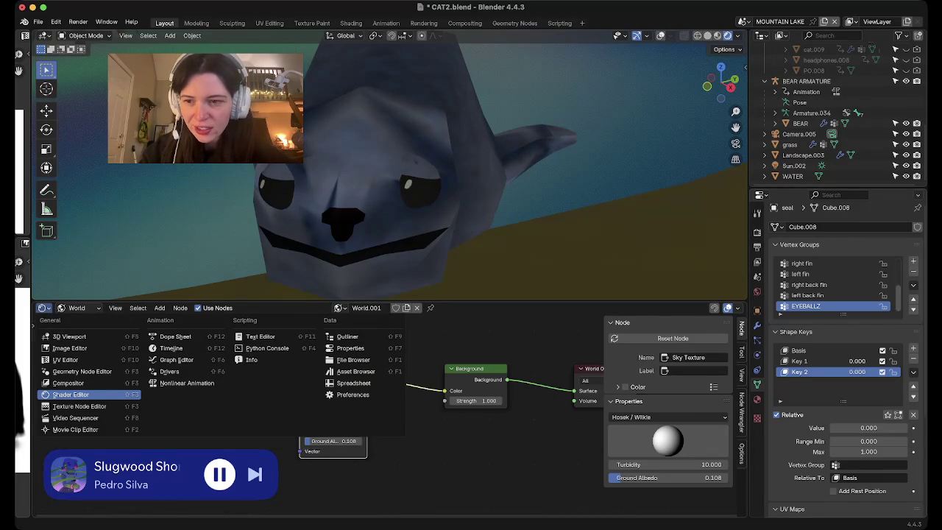
Turn the lower node area into the Action Editor.
{"action": "left_click", "coordinate": [42, 307]}
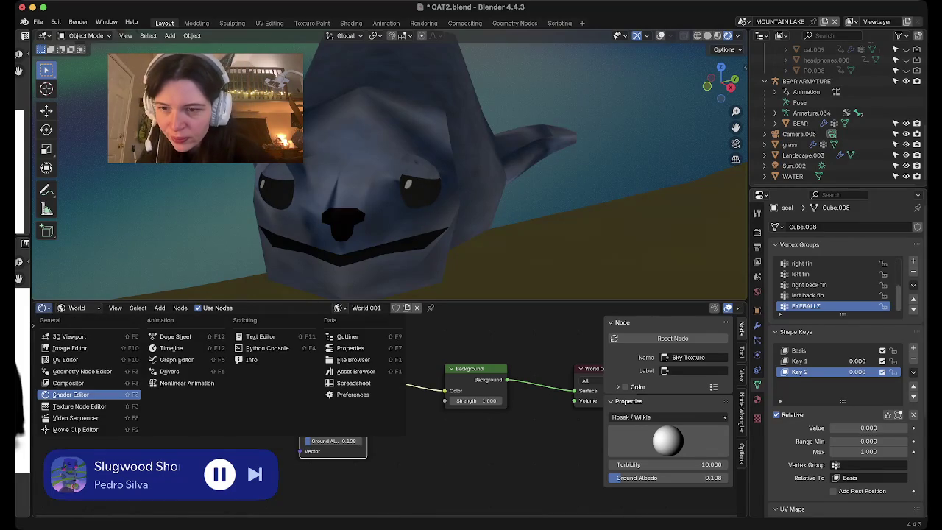
{"action": "left_click", "coordinate": [175, 336]}
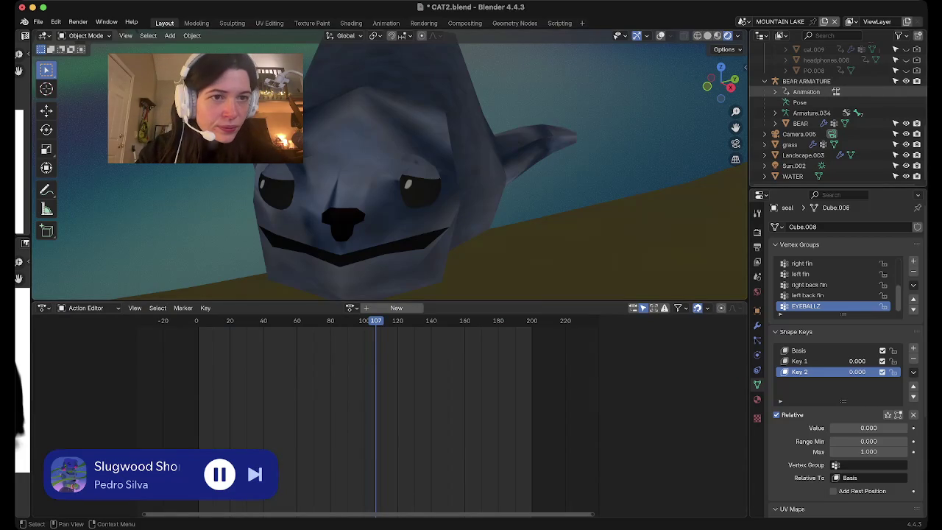
{"action": "scroll", "coordinate": [835, 95], "scroll_direction": "up", "scroll_amount": 3}
Select the seal armature and cycle it through Pose, Edit and back to Object mode.
{"action": "left_click", "coordinate": [810, 132]}
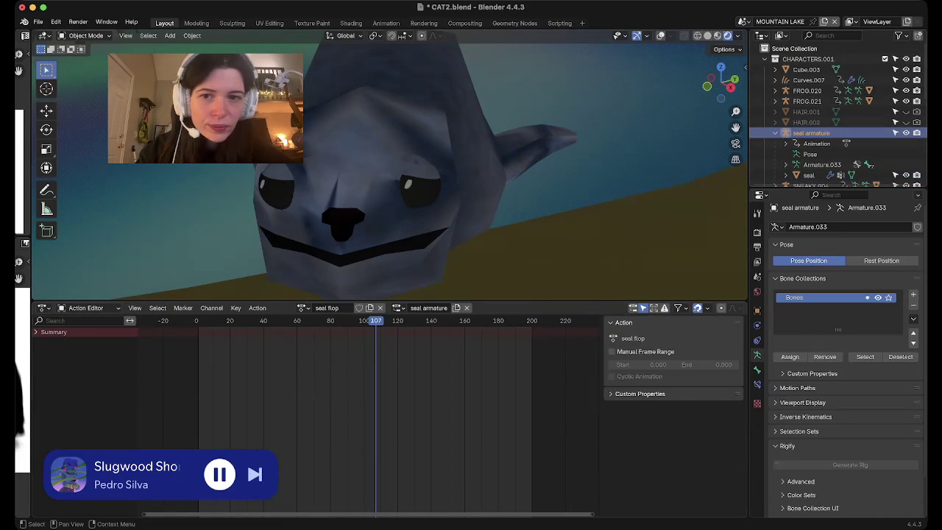
{"action": "left_click", "coordinate": [86, 36]}
{"action": "left_click", "coordinate": [87, 70]}
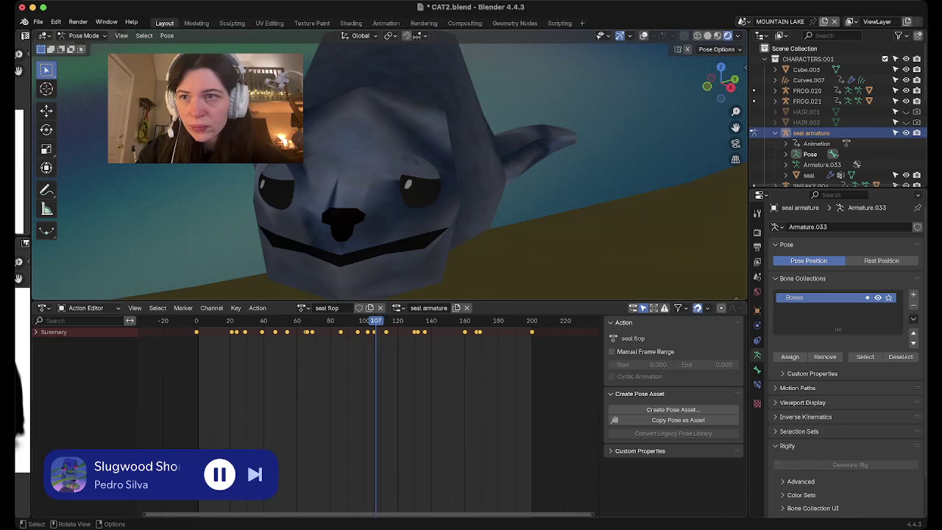
{"action": "left_click", "coordinate": [83, 35]}
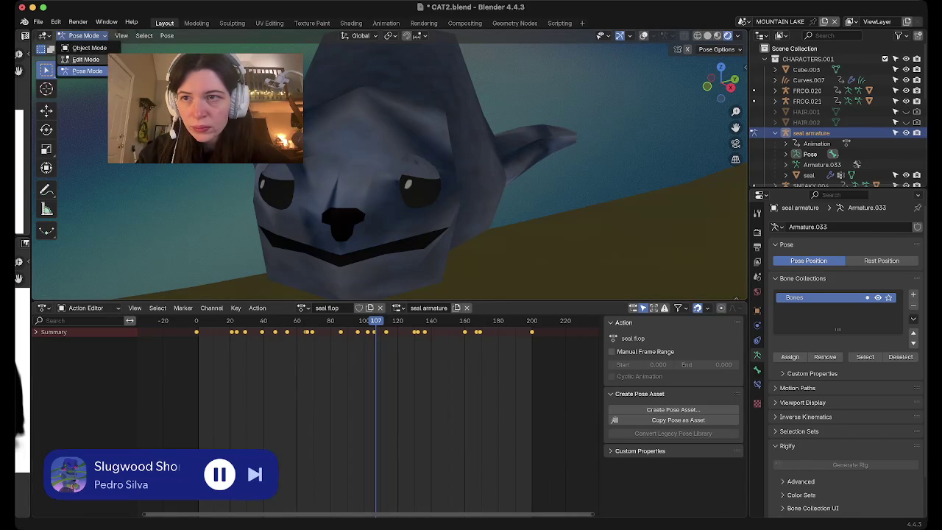
{"action": "left_click", "coordinate": [86, 59]}
{"action": "left_click", "coordinate": [83, 35]}
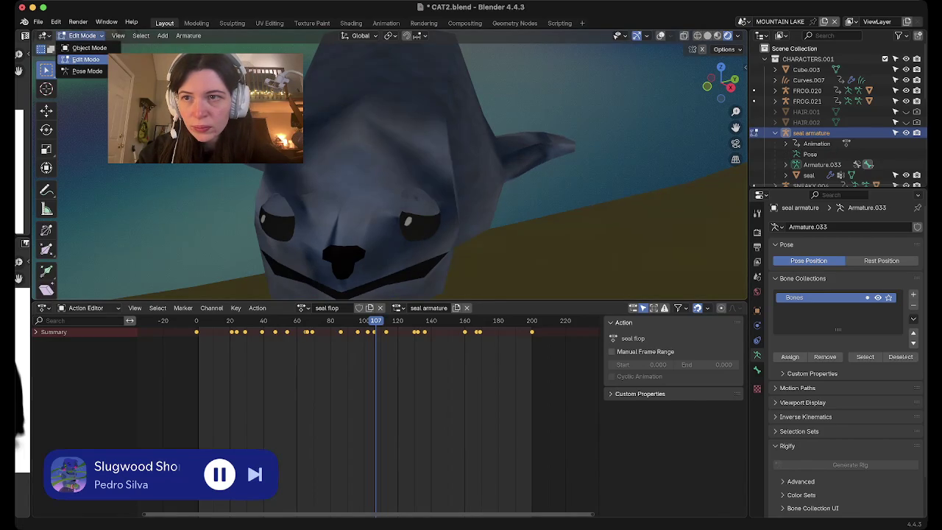
{"action": "left_click", "coordinate": [85, 48]}
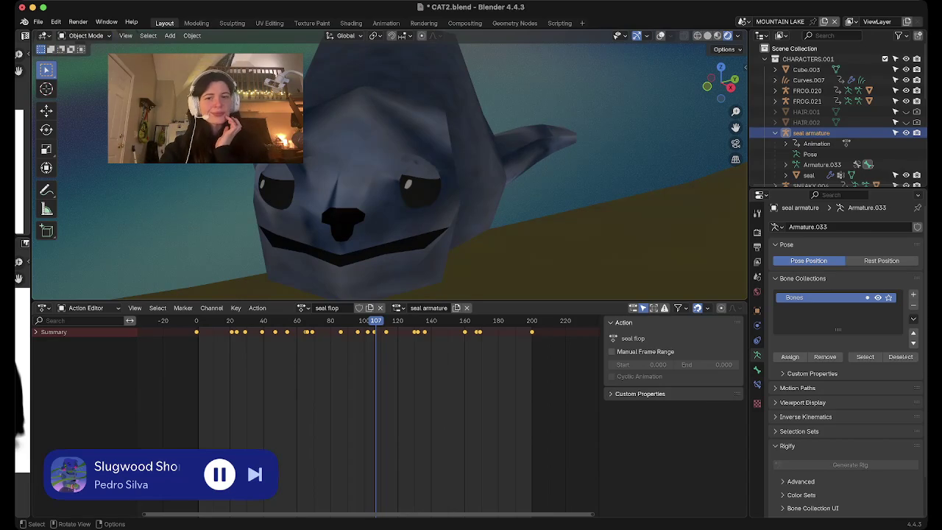
Toggle the rig's rest pose, then select the seal mesh to show its shape keys.
{"action": "key", "text": "Tab"}
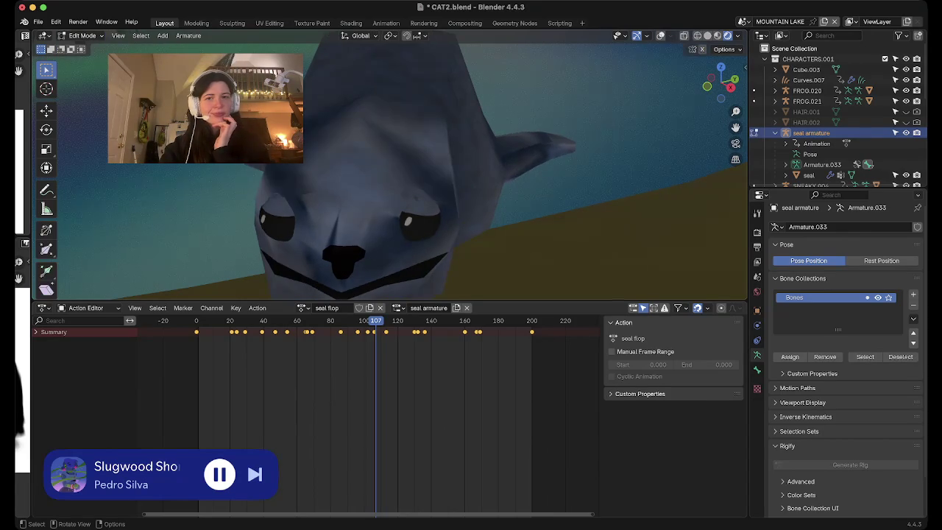
{"action": "key", "text": "Tab"}
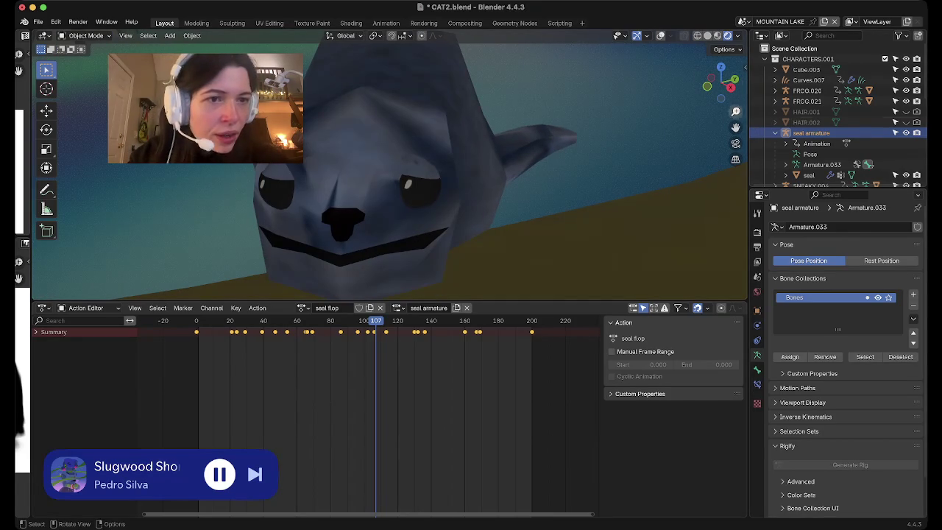
{"action": "left_click", "coordinate": [808, 175]}
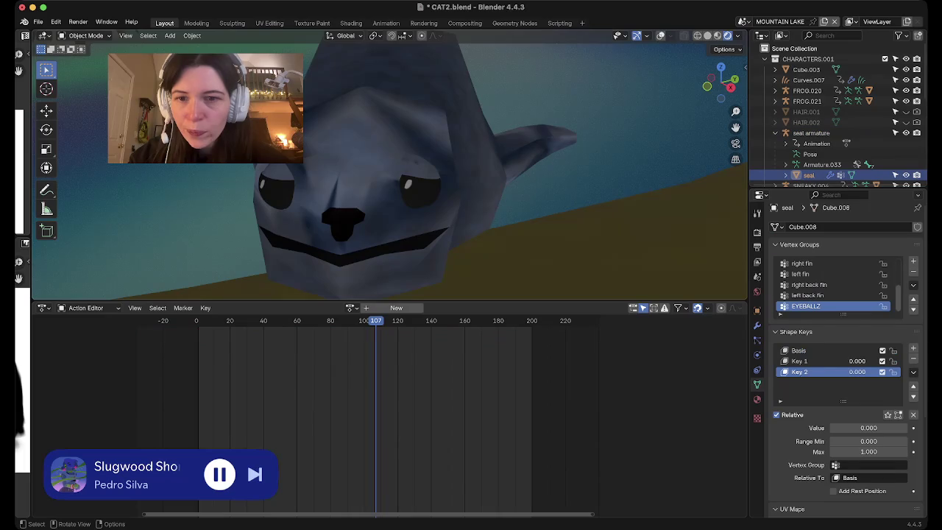
{"action": "left_click", "coordinate": [625, 177]}
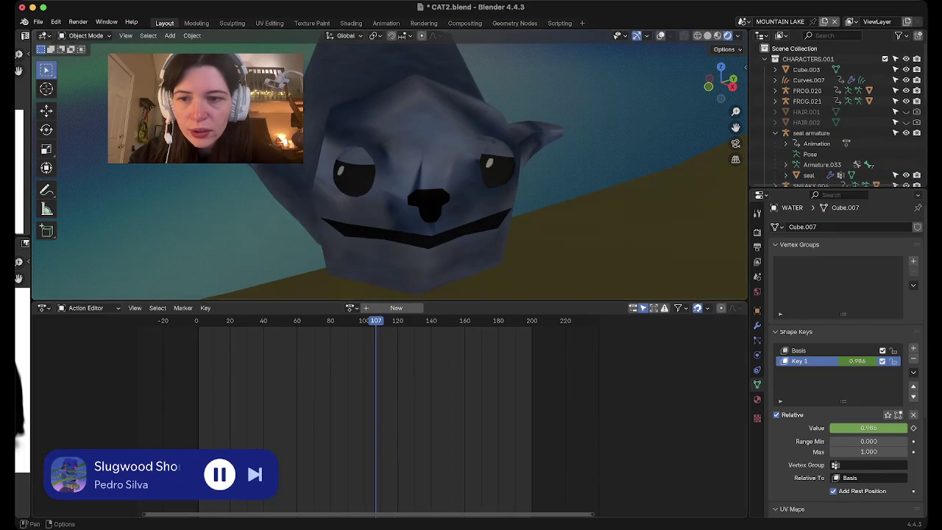
{"action": "left_click_drag", "start_coordinate": [200, 323], "coordinate": [198, 324]}
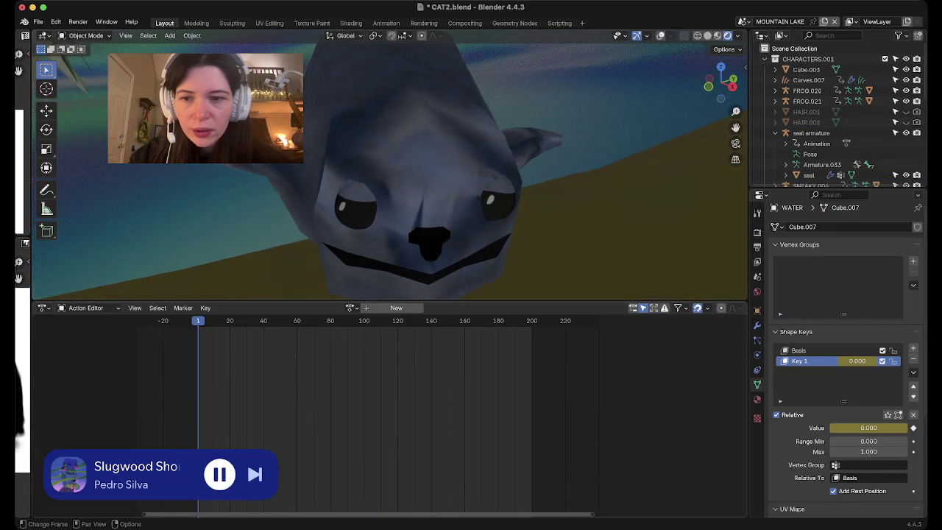
{"action": "left_click_drag", "start_coordinate": [198, 324], "coordinate": [195, 323]}
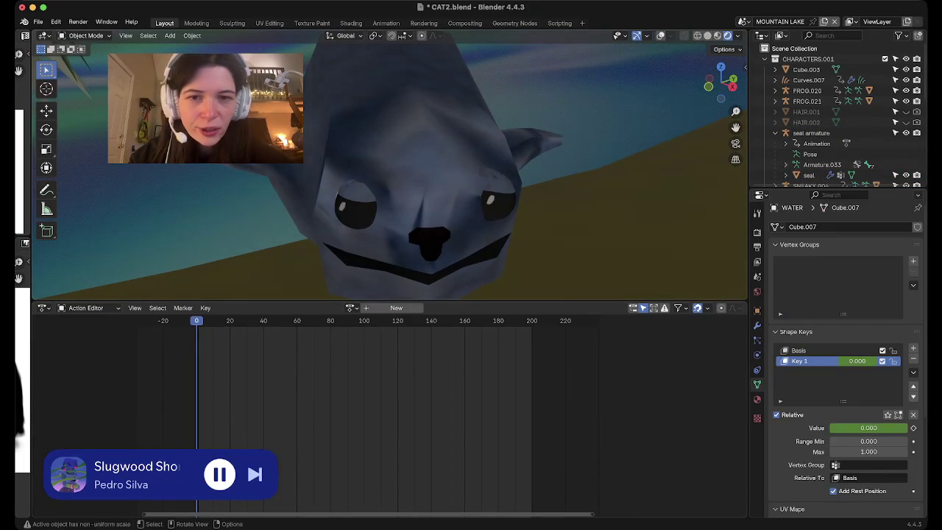
{"action": "middle_click_drag", "start_coordinate": [390, 221], "coordinate": [390, 169], "text": "shift"}
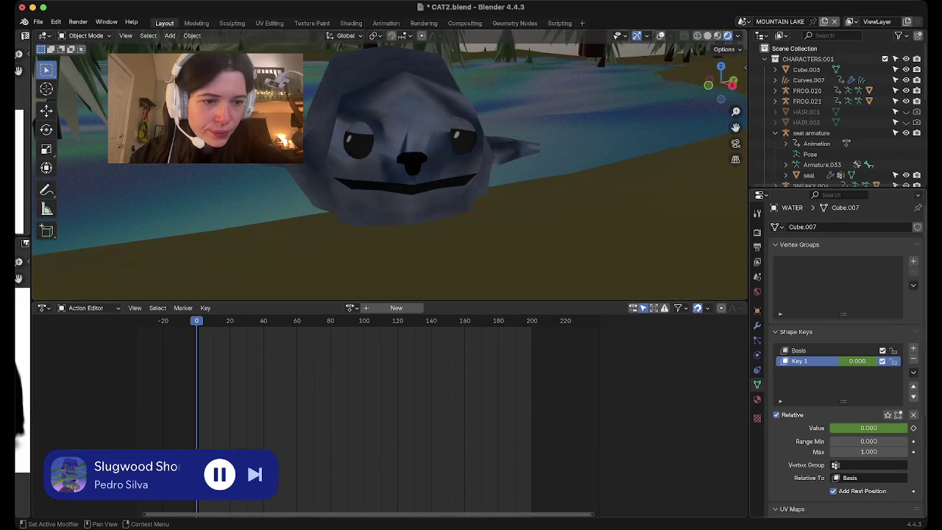
{"action": "mouse_move", "coordinate": [197, 321]}
{"action": "left_mouse_down"}
{"action": "mouse_move", "coordinate": [387, 321]}
{"action": "mouse_move", "coordinate": [355, 321]}
{"action": "left_mouse_up"}
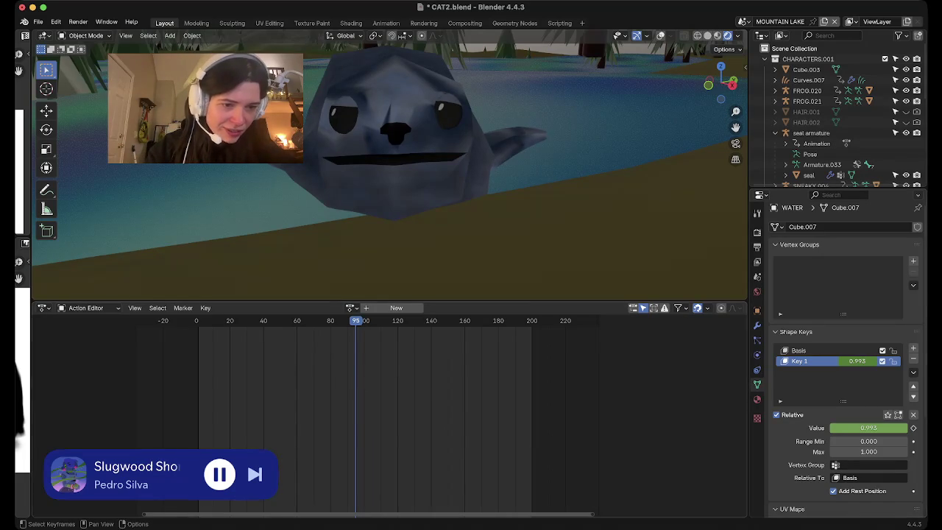
{"action": "mouse_move", "coordinate": [355, 321]}
{"action": "left_mouse_down"}
{"action": "mouse_move", "coordinate": [177, 321]}
{"action": "mouse_move", "coordinate": [533, 321]}
{"action": "left_mouse_up"}
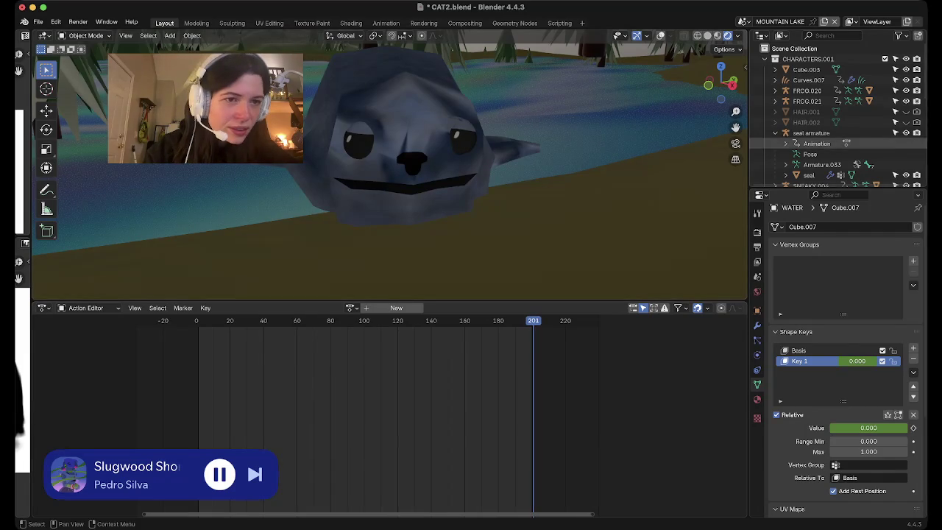
{"action": "scroll", "coordinate": [879, 153], "scroll_direction": "down", "scroll_amount": 3}
{"action": "scroll", "coordinate": [879, 152], "scroll_direction": "down", "scroll_amount": 2}
{"action": "scroll", "coordinate": [846, 151], "scroll_direction": "up", "scroll_amount": 1}
{"action": "left_click", "coordinate": [808, 87]}
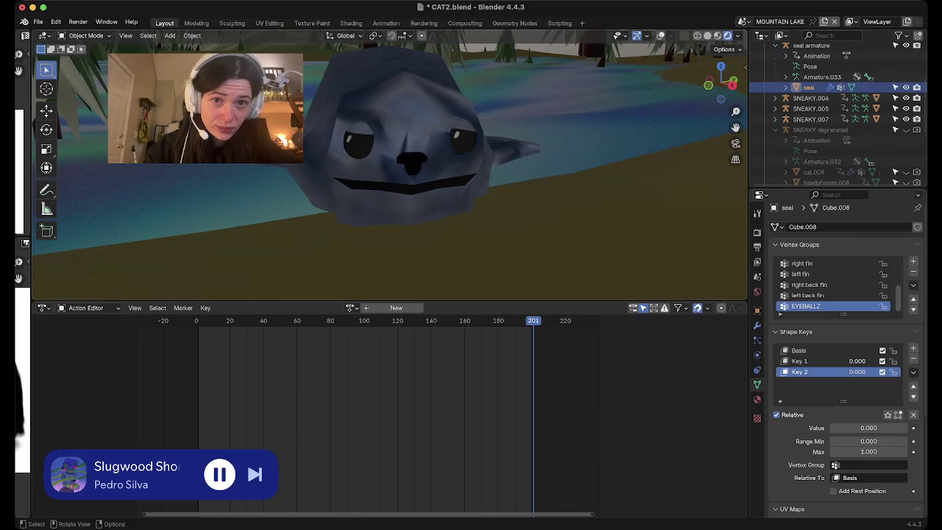
{"action": "left_click", "coordinate": [603, 96]}
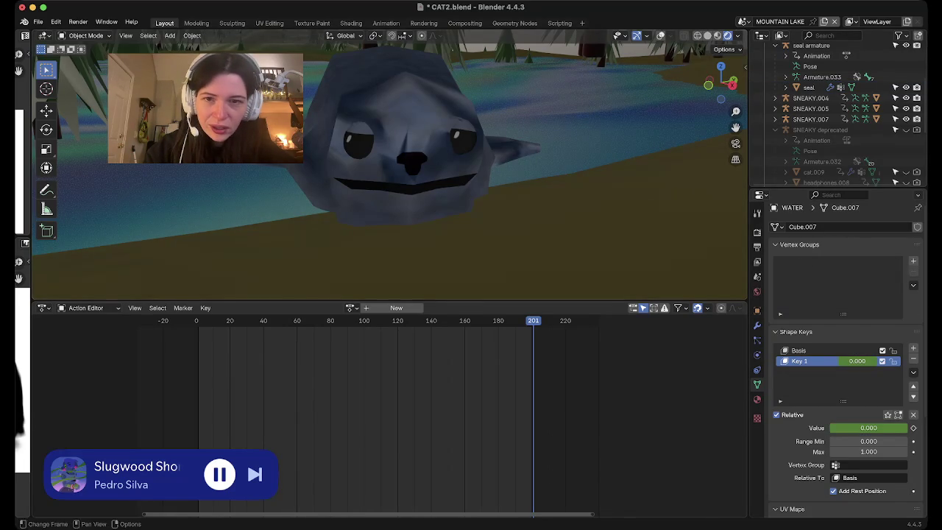
{"action": "key", "text": "ctrl+z"}
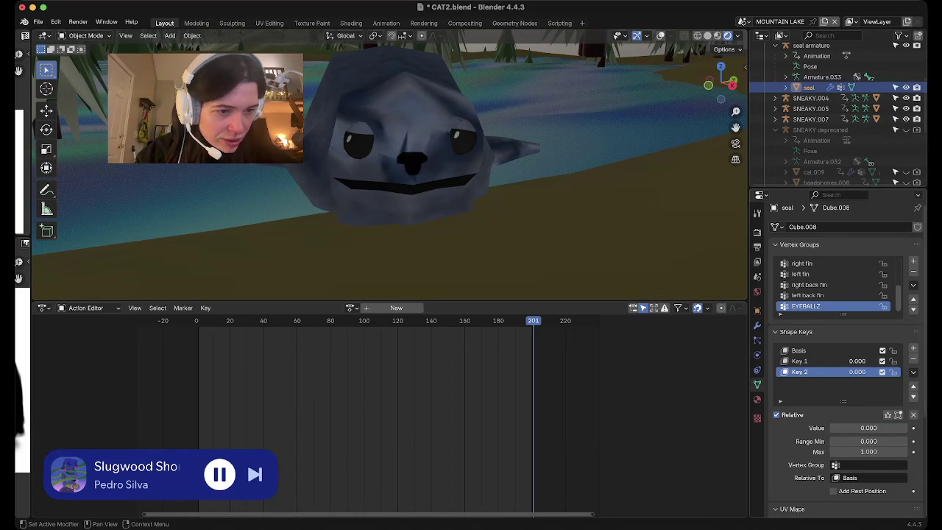
{"action": "left_click", "coordinate": [197, 320]}
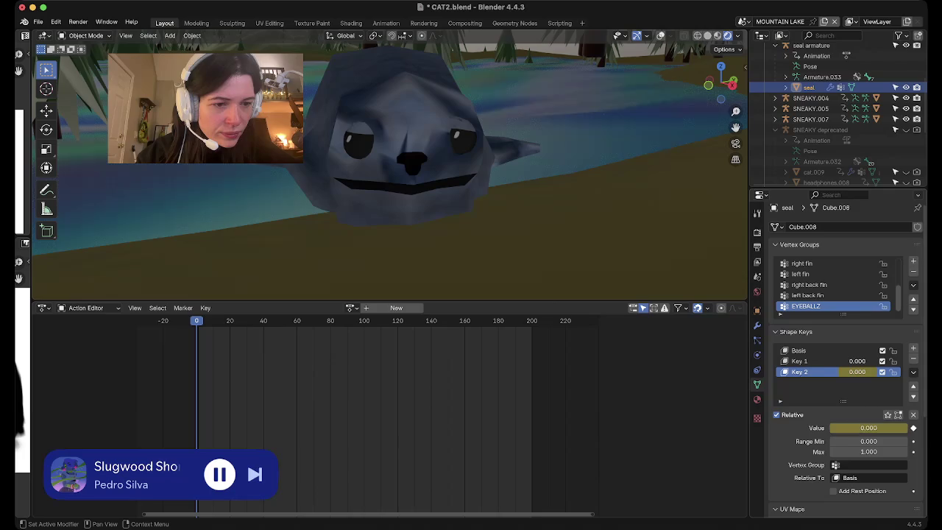
Keyframe Key 2 at 0 on frame 200 and about 0.77 on frame 100, then play it back.
{"action": "key", "text": "shift+Right"}
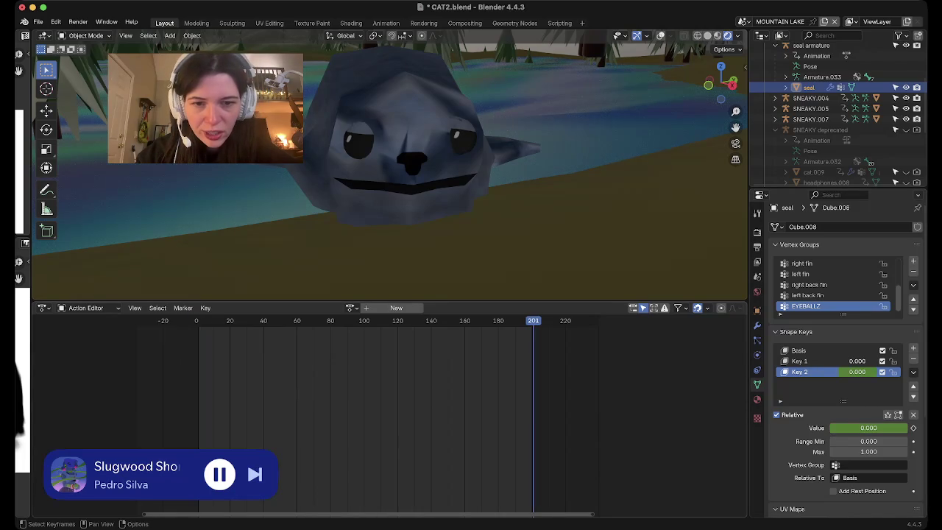
{"action": "key", "text": "i"}
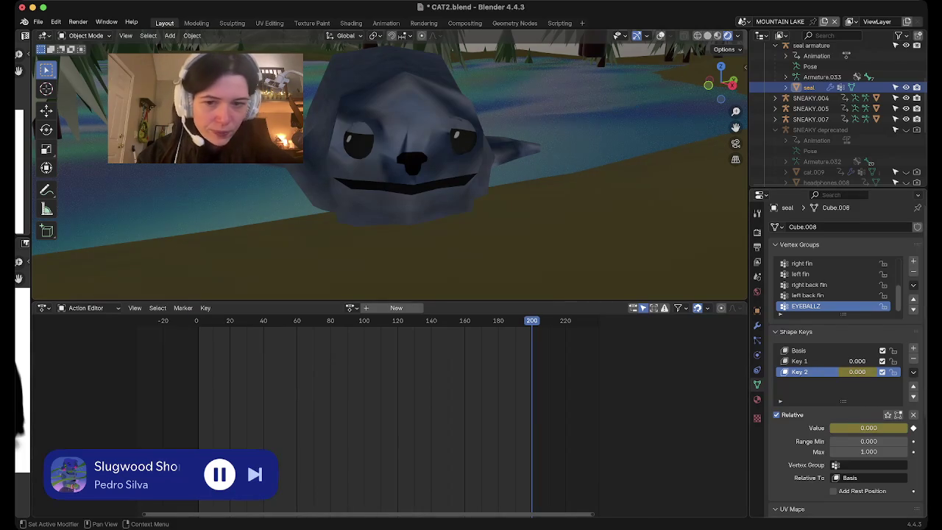
{"action": "key", "text": "Down"}
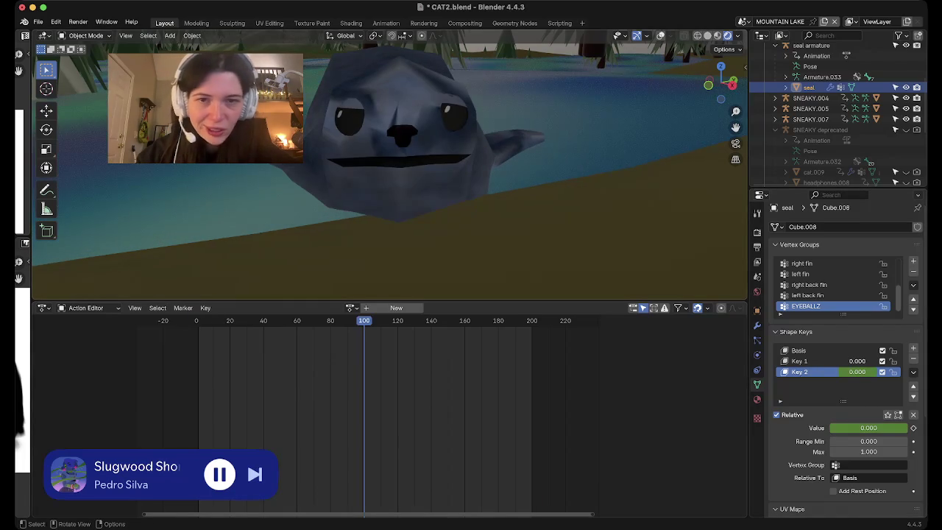
{"action": "left_click_drag", "start_coordinate": [868, 427], "coordinate": [890, 427]}
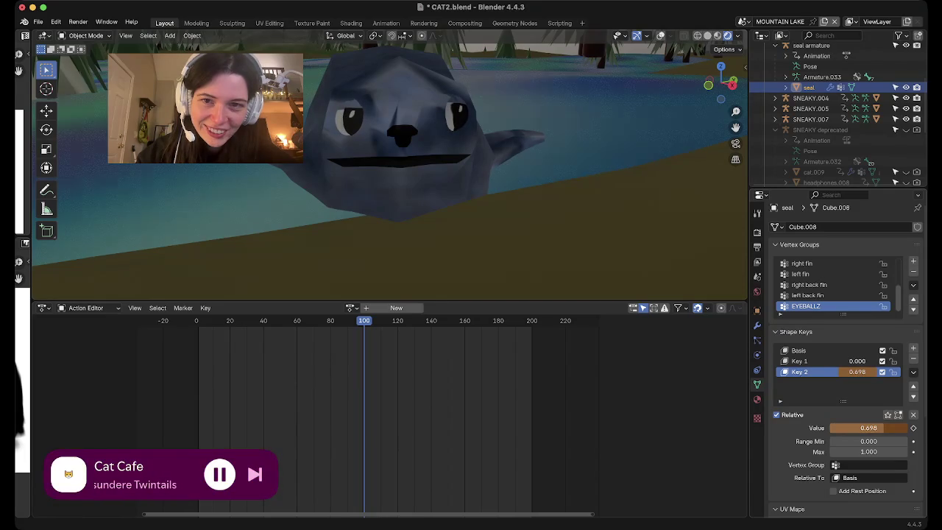
{"action": "key", "text": "i"}
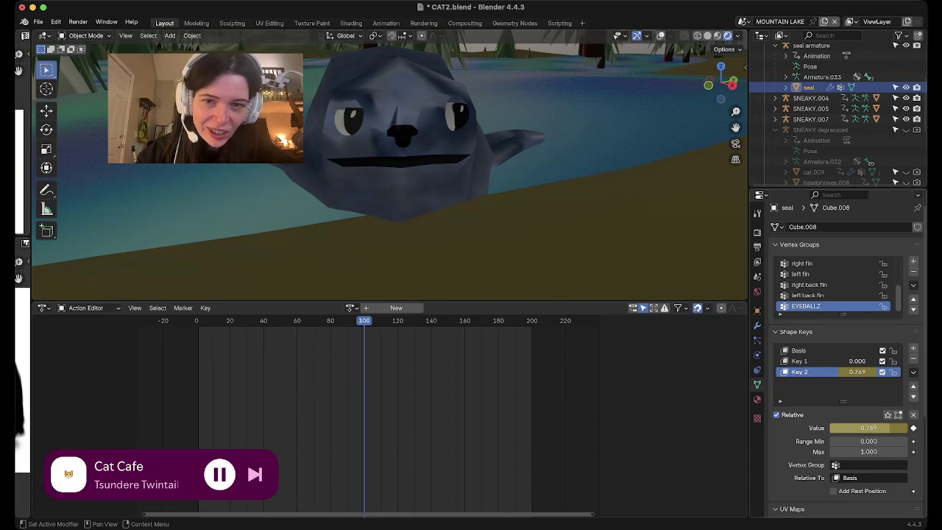
{"action": "key", "text": "space"}
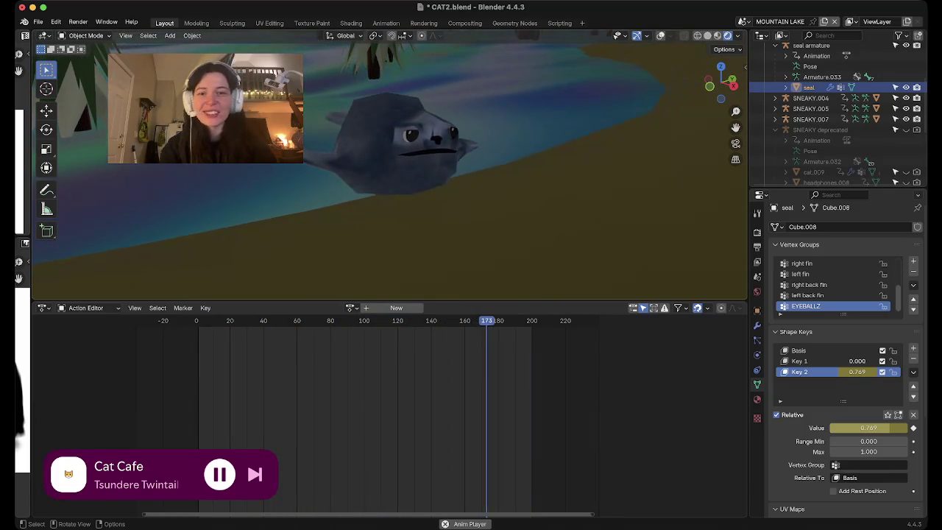
Save the file and raise the Sun light's strength to 1.46.
{"action": "key", "text": "ctrl+s"}
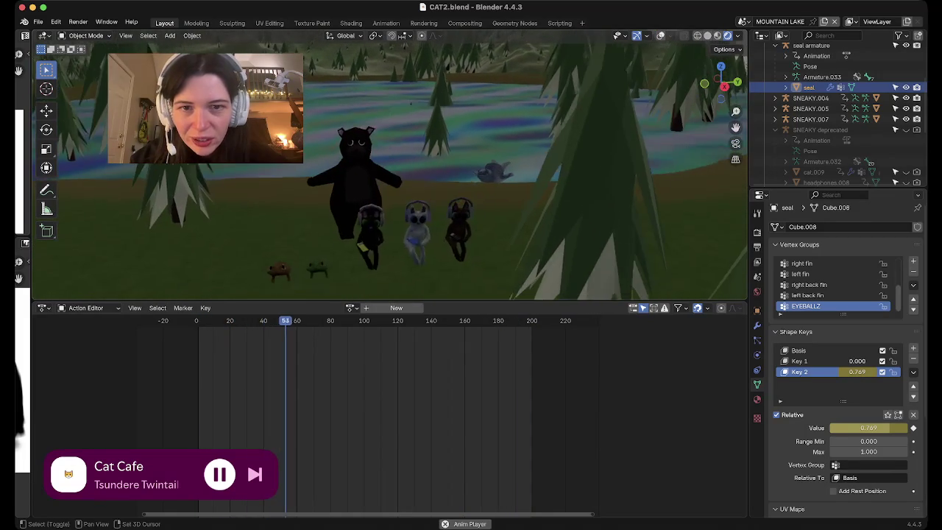
{"action": "scroll", "coordinate": [839, 144], "scroll_direction": "down", "scroll_amount": 5}
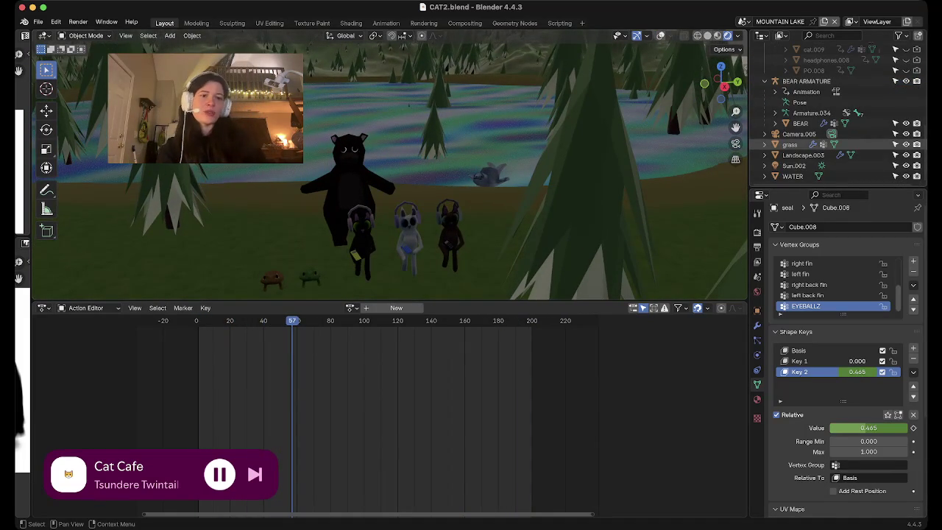
{"action": "left_click", "coordinate": [793, 165]}
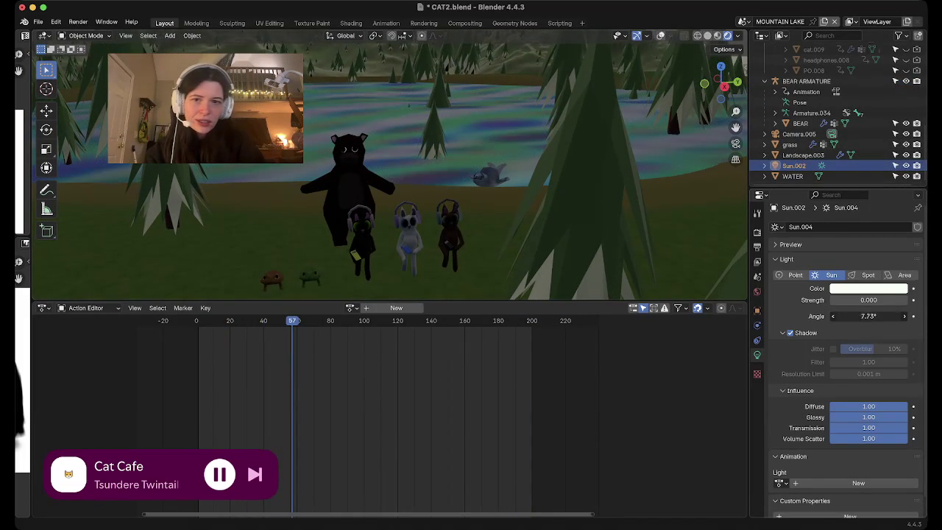
{"action": "mouse_move", "coordinate": [868, 300]}
{"action": "left_mouse_down"}
{"action": "mouse_move", "coordinate": [905, 299]}
{"action": "mouse_move", "coordinate": [846, 299]}
{"action": "mouse_move", "coordinate": [890, 299]}
{"action": "left_mouse_up"}
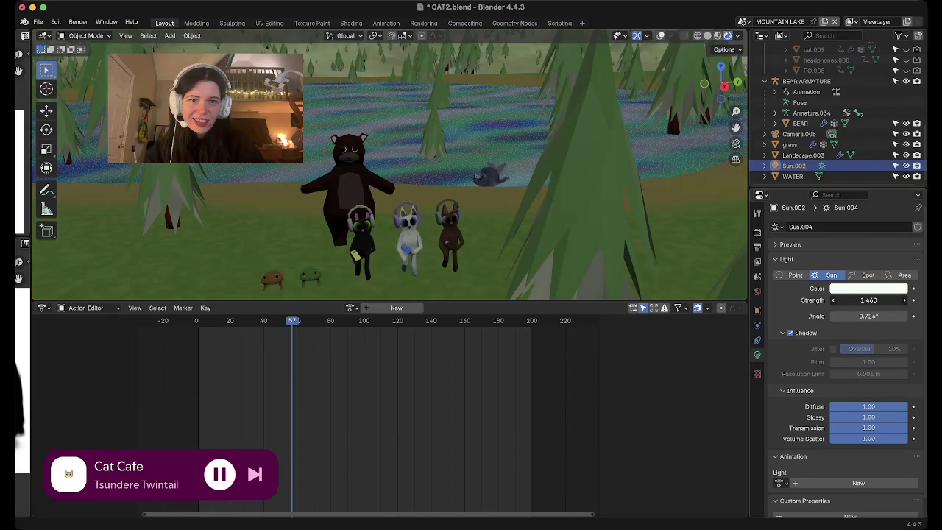
Try a pale tint for the Sun colour, ending at near-white EBFFF2.
{"action": "scroll", "coordinate": [390, 169], "scroll_direction": "down", "scroll_amount": 5}
{"action": "scroll", "coordinate": [380, 242], "scroll_direction": "up", "scroll_amount": 1}
{"action": "scroll", "coordinate": [380, 242], "scroll_direction": "up", "scroll_amount": 3}
{"action": "scroll", "coordinate": [381, 242], "scroll_direction": "up", "scroll_amount": 3}
{"action": "scroll", "coordinate": [380, 242], "scroll_direction": "up", "scroll_amount": 3}
{"action": "scroll", "coordinate": [390, 170], "scroll_direction": "down", "scroll_amount": 1}
{"action": "scroll", "coordinate": [390, 169], "scroll_direction": "down", "scroll_amount": 3}
{"action": "scroll", "coordinate": [390, 170], "scroll_direction": "up", "scroll_amount": 1}
{"action": "scroll", "coordinate": [390, 170], "scroll_direction": "up", "scroll_amount": 1}
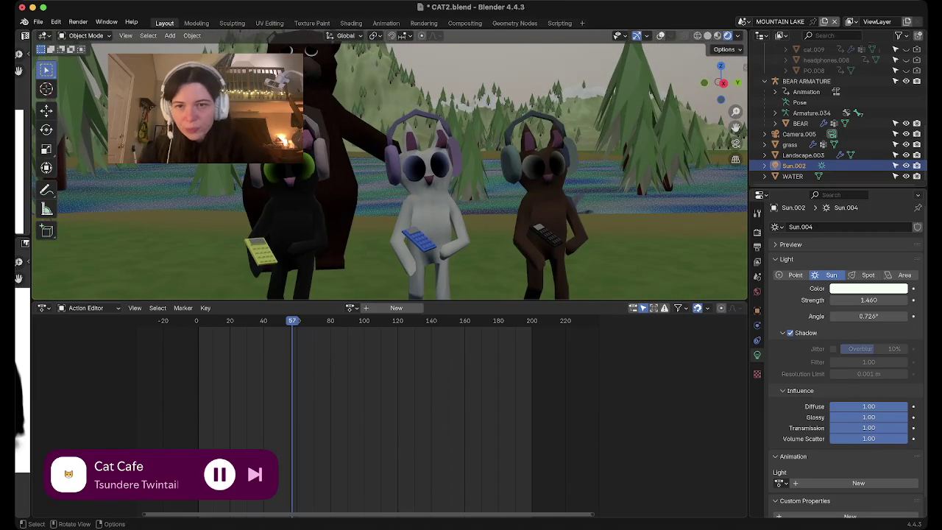
{"action": "middle_click_drag", "start_coordinate": [390, 169], "coordinate": [442, 191]}
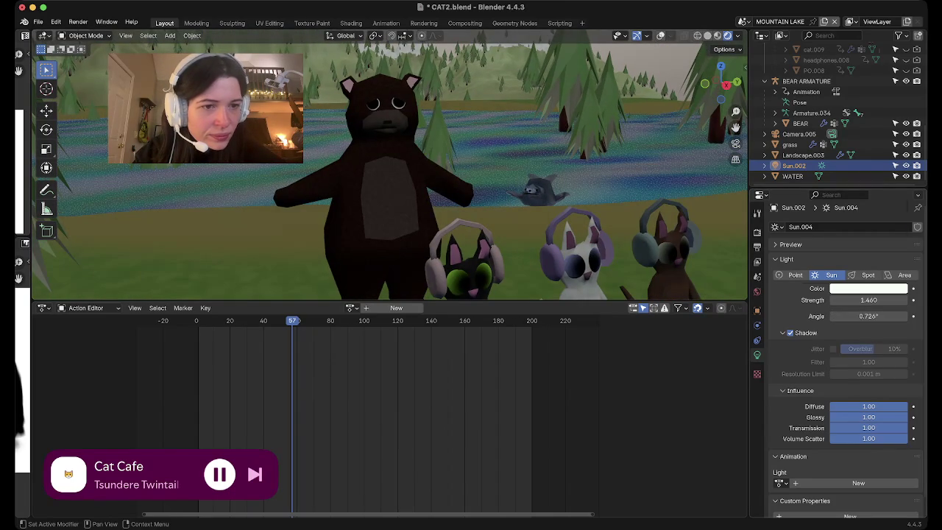
{"action": "left_click", "coordinate": [868, 287]}
{"action": "mouse_move", "coordinate": [848, 166]}
{"action": "left_mouse_down"}
{"action": "mouse_move", "coordinate": [840, 156]}
{"action": "mouse_move", "coordinate": [858, 153]}
{"action": "mouse_move", "coordinate": [859, 167]}
{"action": "left_mouse_up"}
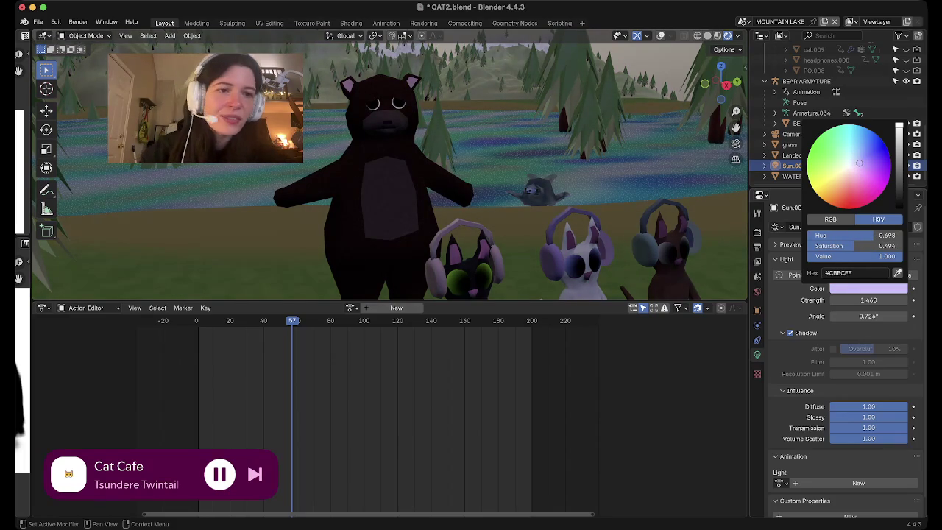
{"action": "left_click", "coordinate": [848, 166]}
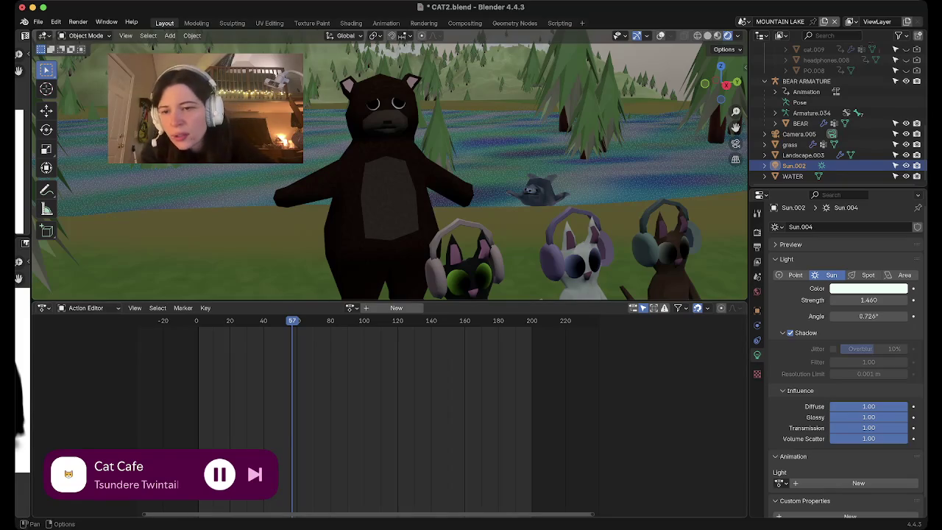
{"action": "left_click", "coordinate": [43, 307]}
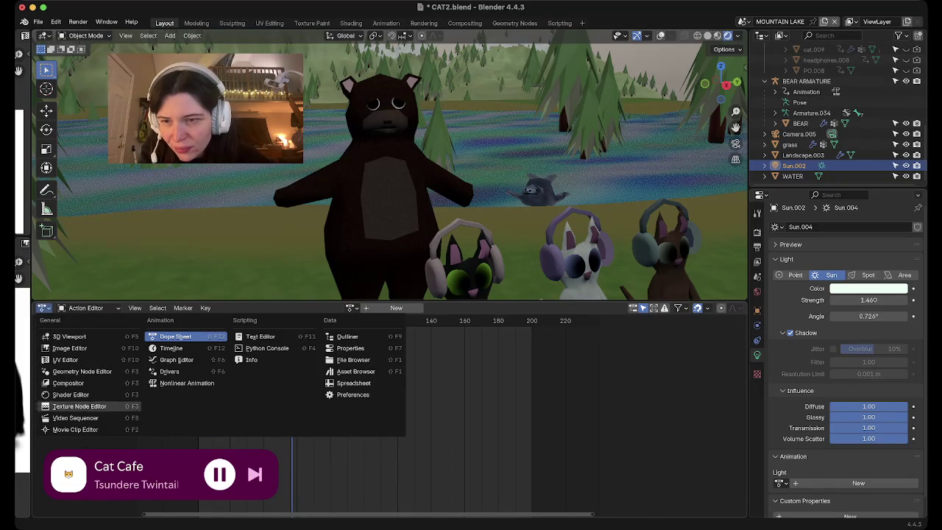
Switch the bottom area to the Shader Editor showing World.001's shader nodes.
{"action": "left_click", "coordinate": [88, 307]}
{"action": "left_click", "coordinate": [43, 307]}
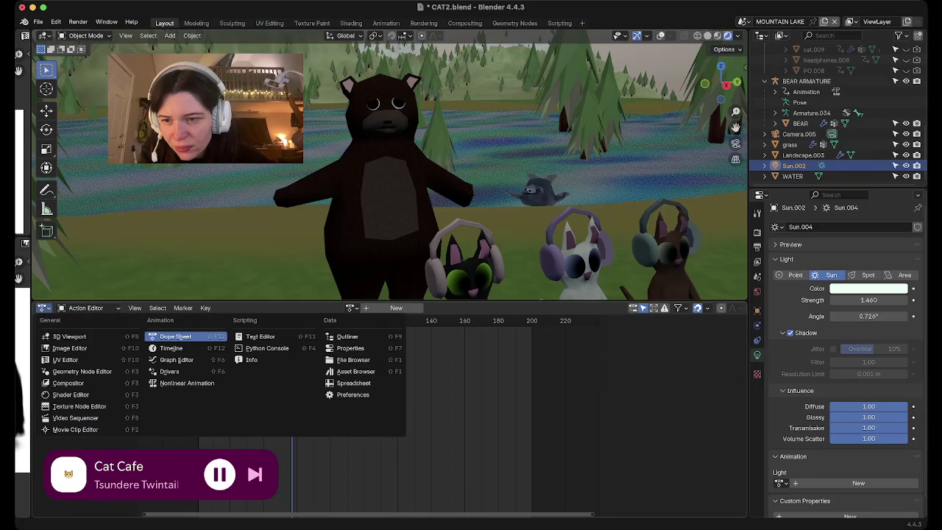
{"action": "left_click", "coordinate": [81, 395]}
{"action": "left_click", "coordinate": [77, 308]}
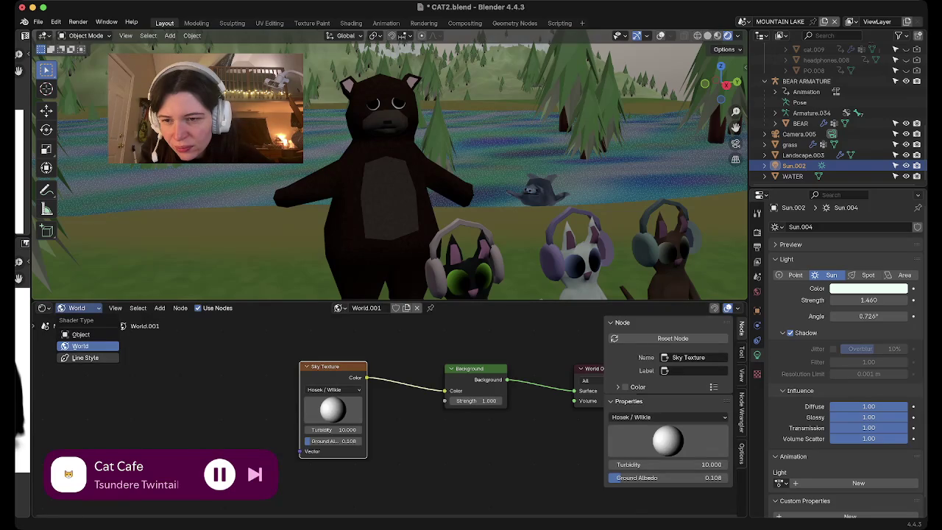
{"action": "left_click", "coordinate": [81, 345]}
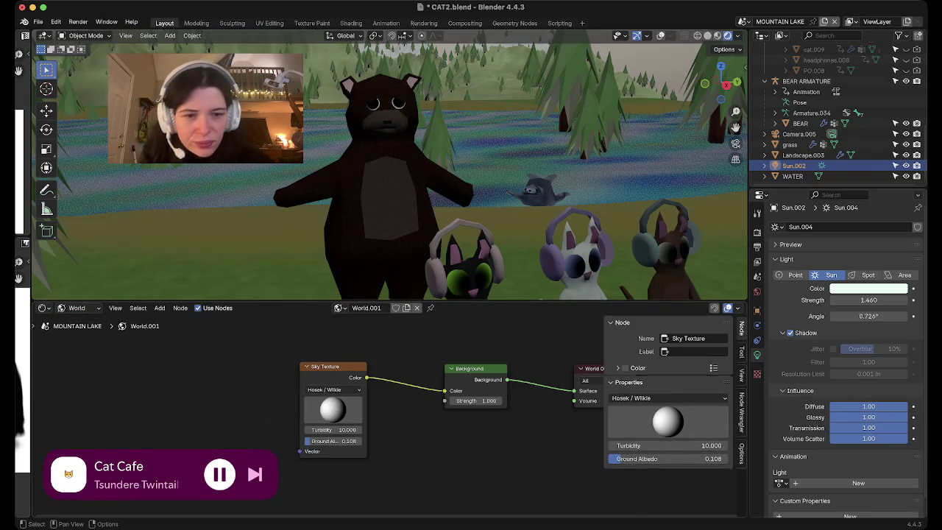
Lower the viewport among the trees and bring up the node Add menu.
{"action": "scroll", "coordinate": [389, 416], "scroll_direction": "down", "scroll_amount": 3}
{"action": "scroll", "coordinate": [390, 416], "scroll_direction": "right", "scroll_amount": 3}
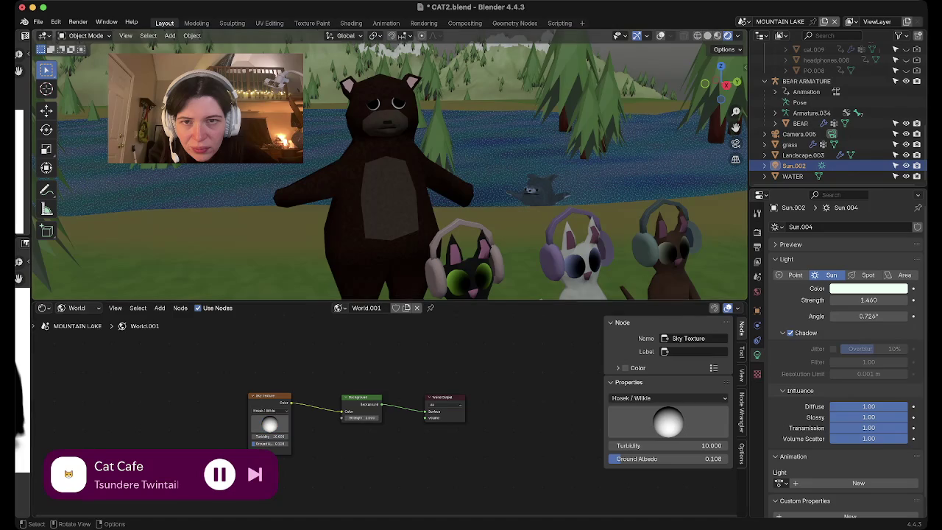
{"action": "scroll", "coordinate": [392, 238], "scroll_direction": "down", "scroll_amount": 3}
{"action": "scroll", "coordinate": [392, 239], "scroll_direction": "down", "scroll_amount": 4}
{"action": "scroll", "coordinate": [392, 238], "scroll_direction": "down", "scroll_amount": 3}
{"action": "mouse_move", "coordinate": [392, 239]}
{"action": "middle_mouse_down", "text": "shift"}
{"action": "mouse_move", "coordinate": [389, 216]}
{"action": "mouse_move", "coordinate": [378, 298]}
{"action": "mouse_move", "coordinate": [422, 248]}
{"action": "mouse_move", "coordinate": [413, 267]}
{"action": "middle_mouse_up", "text": "shift"}
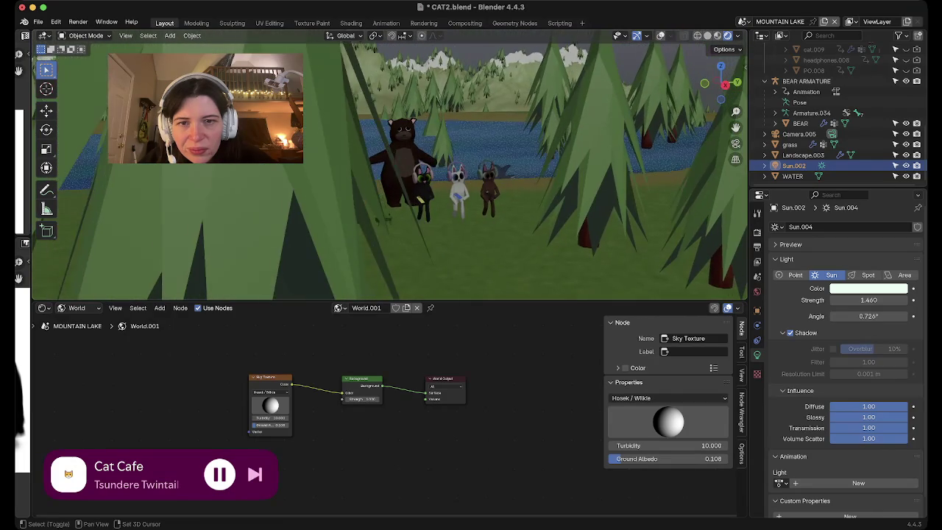
{"action": "key", "text": "shift+a"}
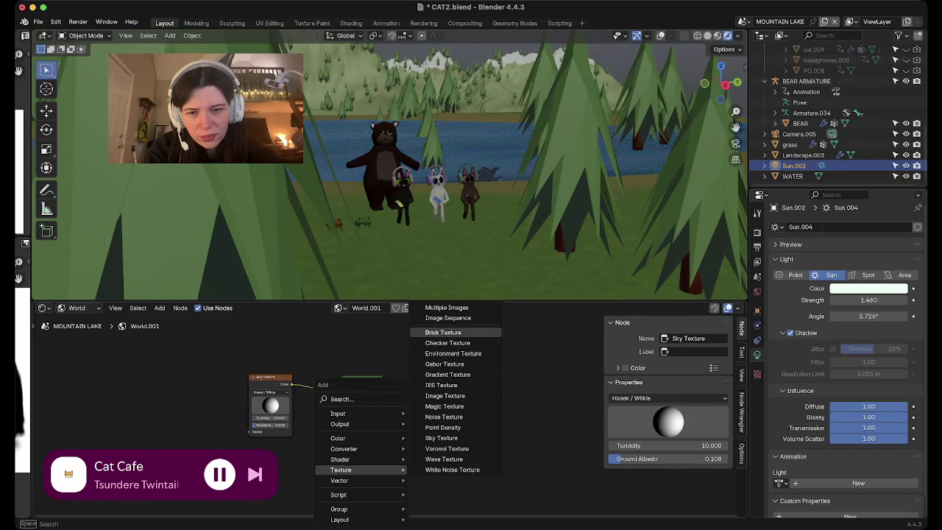
Add a Principled Volume node and connect it to World Output's Volume input.
{"action": "mouse_move", "coordinate": [340, 459]}
{"action": "left_click", "coordinate": [449, 438]}
{"action": "left_click", "coordinate": [346, 434]}
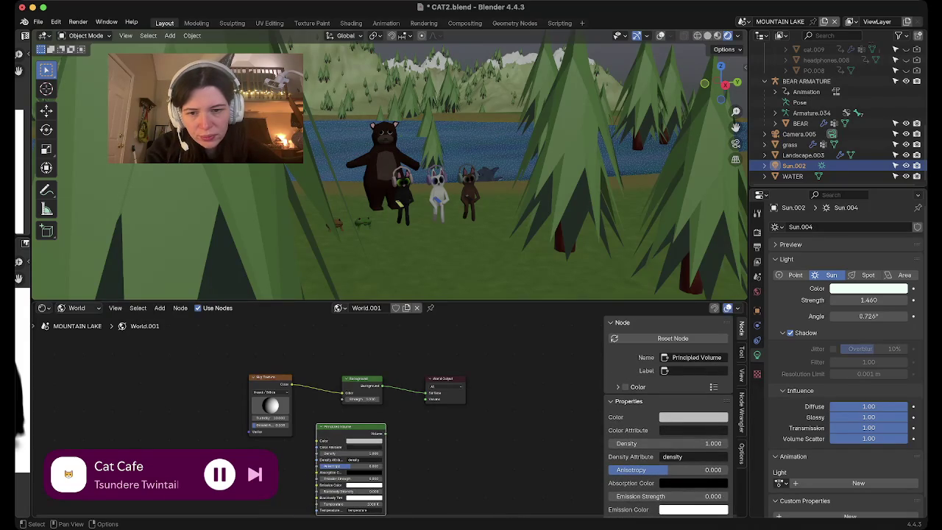
{"action": "left_click_drag", "start_coordinate": [383, 433], "coordinate": [429, 398]}
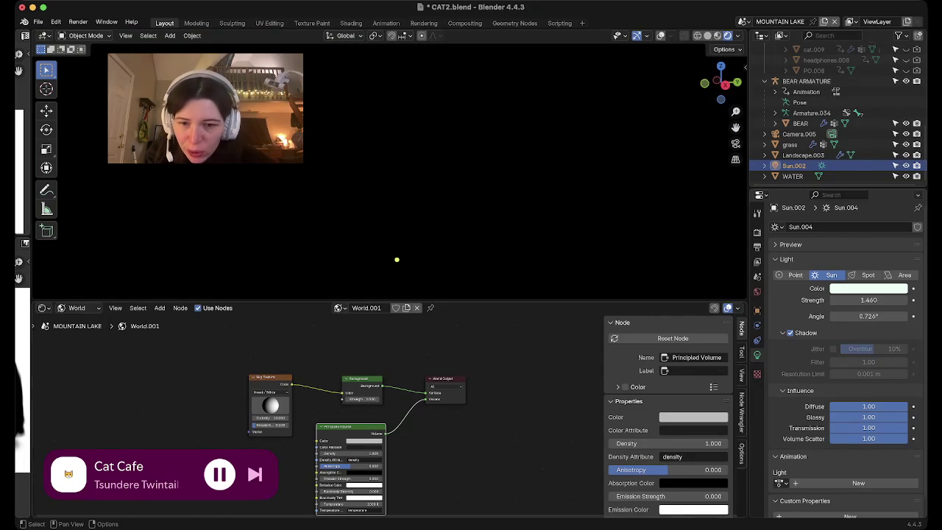
{"action": "scroll", "coordinate": [366, 412], "scroll_direction": "up", "scroll_amount": 2}
{"action": "middle_click_drag", "start_coordinate": [366, 412], "coordinate": [383, 368]}
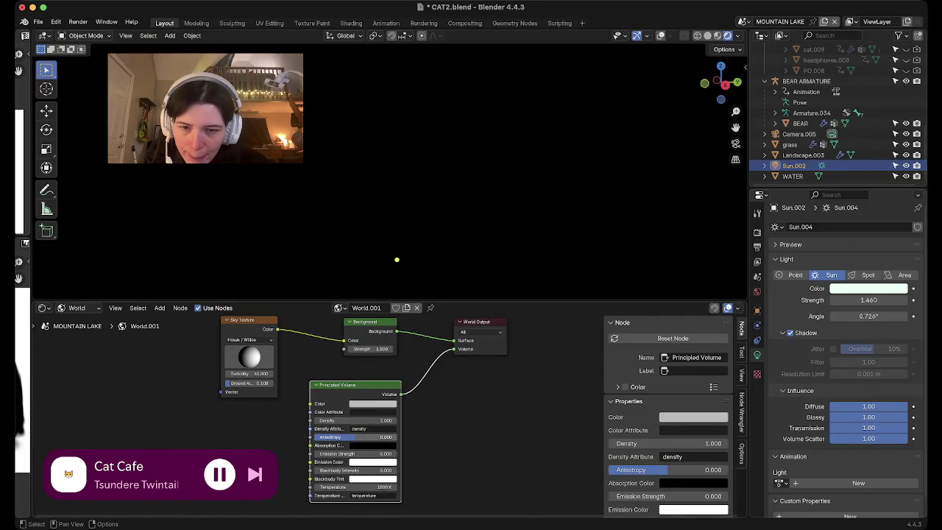
Set the Principled Volume density to 0.001.
{"action": "double_click", "coordinate": [353, 420]}
{"action": "type", "text": "0"}
{"action": "key", "text": "Return"}
{"action": "double_click", "coordinate": [354, 420]}
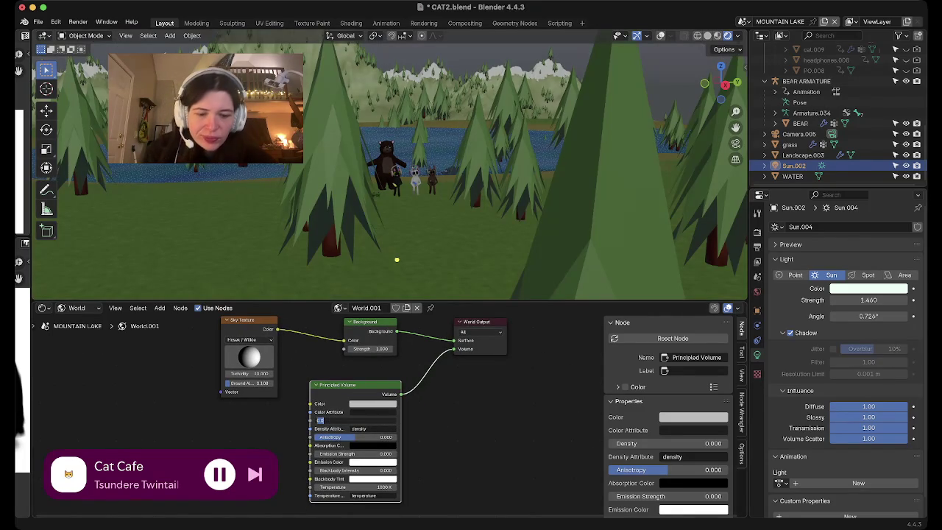
{"action": "type", "text": "01"}
{"action": "key", "text": "Return"}
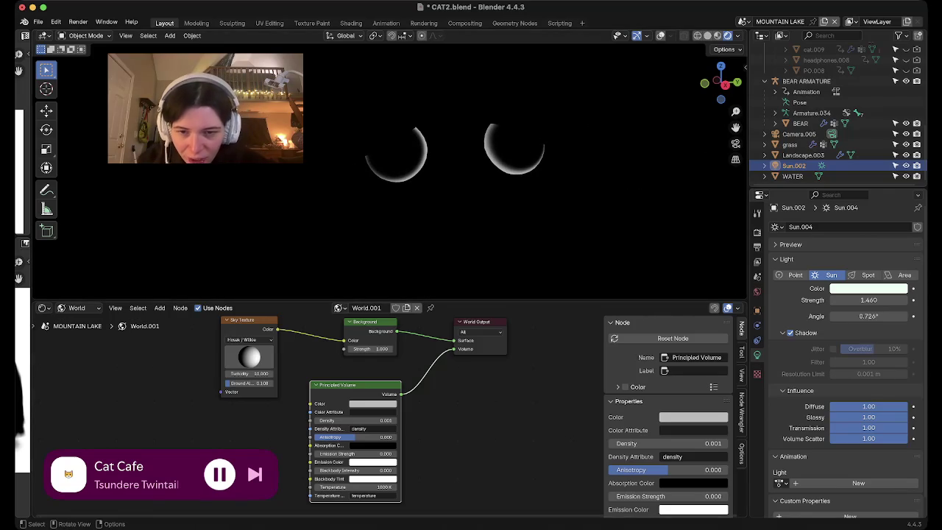
Snap the view to a side axis, review the world and render settings, and save the blend file.
{"action": "middle_click_drag", "start_coordinate": [515, 184], "coordinate": [544, 169]}
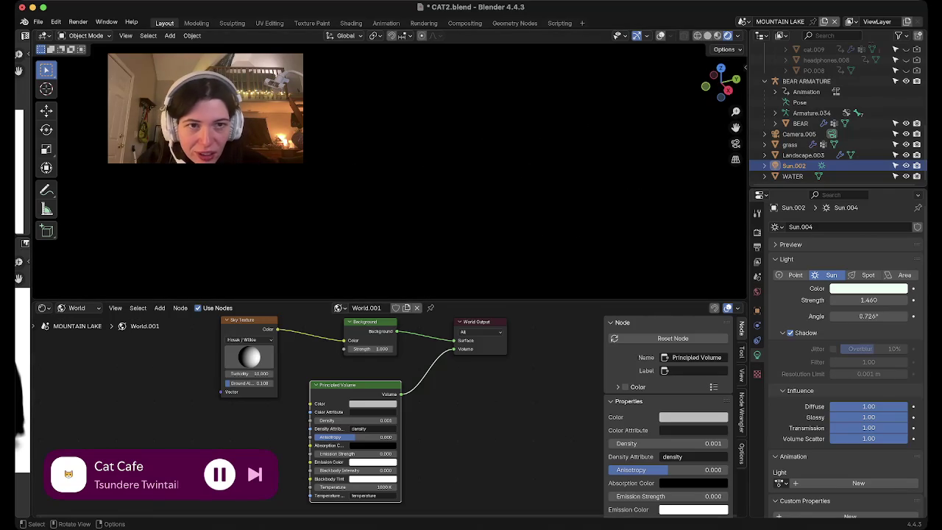
{"action": "left_click", "coordinate": [727, 90]}
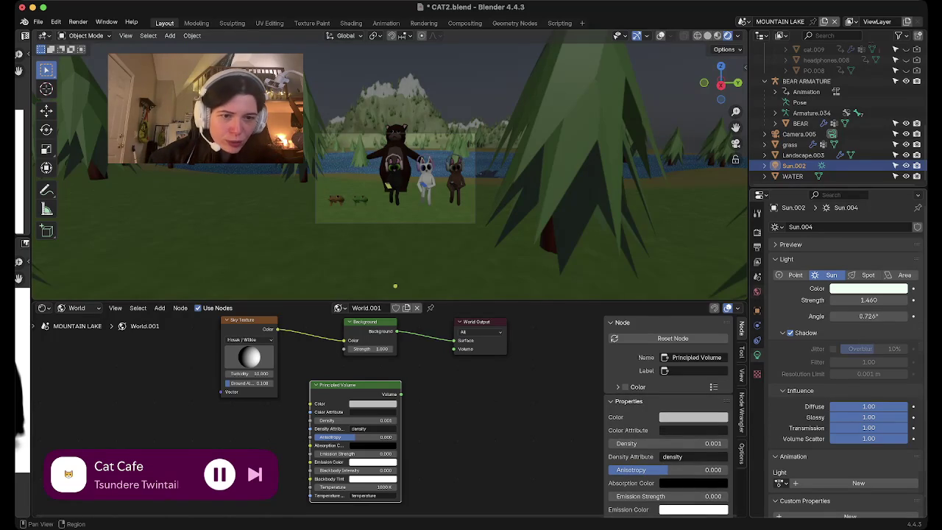
{"action": "left_click", "coordinate": [757, 290]}
{"action": "left_click", "coordinate": [757, 232]}
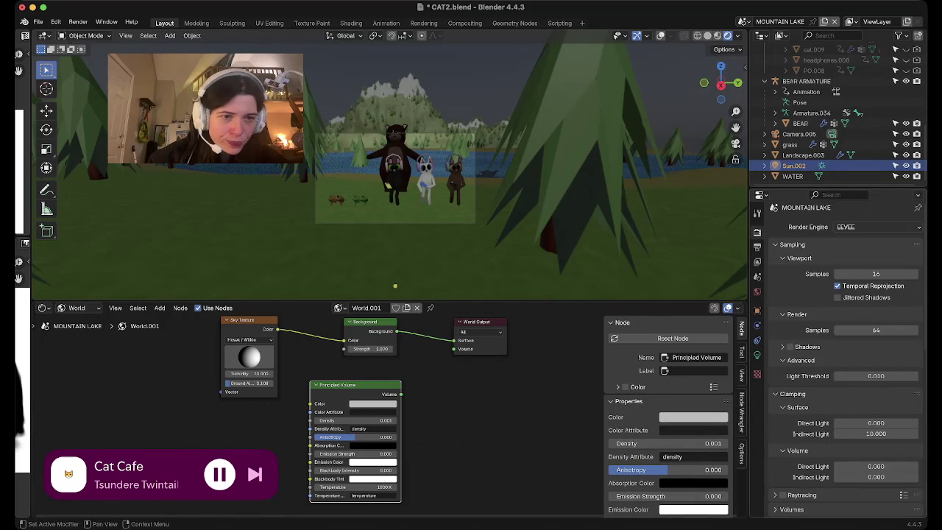
{"action": "left_click", "coordinate": [876, 226]}
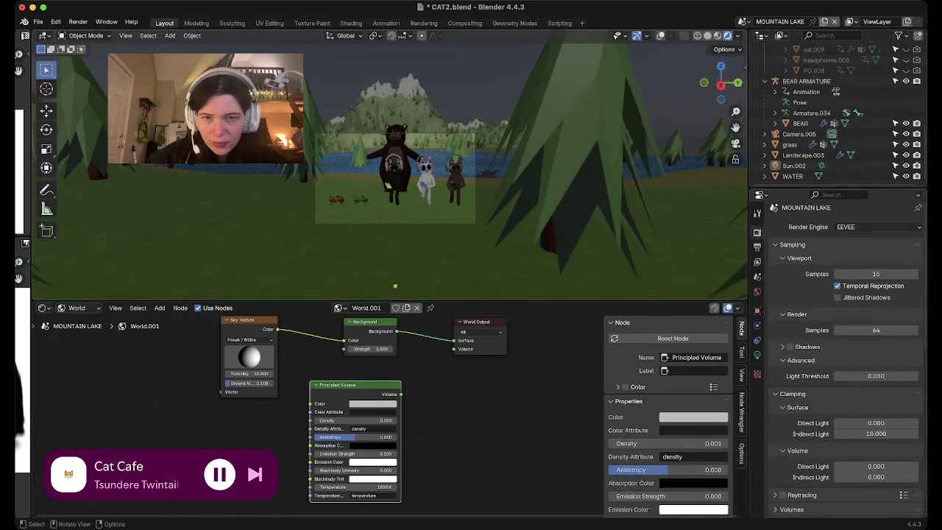
{"action": "key", "text": "ctrl+s"}
Switch to Cycles and give the world's Principled Volume a blue colour with density 0.
{"action": "left_click", "coordinate": [875, 227]}
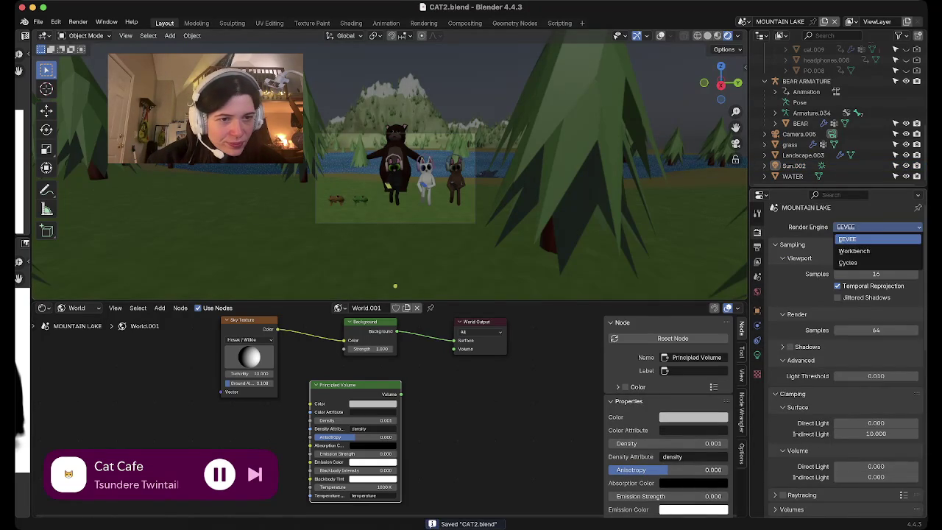
{"action": "left_click", "coordinate": [850, 263]}
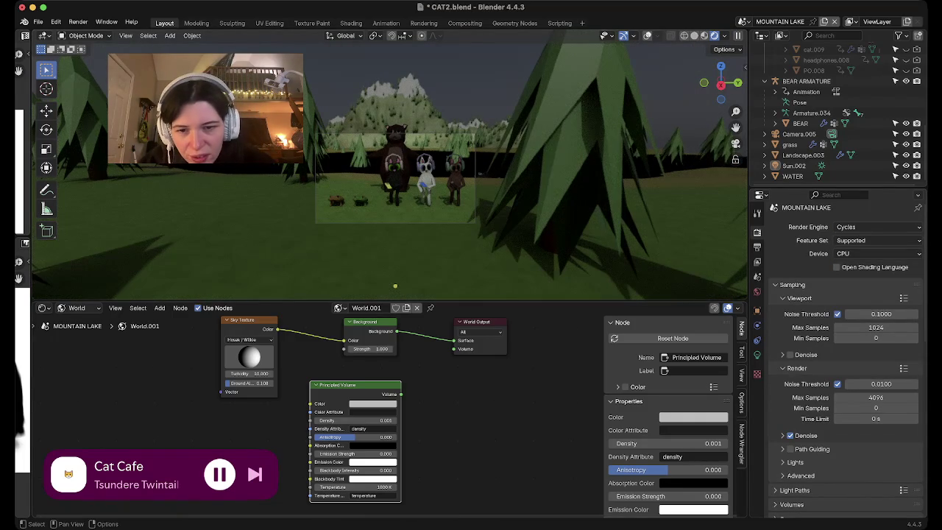
{"action": "left_click_drag", "start_coordinate": [400, 394], "coordinate": [454, 349]}
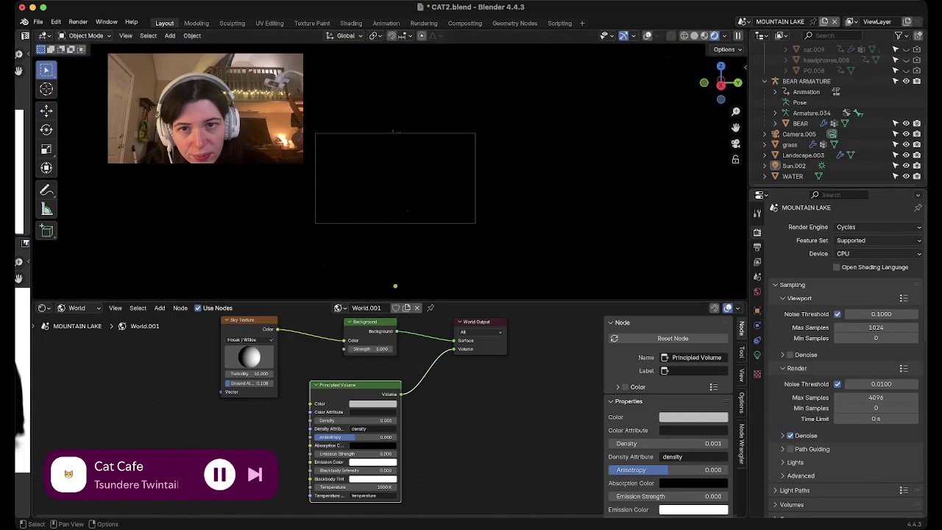
{"action": "left_click", "coordinate": [372, 403]}
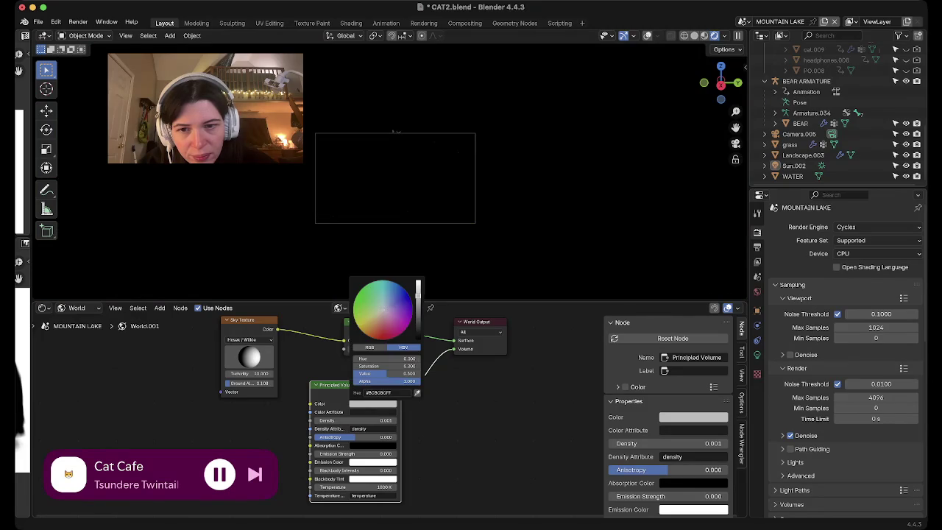
{"action": "left_click_drag", "start_coordinate": [410, 308], "coordinate": [402, 286]}
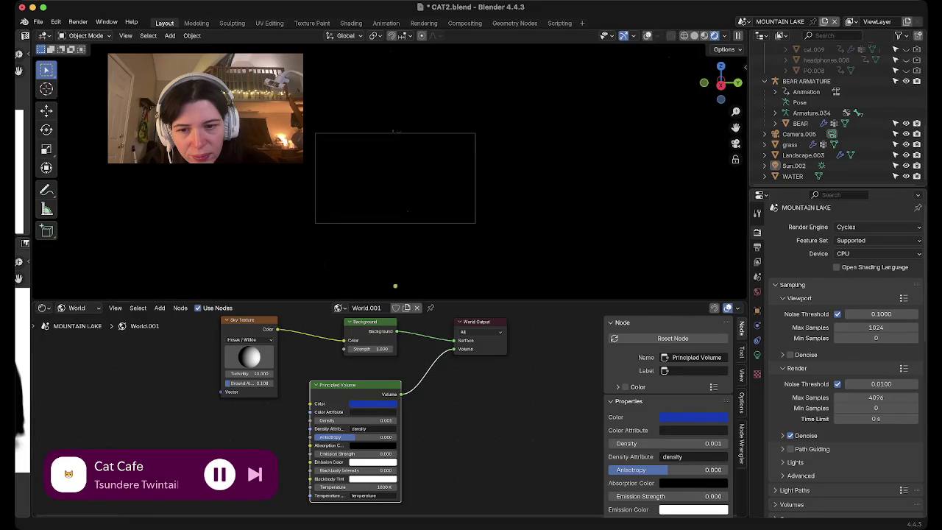
{"action": "left_click_drag", "start_coordinate": [351, 420], "coordinate": [324, 420]}
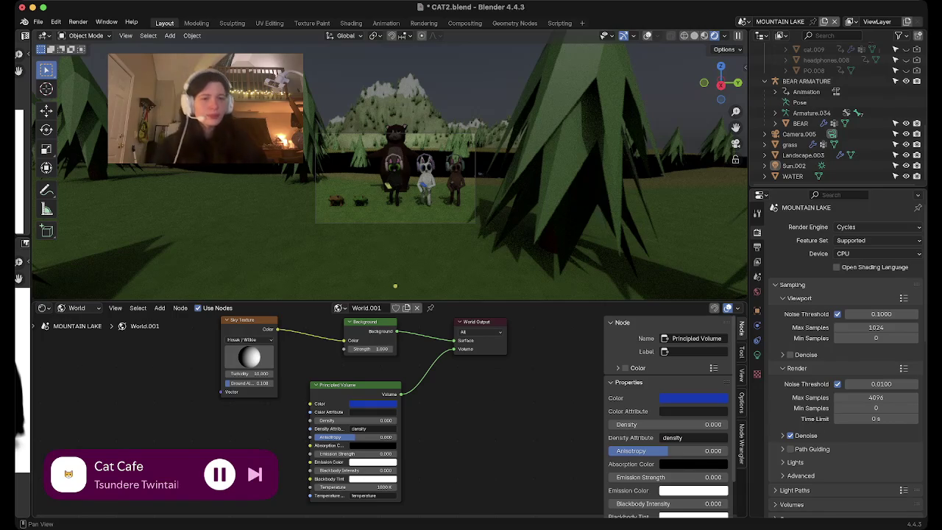
Switch the render engine back to EEVEE and move the Principled Volume node aside.
{"action": "left_click", "coordinate": [876, 227]}
{"action": "left_click", "coordinate": [876, 200]}
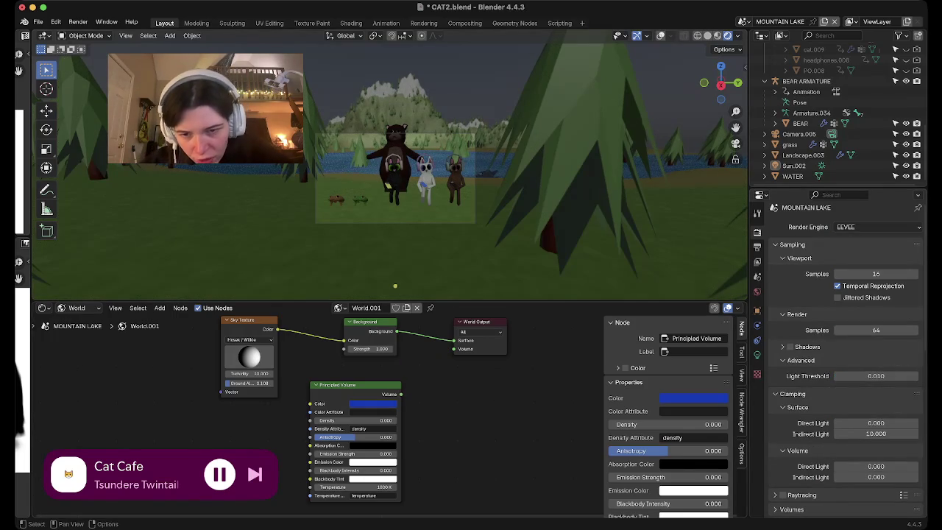
{"action": "left_click_drag", "start_coordinate": [353, 385], "coordinate": [226, 444]}
{"action": "key", "text": "shift+a"}
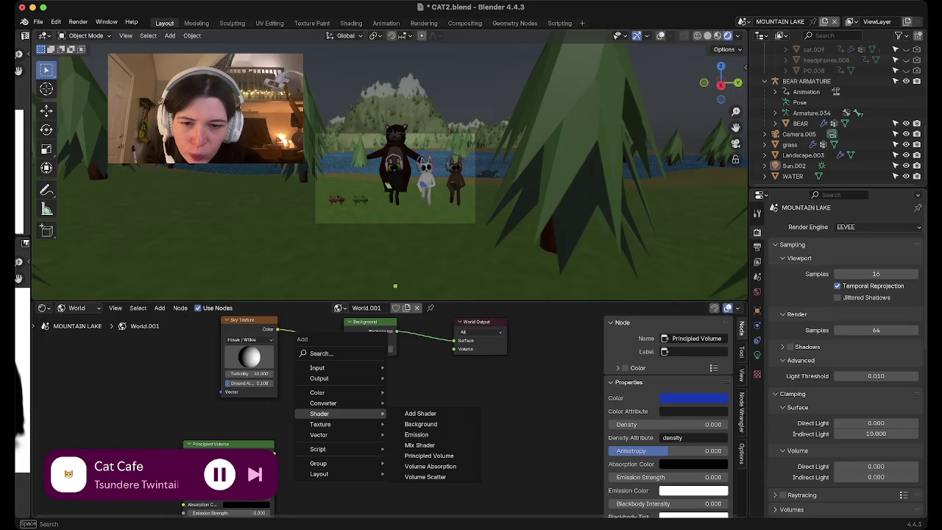
Add an Emission node wired to the world Volume input and tint it green.
{"action": "left_click", "coordinate": [416, 434]}
{"action": "left_click", "coordinate": [356, 398]}
{"action": "left_click_drag", "start_coordinate": [382, 394], "coordinate": [454, 349]}
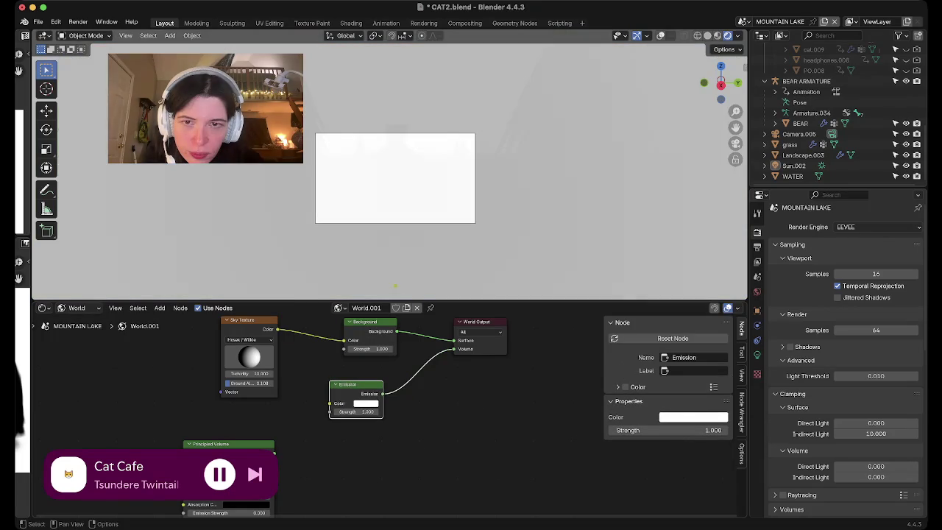
{"action": "left_click", "coordinate": [366, 403]}
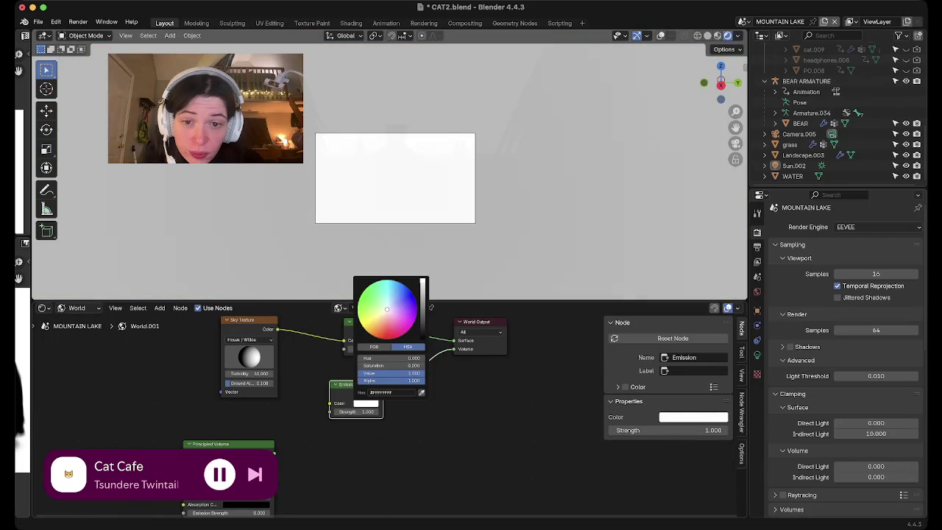
{"action": "left_click", "coordinate": [372, 305]}
Darken the emission colour to near black, keeping strength 0.200 for a faint green haze.
{"action": "scroll", "coordinate": [431, 307], "scroll_direction": "down", "scroll_amount": 5}
{"action": "scroll", "coordinate": [431, 307], "scroll_direction": "down", "scroll_amount": 5}
{"action": "scroll", "coordinate": [431, 307], "scroll_direction": "down", "scroll_amount": 5}
{"action": "scroll", "coordinate": [431, 307], "scroll_direction": "down", "scroll_amount": 5}
{"action": "scroll", "coordinate": [431, 307], "scroll_direction": "down", "scroll_amount": 2}
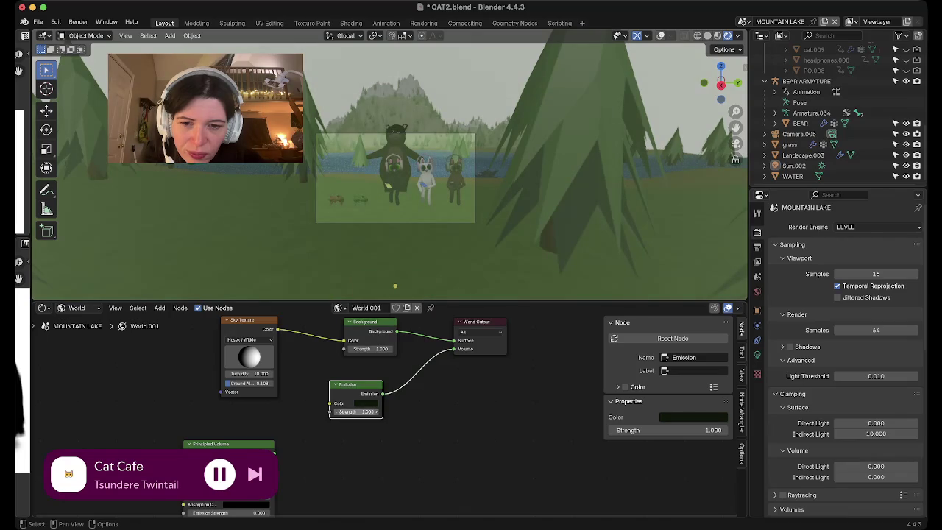
{"action": "scroll", "coordinate": [356, 412], "scroll_direction": "down", "scroll_amount": 4, "text": "ctrl"}
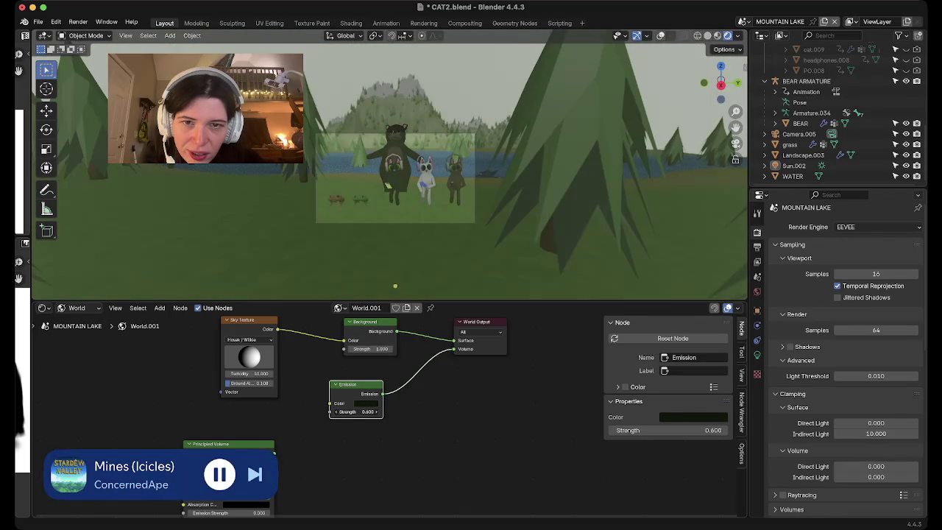
{"action": "scroll", "coordinate": [356, 411], "scroll_direction": "down", "scroll_amount": 4, "text": "ctrl"}
{"action": "middle_click_drag", "start_coordinate": [397, 220], "coordinate": [441, 213]}
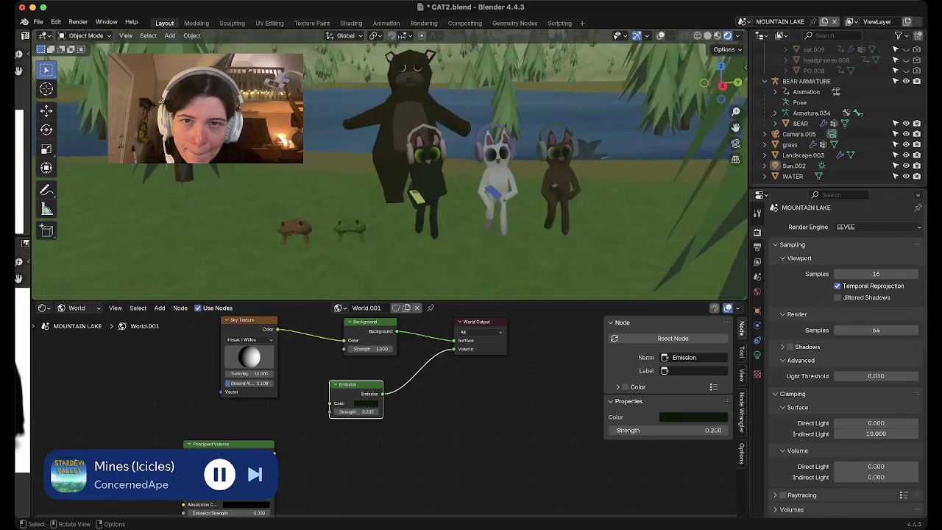
Shift the world Emission colour hue from pink toward purple.
{"action": "mouse_move", "coordinate": [433, 253]}
{"action": "middle_mouse_down"}
{"action": "mouse_move", "coordinate": [442, 242]}
{"action": "mouse_move", "coordinate": [463, 246]}
{"action": "mouse_move", "coordinate": [419, 232]}
{"action": "mouse_move", "coordinate": [405, 213]}
{"action": "mouse_move", "coordinate": [405, 258]}
{"action": "mouse_move", "coordinate": [404, 221]}
{"action": "mouse_move", "coordinate": [390, 197]}
{"action": "middle_mouse_up"}
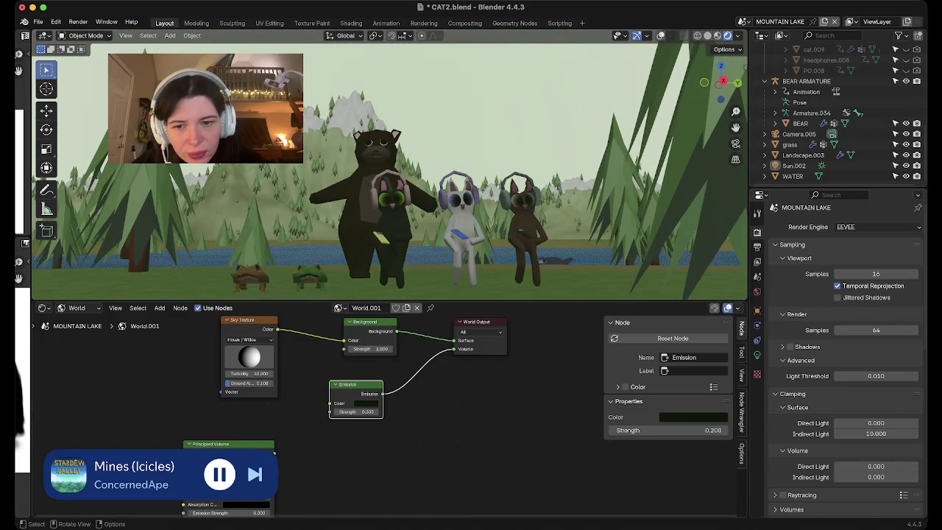
{"action": "left_click", "coordinate": [365, 403]}
{"action": "scroll", "coordinate": [430, 307], "scroll_direction": "up", "scroll_amount": 10}
{"action": "scroll", "coordinate": [431, 306], "scroll_direction": "up", "scroll_amount": 10}
{"action": "left_click", "coordinate": [406, 328]}
{"action": "left_click_drag", "start_coordinate": [403, 333], "coordinate": [430, 308]}
Lower the emission colour Value to about 0.025, giving a near-black indigo.
{"action": "scroll", "coordinate": [430, 307], "scroll_direction": "down", "scroll_amount": 7}
{"action": "scroll", "coordinate": [430, 307], "scroll_direction": "down", "scroll_amount": 6}
{"action": "scroll", "coordinate": [430, 307], "scroll_direction": "down", "scroll_amount": 7}
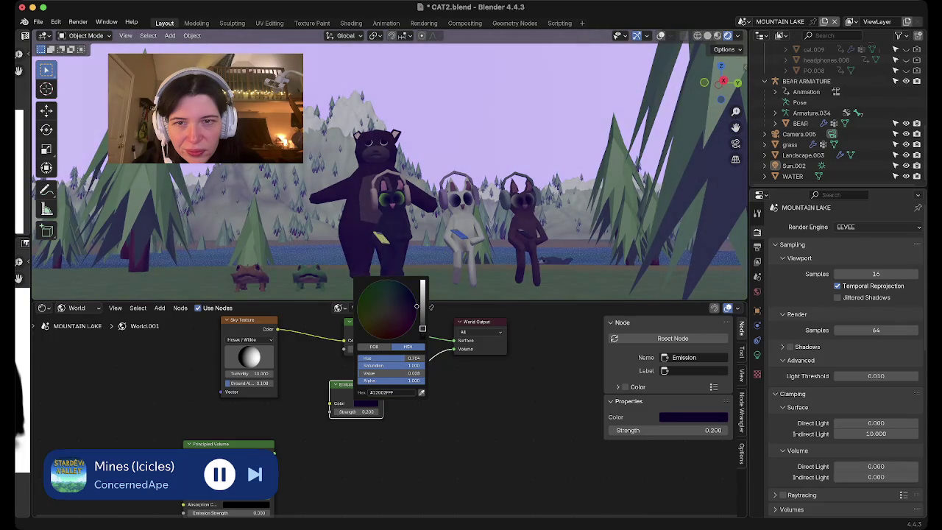
{"action": "scroll", "coordinate": [430, 307], "scroll_direction": "down", "scroll_amount": 2}
{"action": "scroll", "coordinate": [430, 307], "scroll_direction": "down", "scroll_amount": 2}
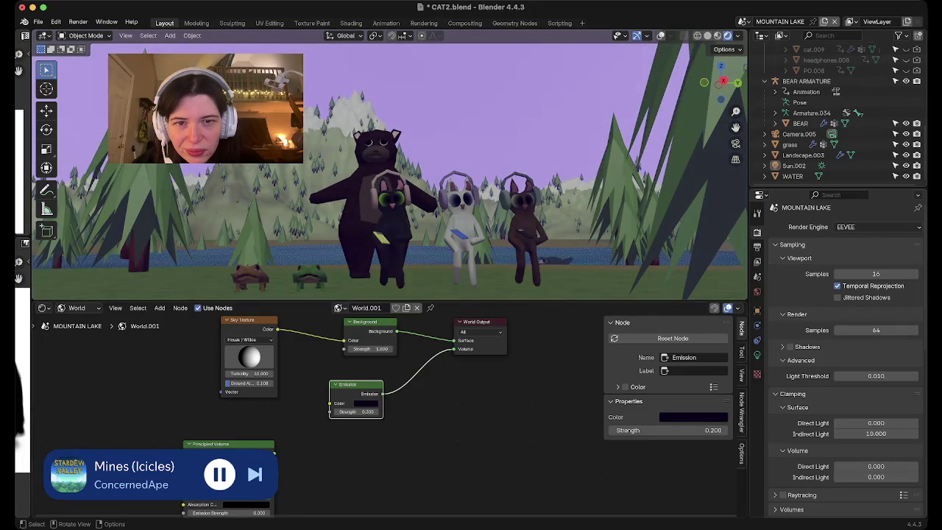
{"action": "scroll", "coordinate": [407, 255], "scroll_direction": "down", "scroll_amount": 3}
{"action": "scroll", "coordinate": [407, 255], "scroll_direction": "down", "scroll_amount": 3}
{"action": "scroll", "coordinate": [407, 255], "scroll_direction": "down", "scroll_amount": 3}
{"action": "scroll", "coordinate": [407, 255], "scroll_direction": "down", "scroll_amount": 3}
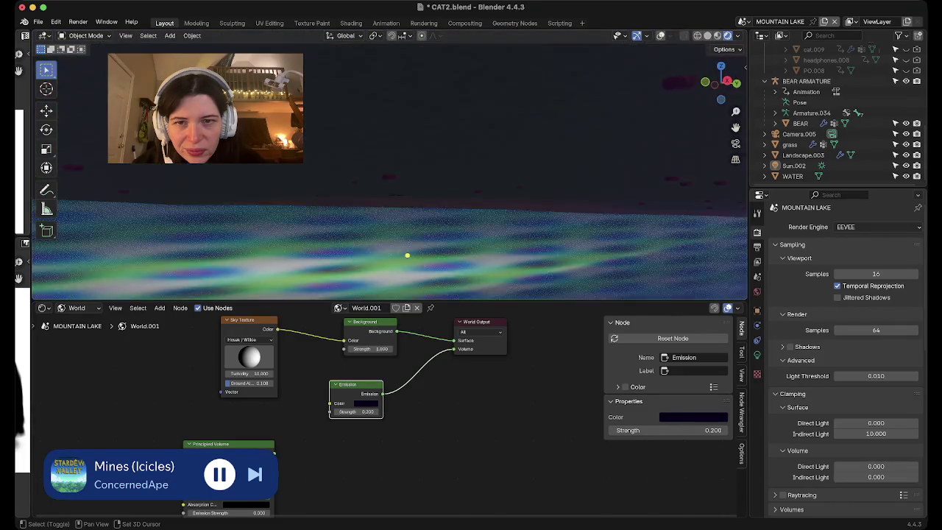
{"action": "scroll", "coordinate": [407, 256], "scroll_direction": "up", "scroll_amount": 5}
{"action": "scroll", "coordinate": [407, 255], "scroll_direction": "up", "scroll_amount": 2}
{"action": "scroll", "coordinate": [406, 255], "scroll_direction": "down", "scroll_amount": 2}
{"action": "scroll", "coordinate": [407, 255], "scroll_direction": "down", "scroll_amount": 1}
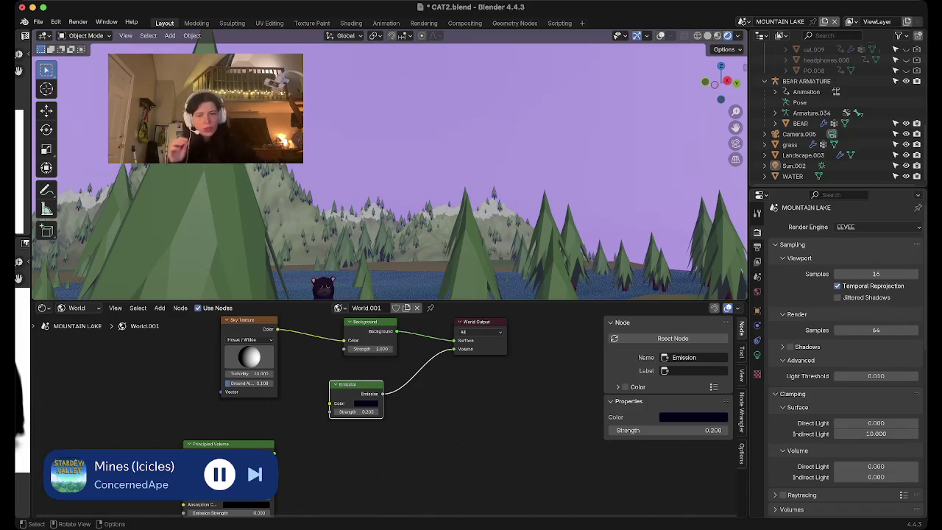
{"action": "scroll", "coordinate": [407, 255], "scroll_direction": "up", "scroll_amount": 2}
{"action": "scroll", "coordinate": [407, 255], "scroll_direction": "up", "scroll_amount": 2}
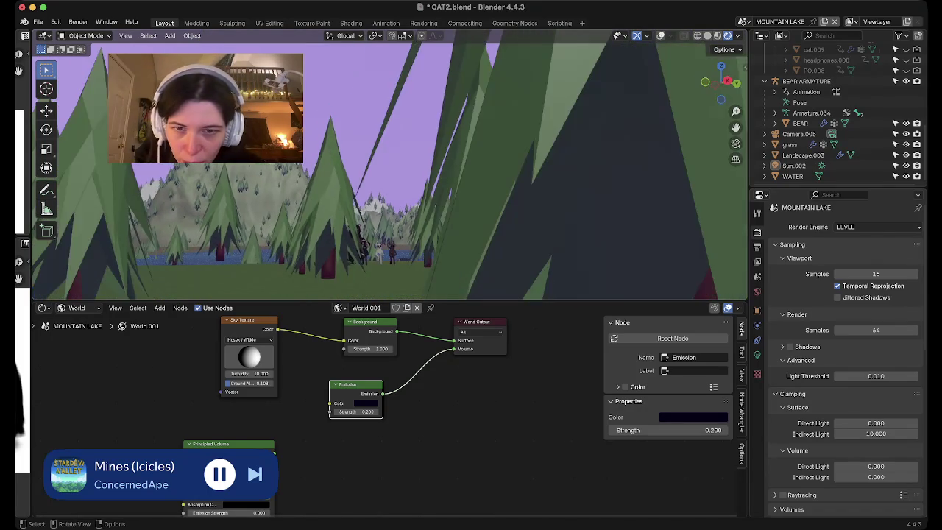
{"action": "scroll", "coordinate": [406, 255], "scroll_direction": "down", "scroll_amount": 2}
{"action": "scroll", "coordinate": [406, 256], "scroll_direction": "down", "scroll_amount": 2}
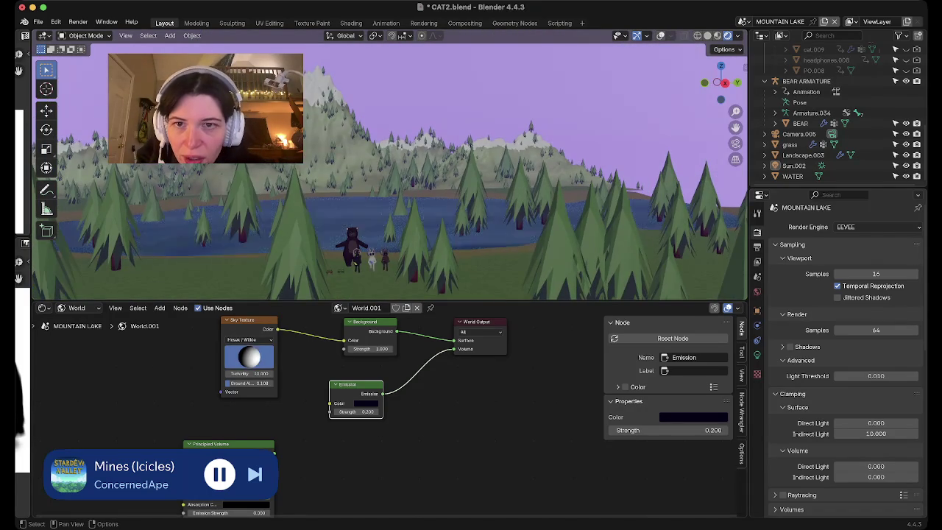
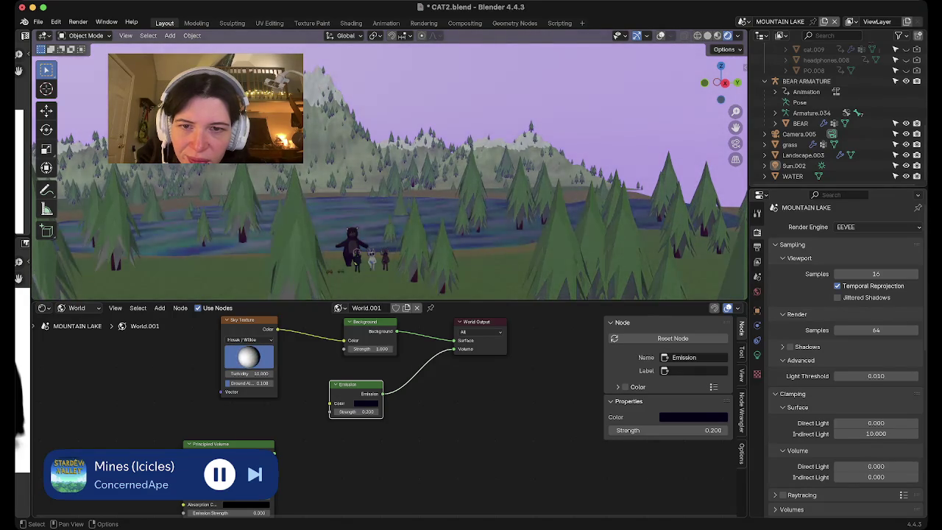
Switch the sky texture to Nishita with sun intensity 0 and hide the Sun.002 lamp.
{"action": "left_click", "coordinate": [248, 339]}
{"action": "left_click", "coordinate": [248, 351]}
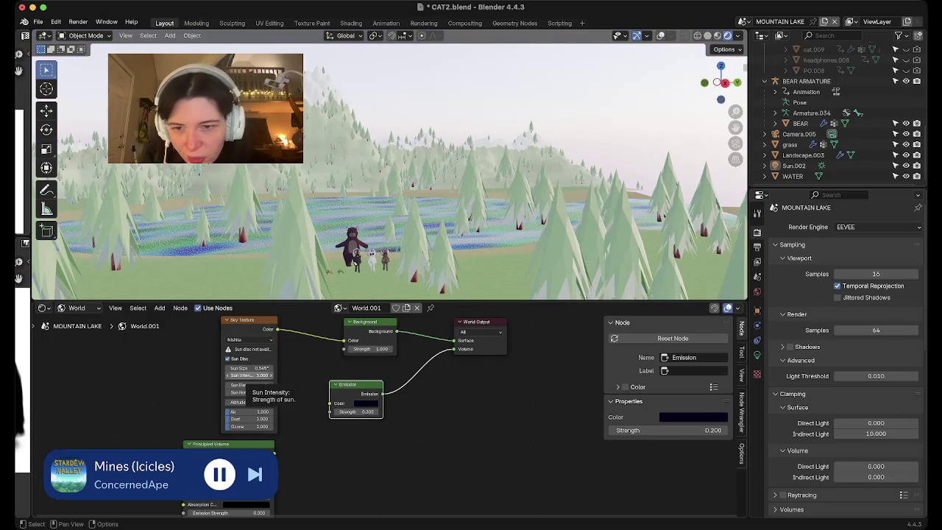
{"action": "mouse_move", "coordinate": [250, 368]}
{"action": "left_mouse_down"}
{"action": "mouse_move", "coordinate": [228, 367]}
{"action": "mouse_move", "coordinate": [254, 368]}
{"action": "left_mouse_up"}
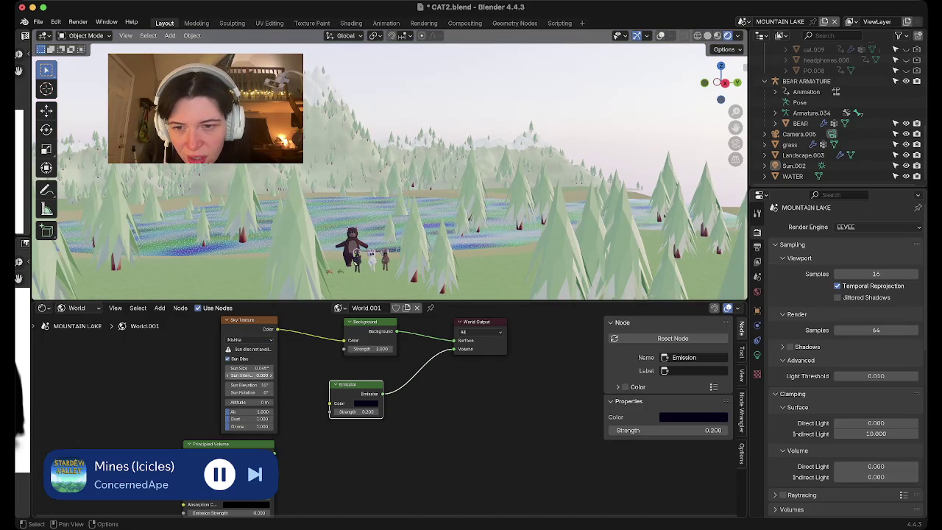
{"action": "left_click", "coordinate": [249, 392]}
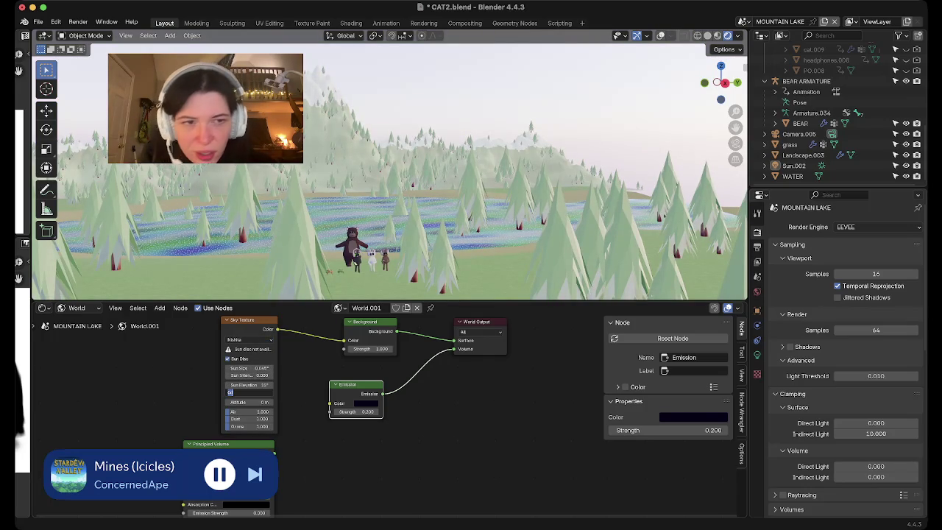
{"action": "left_click", "coordinate": [905, 165]}
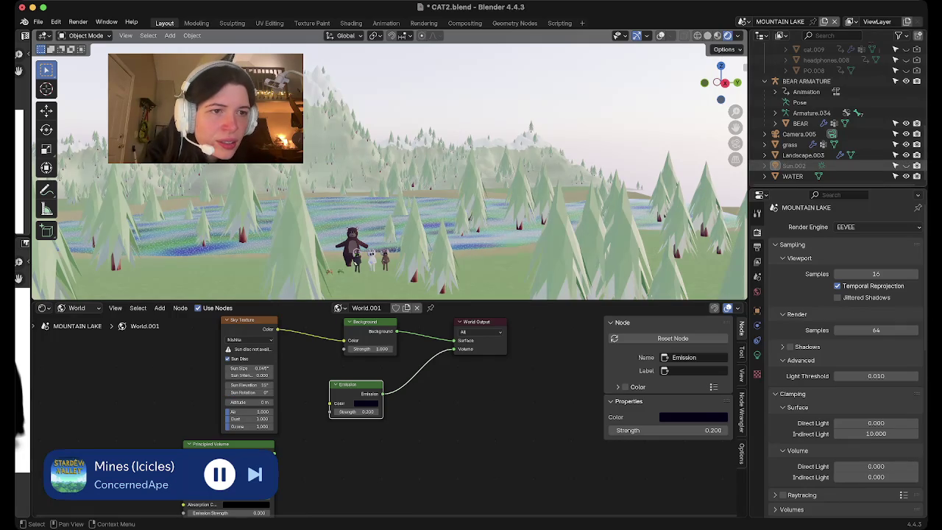
Set Air to 0.336, Dust and Ozone to 0, and unlink Emission from the world Volume.
{"action": "mouse_move", "coordinate": [235, 412]}
{"action": "left_mouse_down"}
{"action": "mouse_move", "coordinate": [272, 412]}
{"action": "mouse_move", "coordinate": [246, 411]}
{"action": "left_mouse_up"}
{"action": "mouse_move", "coordinate": [235, 419]}
{"action": "left_mouse_down"}
{"action": "mouse_move", "coordinate": [272, 418]}
{"action": "mouse_move", "coordinate": [256, 426]}
{"action": "left_mouse_up"}
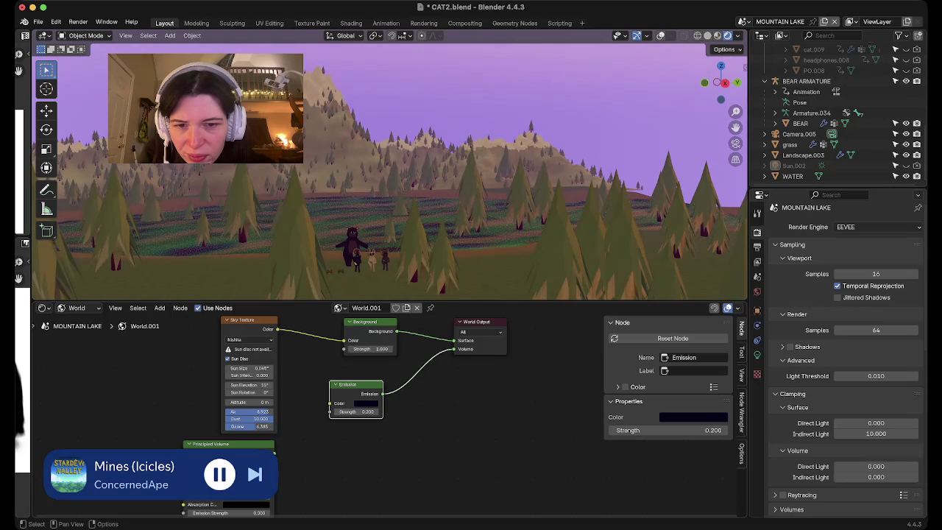
{"action": "left_click_drag", "start_coordinate": [454, 348], "coordinate": [426, 368]}
{"action": "mouse_move", "coordinate": [256, 426]}
{"action": "left_mouse_down"}
{"action": "mouse_move", "coordinate": [225, 426]}
{"action": "mouse_move", "coordinate": [226, 411]}
{"action": "left_mouse_up"}
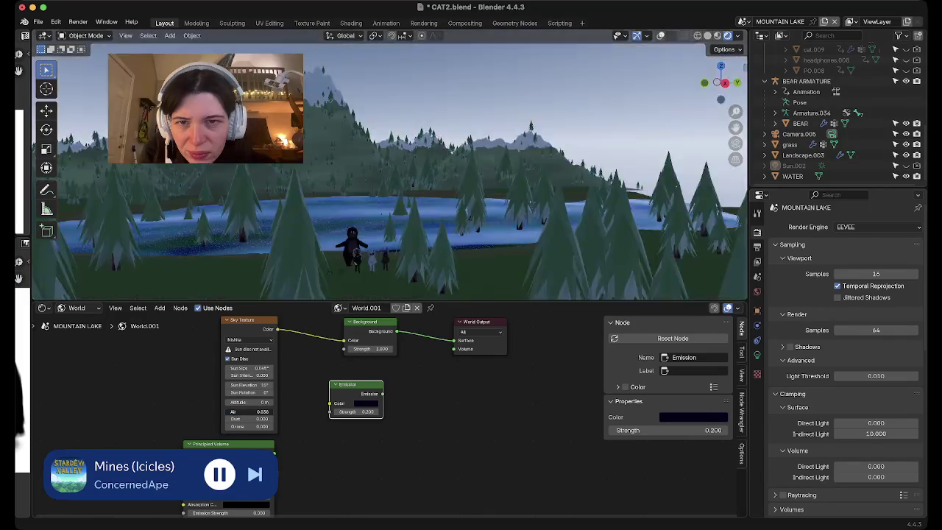
Undo to restore Air 0.038, then set sky Dust to 0.115 and Ozone to 2.577.
{"action": "key", "text": "ctrl+z"}
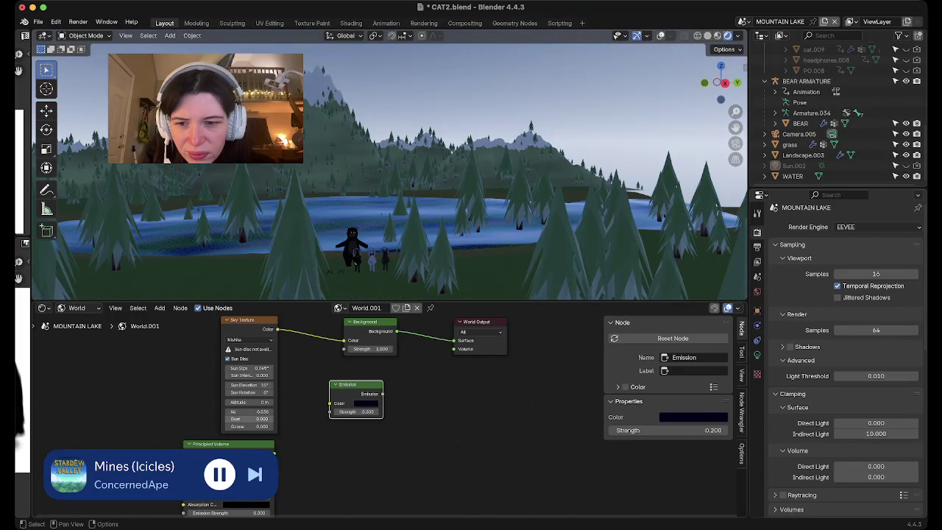
{"action": "mouse_move", "coordinate": [243, 419]}
{"action": "left_mouse_down"}
{"action": "mouse_move", "coordinate": [266, 418]}
{"action": "mouse_move", "coordinate": [258, 419]}
{"action": "left_mouse_up"}
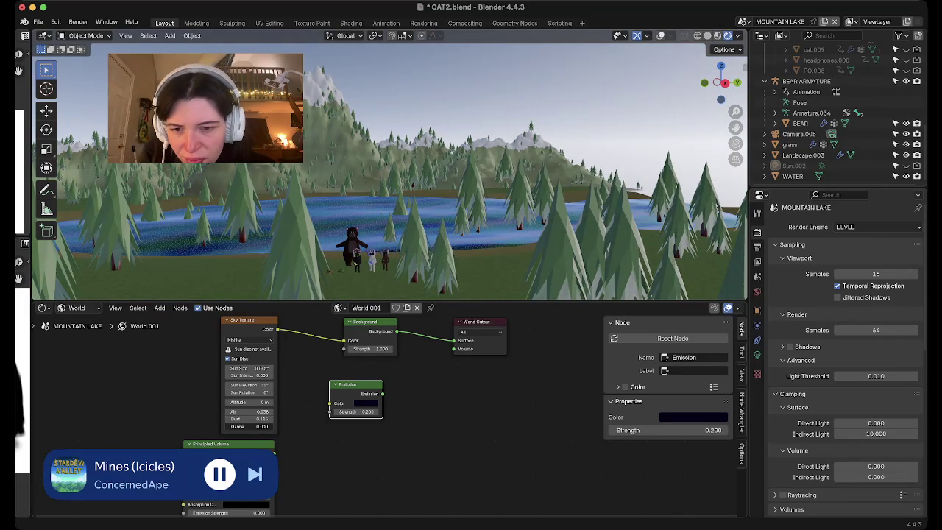
{"action": "left_click_drag", "start_coordinate": [233, 427], "coordinate": [262, 427]}
{"action": "middle_click_drag", "start_coordinate": [390, 170], "coordinate": [412, 213]}
Orbit and zoom to view the lake, mountain and characters under the brighter sky.
{"action": "middle_click_drag", "start_coordinate": [390, 184], "coordinate": [404, 221]}
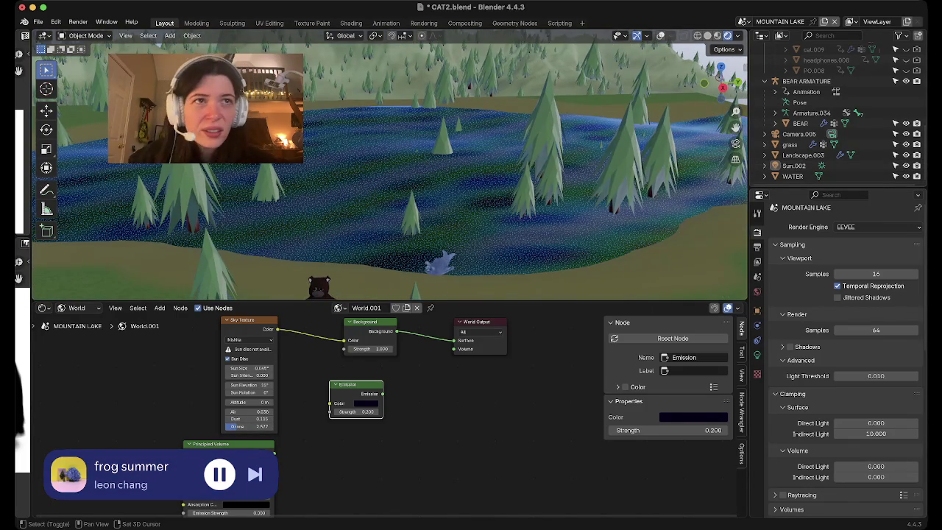
{"action": "scroll", "coordinate": [389, 165], "scroll_direction": "up", "scroll_amount": 3}
{"action": "scroll", "coordinate": [389, 165], "scroll_direction": "up", "scroll_amount": 3}
{"action": "scroll", "coordinate": [390, 164], "scroll_direction": "up", "scroll_amount": 3}
{"action": "mouse_move", "coordinate": [390, 177]}
{"action": "middle_mouse_down"}
{"action": "mouse_move", "coordinate": [427, 236]}
{"action": "mouse_move", "coordinate": [471, 235]}
{"action": "middle_mouse_up"}
{"action": "scroll", "coordinate": [412, 221], "scroll_direction": "up", "scroll_amount": 3}
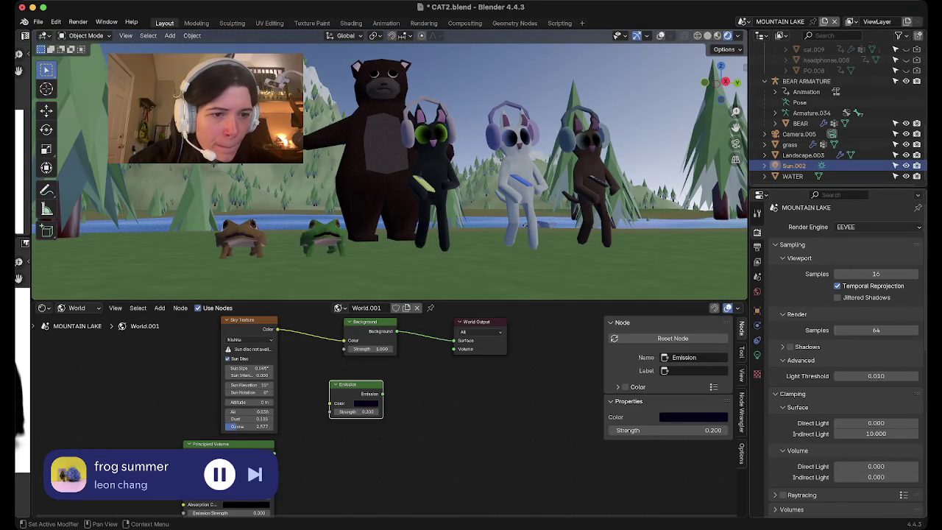
Set the sun lamp's strength to 1.740 and its angle to 0°.
{"action": "left_click", "coordinate": [756, 354]}
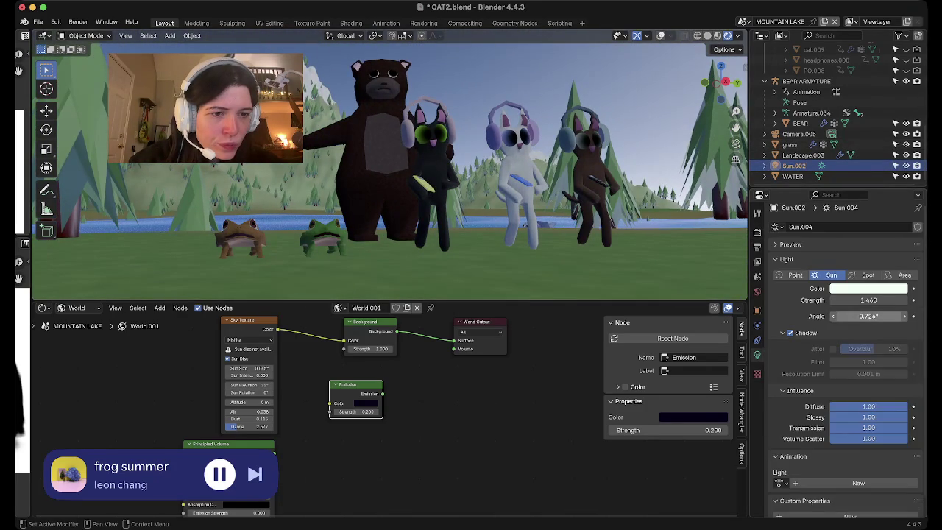
{"action": "left_click", "coordinate": [868, 299]}
{"action": "type", "text": "0.3"}
{"action": "key", "text": "Return"}
{"action": "mouse_move", "coordinate": [868, 299]}
{"action": "left_mouse_down"}
{"action": "mouse_move", "coordinate": [904, 299]}
{"action": "mouse_move", "coordinate": [839, 300]}
{"action": "left_mouse_up"}
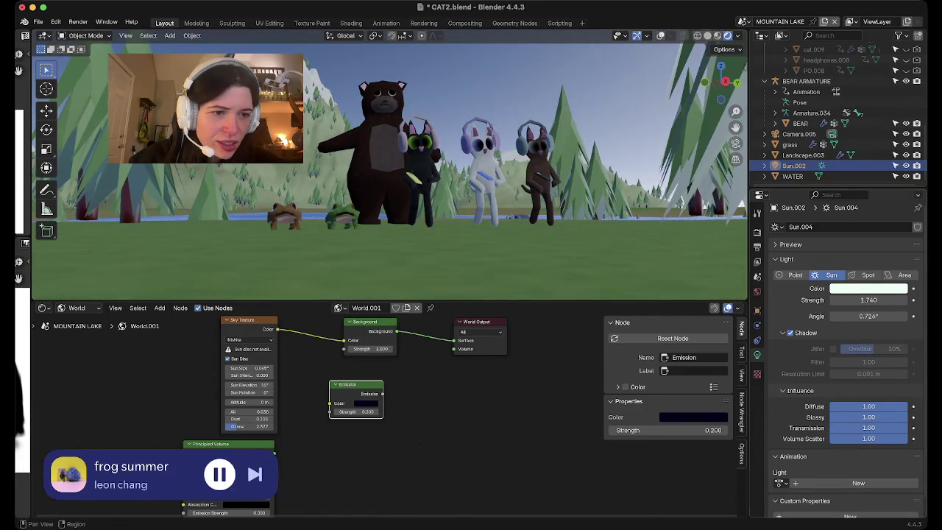
{"action": "left_click_drag", "start_coordinate": [868, 315], "coordinate": [893, 316]}
{"action": "key", "text": "BackSpace"}
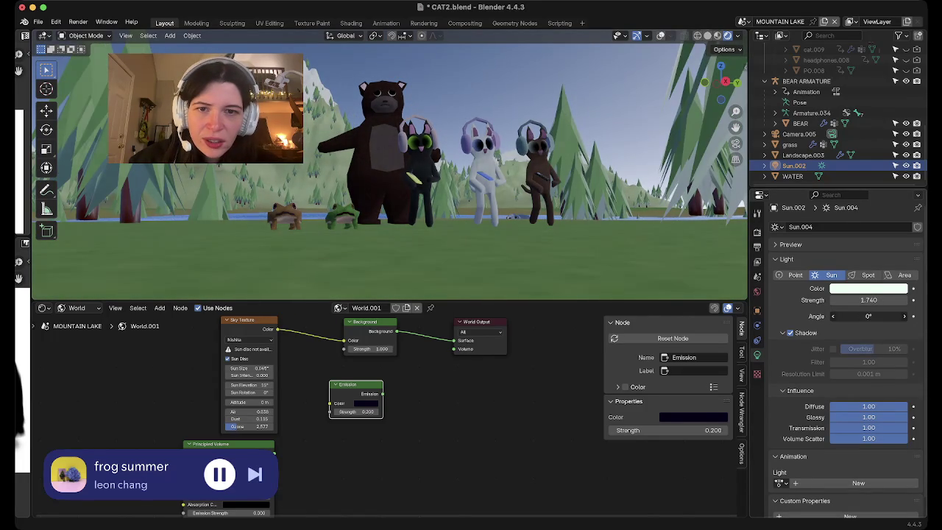
Make the sun purple (#933FFF) and reconnect Emission to the World Output Volume.
{"action": "left_click", "coordinate": [868, 289]}
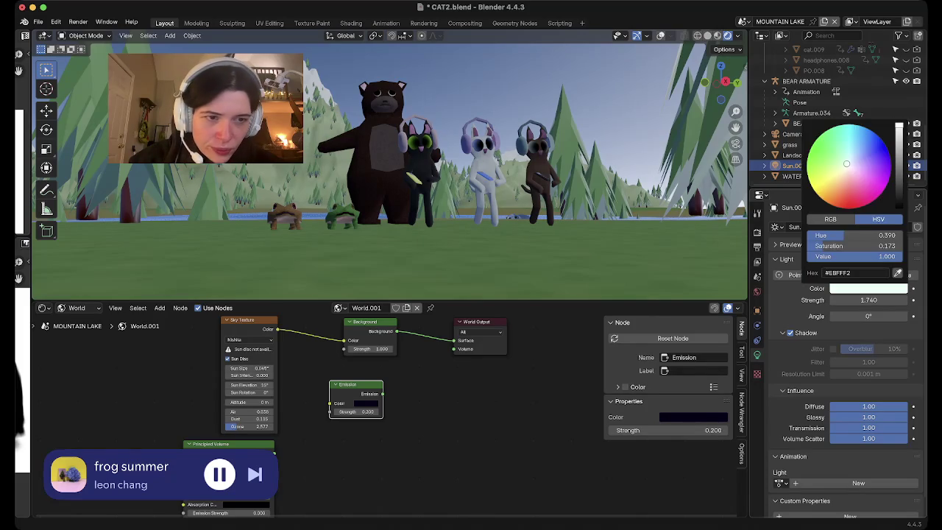
{"action": "left_click", "coordinate": [879, 143]}
{"action": "left_click_drag", "start_coordinate": [873, 142], "coordinate": [881, 165]}
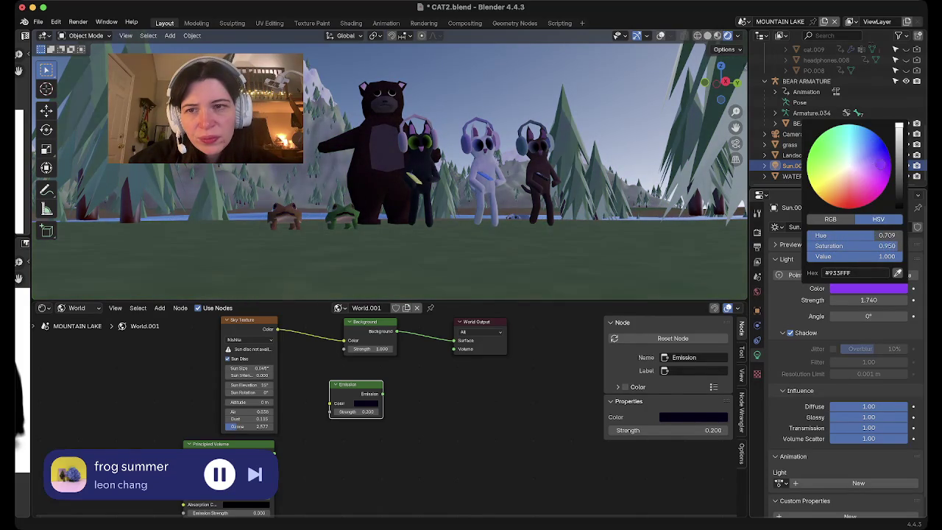
{"action": "left_click_drag", "start_coordinate": [383, 394], "coordinate": [453, 349]}
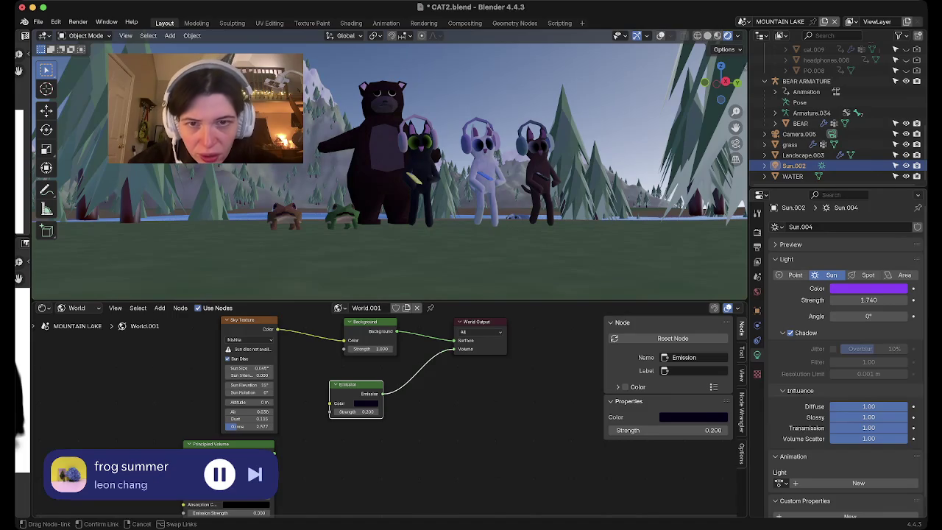
{"action": "scroll", "coordinate": [388, 169], "scroll_direction": "down", "scroll_amount": 3}
{"action": "scroll", "coordinate": [389, 169], "scroll_direction": "down", "scroll_amount": 5}
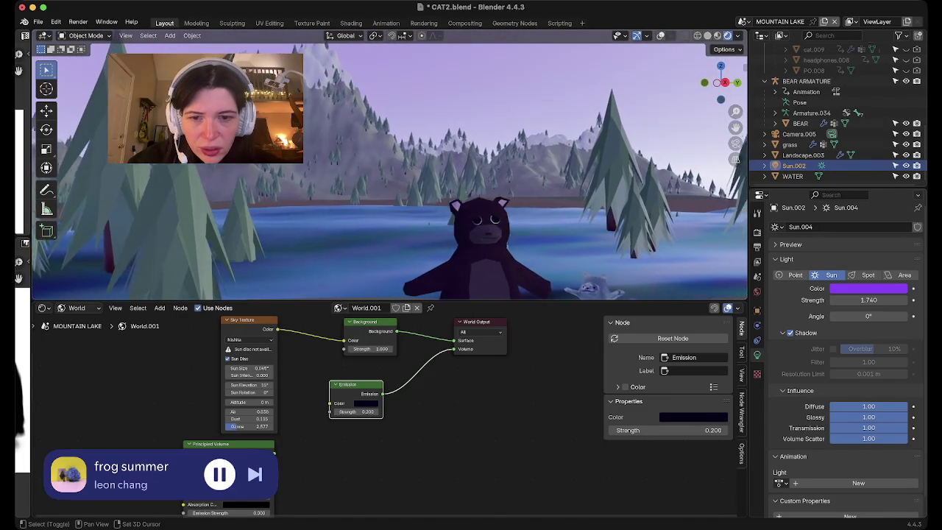
Give the emission a dark navy colour at 0.200, and the sun strength 3.660 with pale periwinkle colour.
{"action": "key", "text": "Return"}
{"action": "left_click", "coordinate": [366, 403]}
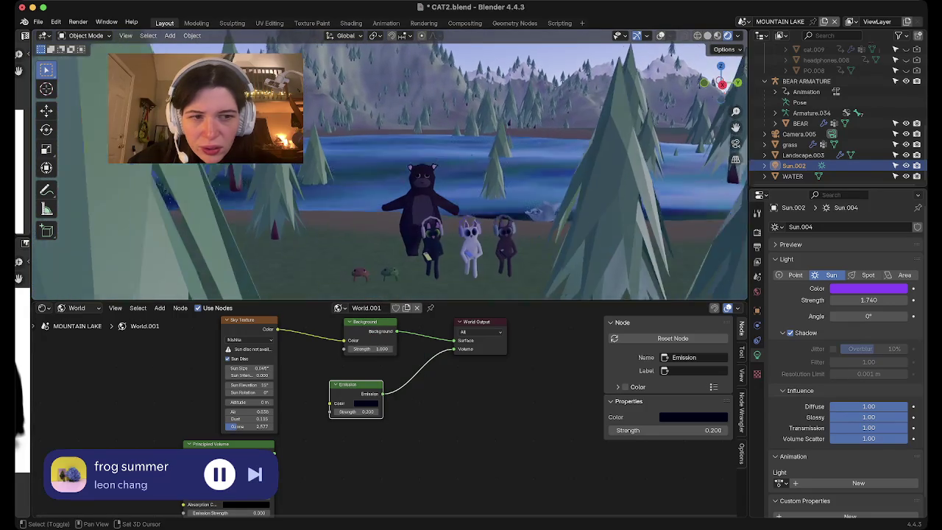
{"action": "mouse_move", "coordinate": [868, 300]}
{"action": "left_mouse_down"}
{"action": "mouse_move", "coordinate": [893, 299]}
{"action": "mouse_move", "coordinate": [864, 299]}
{"action": "left_mouse_up"}
{"action": "left_click", "coordinate": [868, 288]}
{"action": "left_click", "coordinate": [854, 165]}
{"action": "mouse_move", "coordinate": [854, 165]}
{"action": "left_mouse_down"}
{"action": "mouse_move", "coordinate": [876, 177]}
{"action": "mouse_move", "coordinate": [871, 167]}
{"action": "mouse_move", "coordinate": [888, 152]}
{"action": "mouse_move", "coordinate": [865, 158]}
{"action": "left_mouse_up"}
{"action": "left_click_drag", "start_coordinate": [866, 158], "coordinate": [865, 156]}
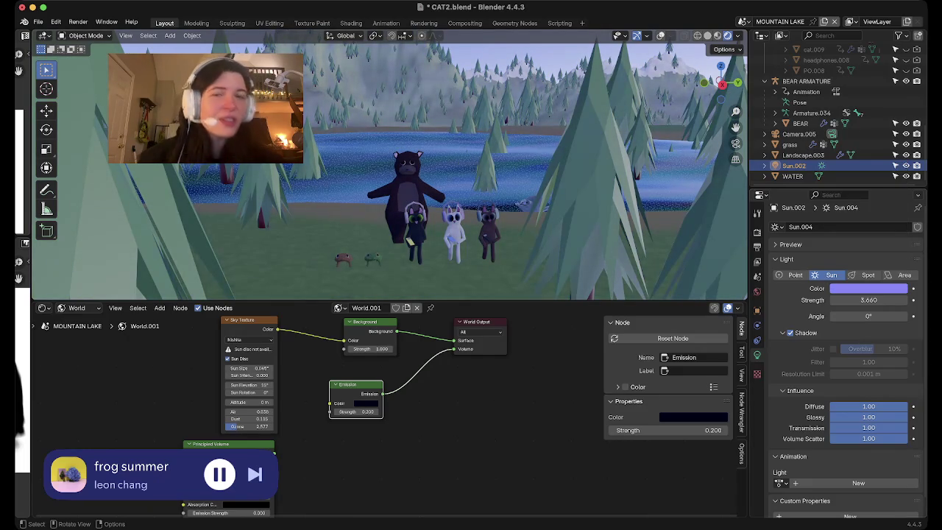
Orbit over the pine forest, level with the lake, and re-centre on the bear and cats.
{"action": "scroll", "coordinate": [406, 292], "scroll_direction": "down", "scroll_amount": 3}
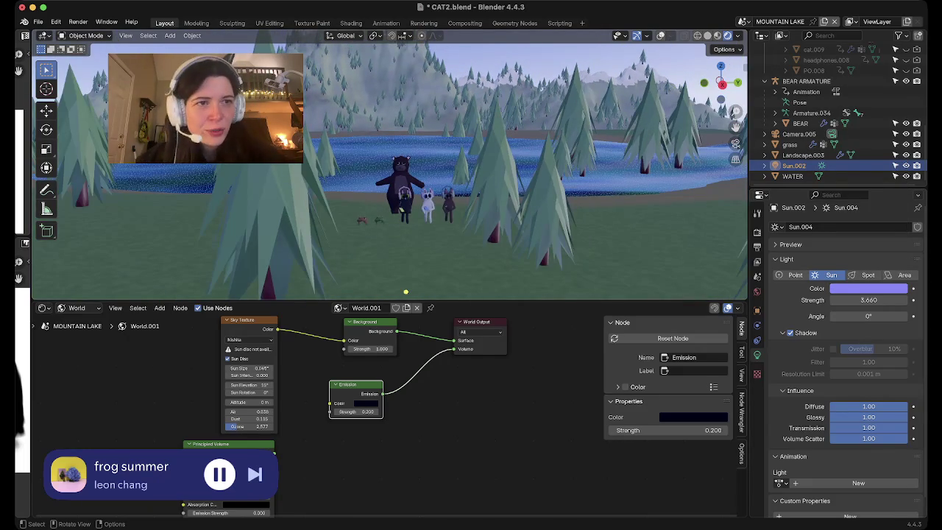
{"action": "mouse_move", "coordinate": [405, 292]}
{"action": "middle_mouse_down"}
{"action": "mouse_move", "coordinate": [305, 298]}
{"action": "mouse_move", "coordinate": [400, 169]}
{"action": "mouse_move", "coordinate": [420, 196]}
{"action": "middle_mouse_up"}
{"action": "scroll", "coordinate": [399, 169], "scroll_direction": "up", "scroll_amount": 5}
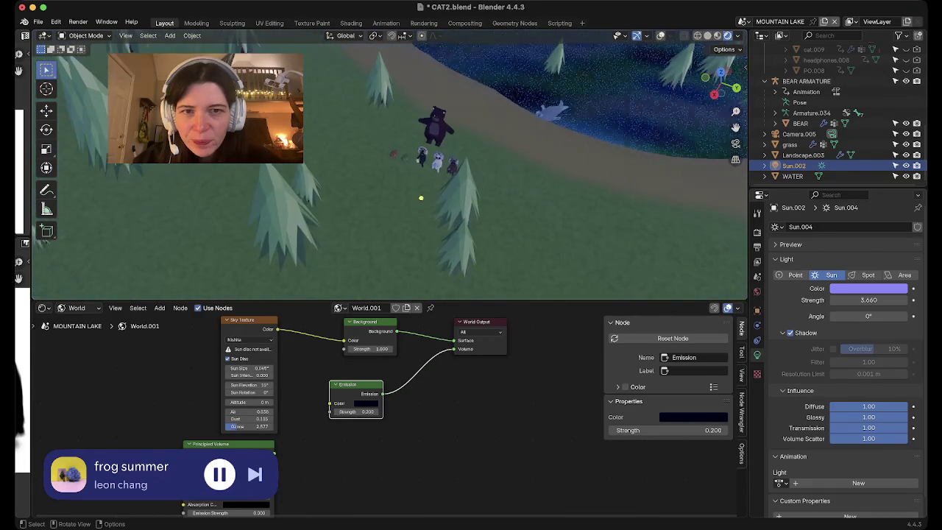
{"action": "middle_click_drag", "start_coordinate": [337, 274], "coordinate": [342, 254]}
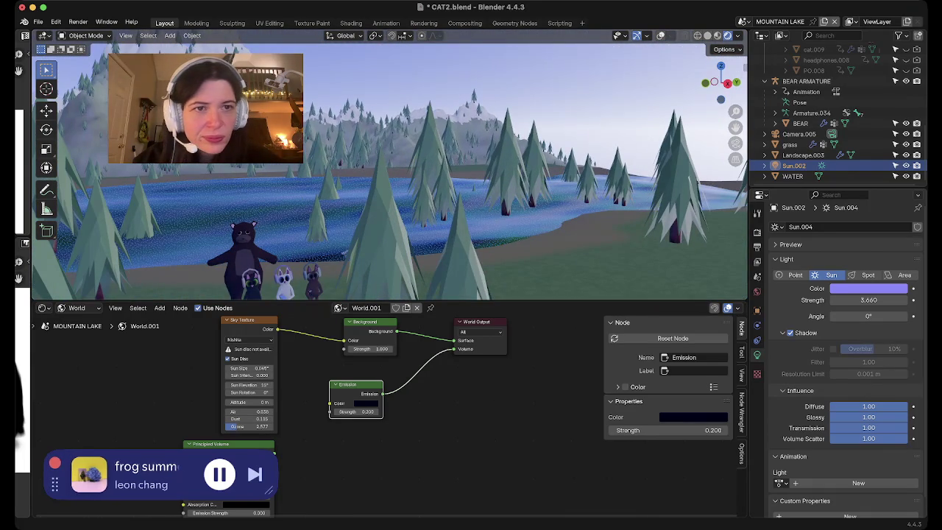
{"action": "mouse_move", "coordinate": [343, 254]}
{"action": "middle_mouse_down"}
{"action": "mouse_move", "coordinate": [395, 290]}
{"action": "mouse_move", "coordinate": [398, 184]}
{"action": "mouse_move", "coordinate": [397, 287]}
{"action": "middle_mouse_up"}
{"action": "scroll", "coordinate": [395, 290], "scroll_direction": "up", "scroll_amount": 3}
Swing down near the grass for a close look at the relit characters.
{"action": "middle_click_drag", "start_coordinate": [360, 140], "coordinate": [368, 147]}
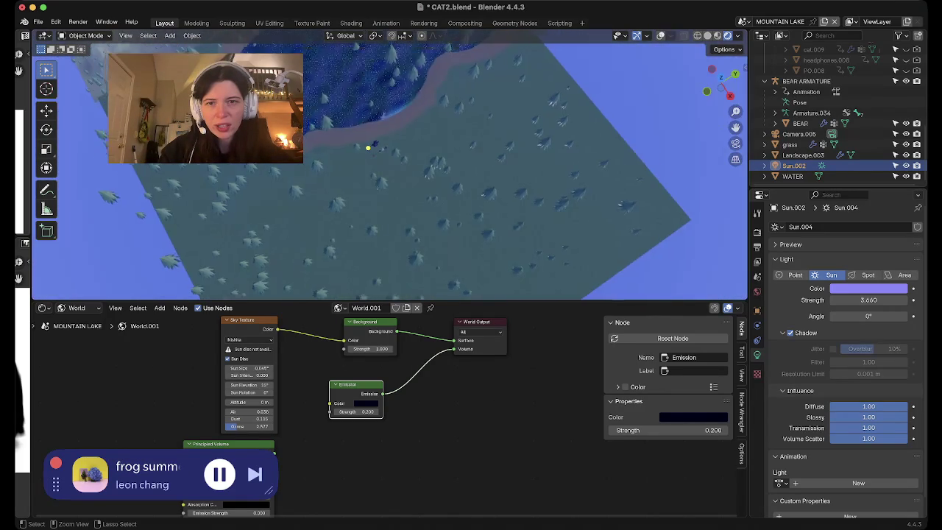
{"action": "scroll", "coordinate": [368, 147], "scroll_direction": "up", "scroll_amount": 5}
{"action": "mouse_move", "coordinate": [326, 110]}
{"action": "middle_mouse_down"}
{"action": "mouse_move", "coordinate": [429, 267]}
{"action": "mouse_move", "coordinate": [382, 206]}
{"action": "middle_mouse_up"}
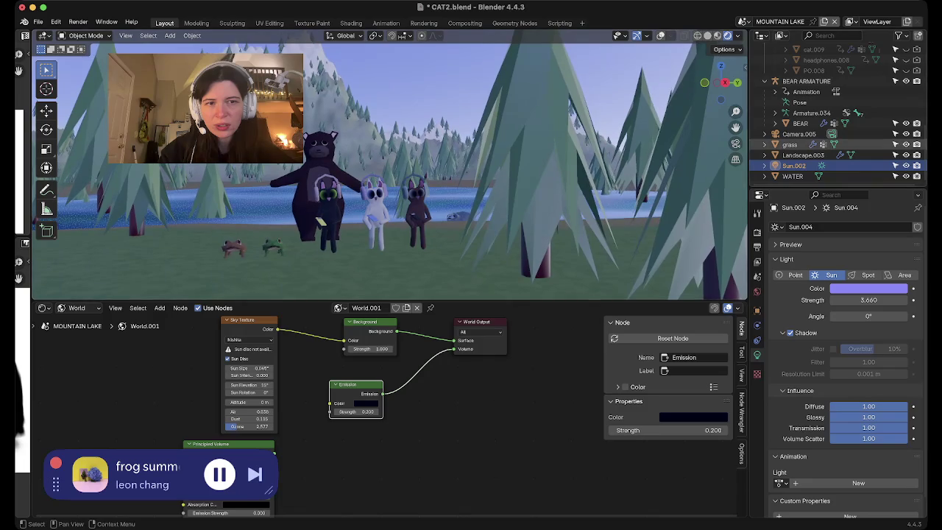
{"action": "scroll", "coordinate": [389, 165], "scroll_direction": "up", "scroll_amount": 2}
{"action": "scroll", "coordinate": [389, 166], "scroll_direction": "up", "scroll_amount": 2}
{"action": "scroll", "coordinate": [390, 165], "scroll_direction": "up", "scroll_amount": 3}
{"action": "scroll", "coordinate": [394, 264], "scroll_direction": "down", "scroll_amount": 3}
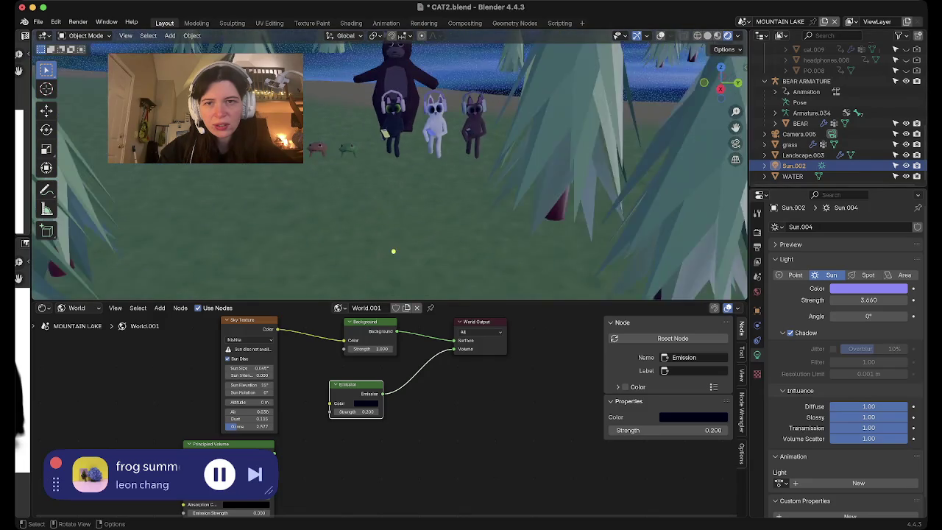
{"action": "scroll", "coordinate": [392, 239], "scroll_direction": "down", "scroll_amount": 2}
{"action": "mouse_move", "coordinate": [392, 239]}
{"action": "middle_mouse_down"}
{"action": "mouse_move", "coordinate": [372, 193]}
{"action": "mouse_move", "coordinate": [446, 275]}
{"action": "middle_mouse_up"}
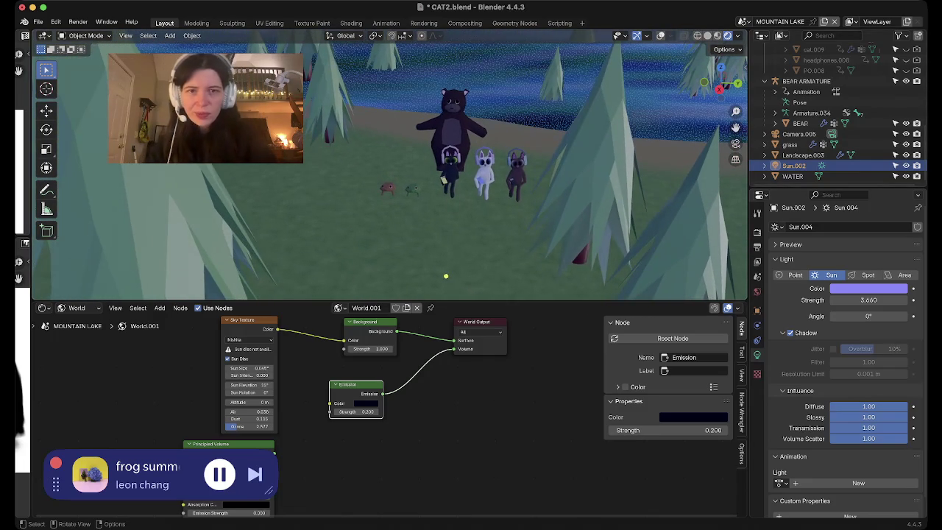
Switch the viewport to plain solid shading and zoom out.
{"action": "key", "text": "z"}
{"action": "key", "text": "6"}
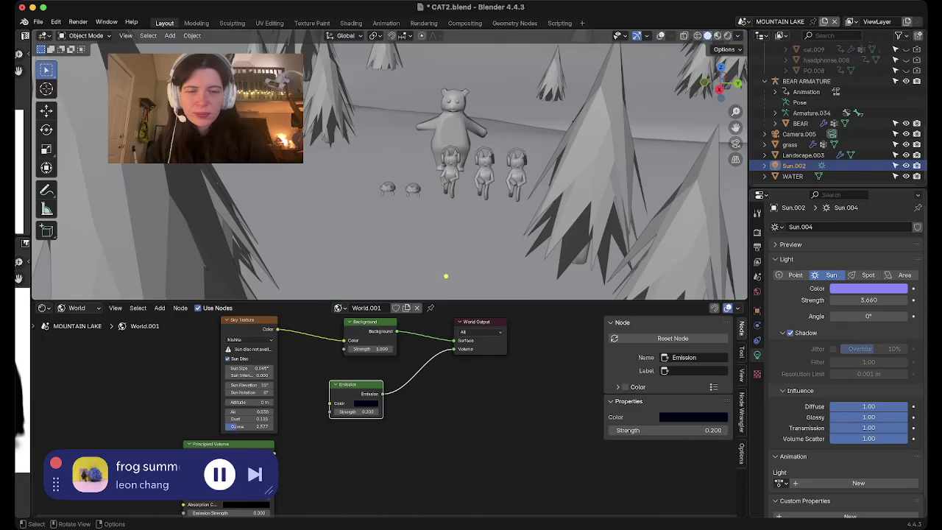
{"action": "scroll", "coordinate": [420, 235], "scroll_direction": "down", "scroll_amount": 3}
{"action": "scroll", "coordinate": [415, 227], "scroll_direction": "down", "scroll_amount": 3}
{"action": "key", "text": "shift+a"}
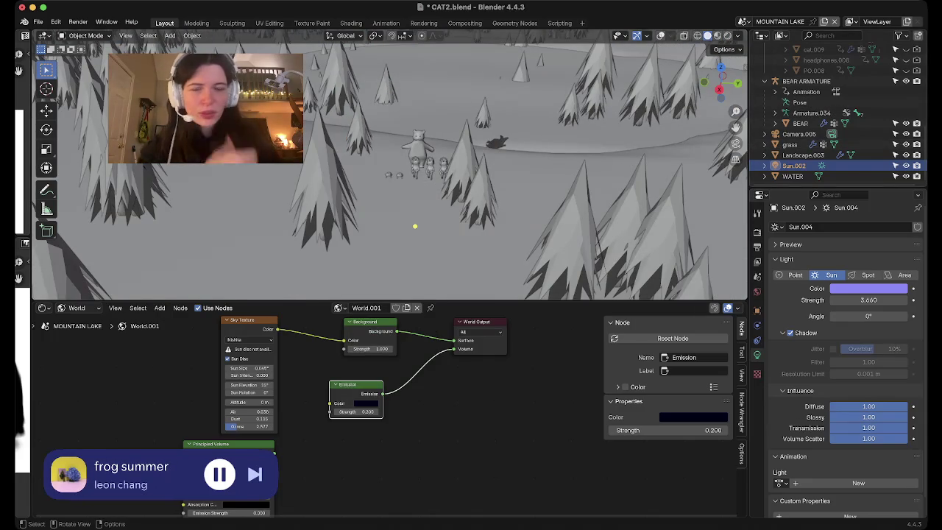
Select the BEAR mesh and the seal to inspect their data.
{"action": "left_click", "coordinate": [800, 123]}
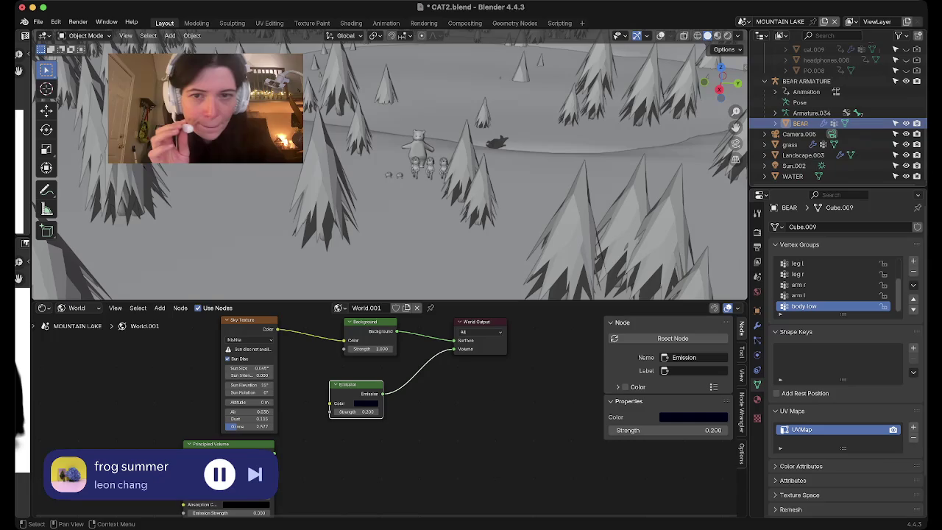
{"action": "left_click", "coordinate": [496, 142]}
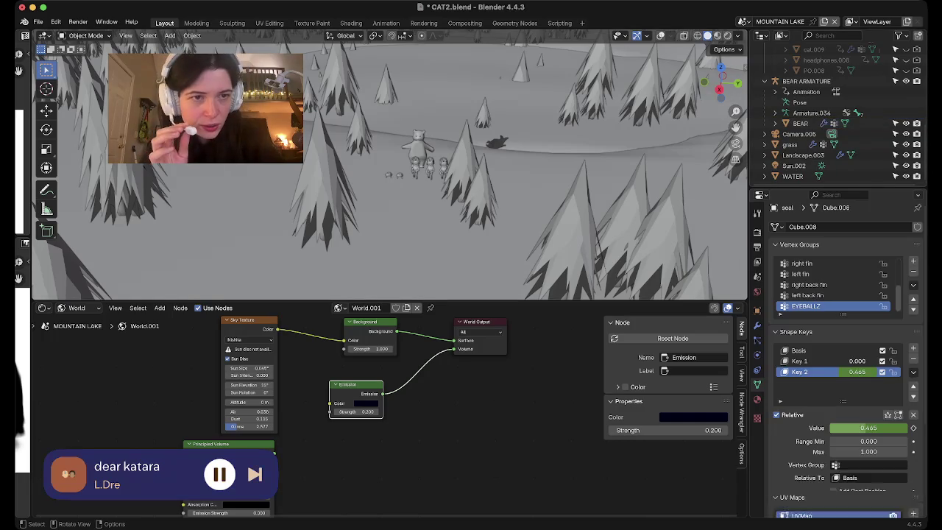
{"action": "scroll", "coordinate": [837, 118], "scroll_direction": "up", "scroll_amount": 3}
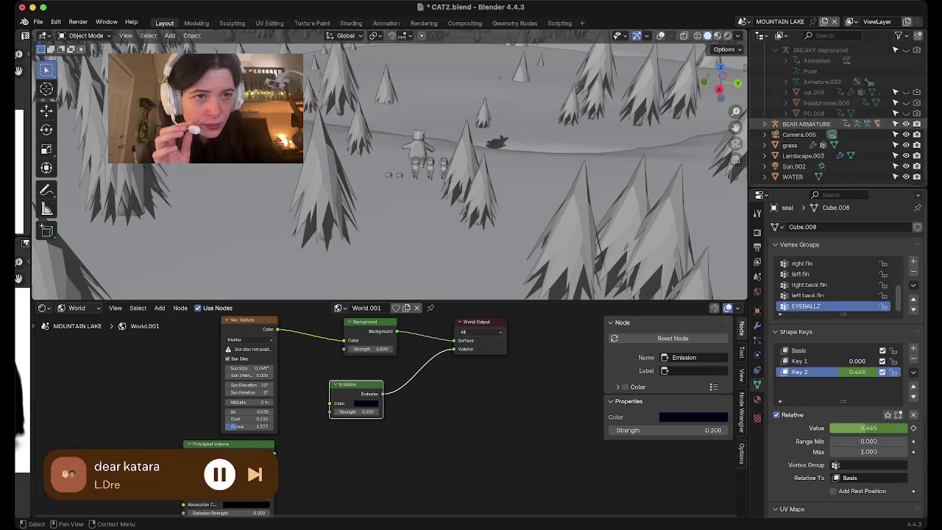
{"action": "scroll", "coordinate": [837, 118], "scroll_direction": "up", "scroll_amount": 5}
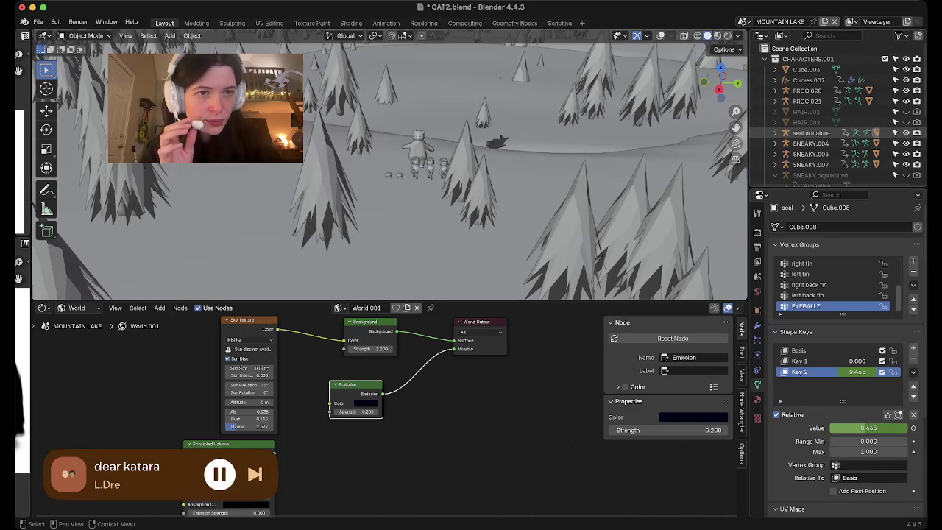
Collapse CHARACTERS.001, make Scene Collection active, and bring up the Add menu.
{"action": "left_click", "coordinate": [765, 59]}
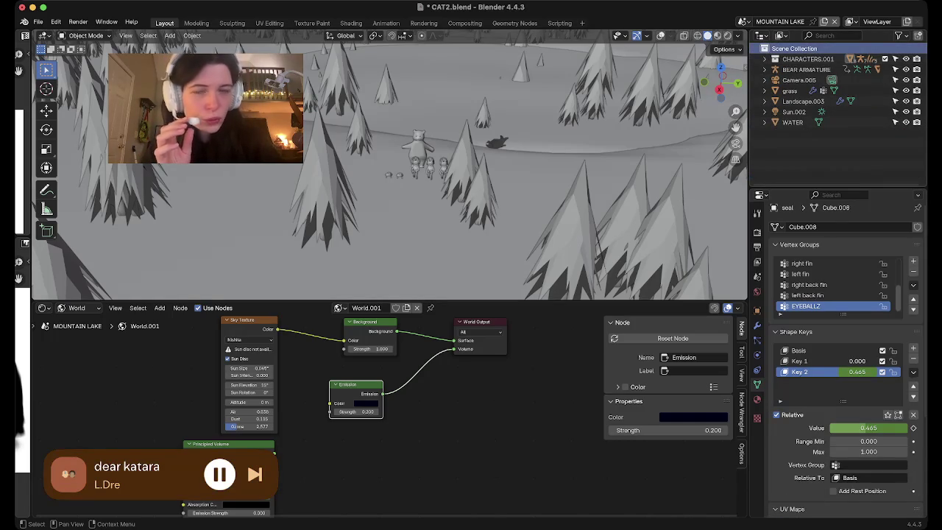
{"action": "left_click", "coordinate": [794, 49]}
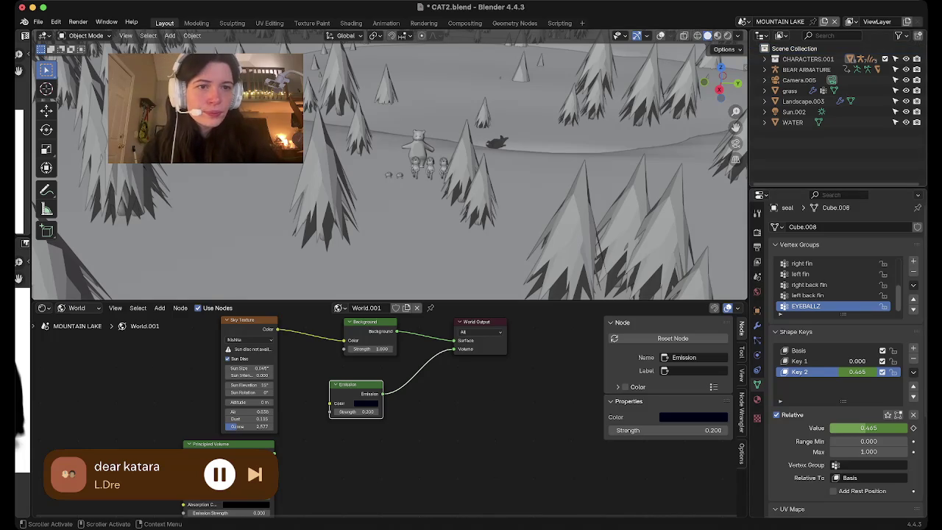
{"action": "key", "text": "shift+a"}
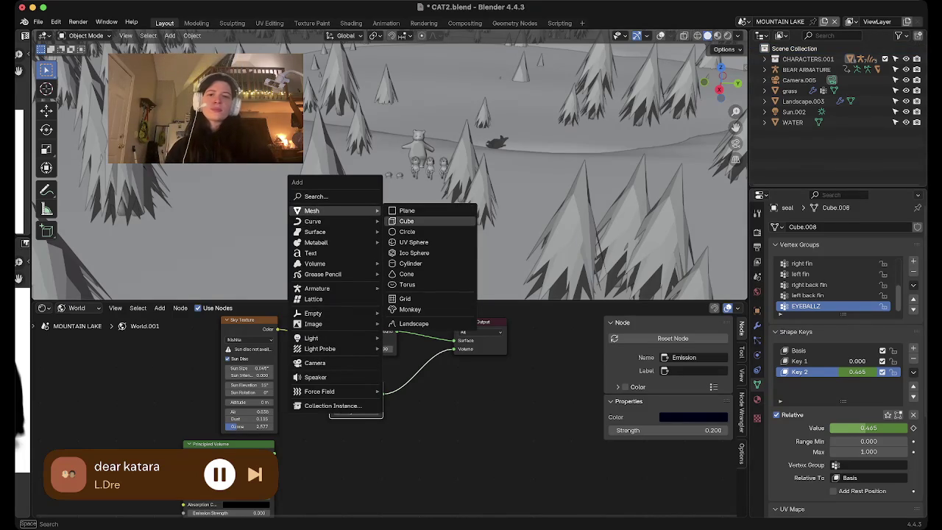
Add a cube mesh and select only Cube.002 in the Outliner.
{"action": "left_click", "coordinate": [407, 221]}
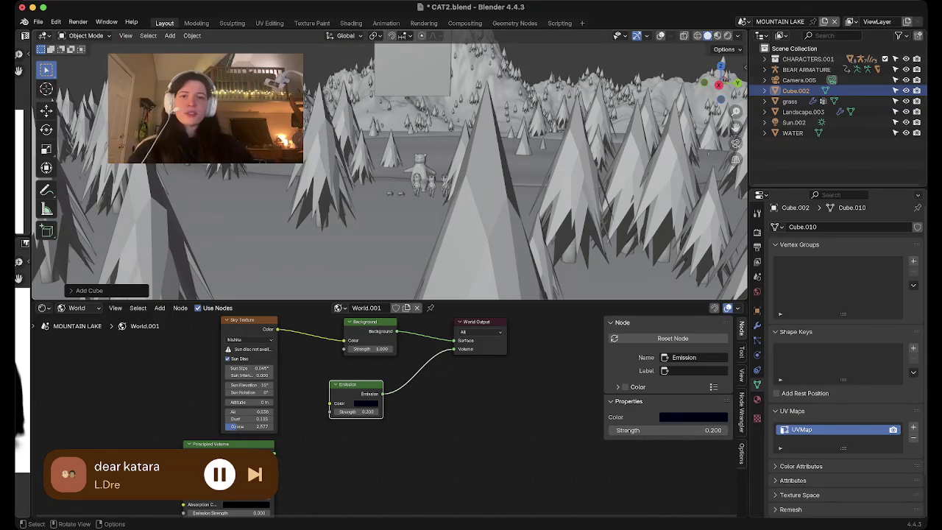
{"action": "scroll", "coordinate": [388, 169], "scroll_direction": "down", "scroll_amount": 2}
{"action": "scroll", "coordinate": [388, 169], "scroll_direction": "down", "scroll_amount": 2}
{"action": "scroll", "coordinate": [389, 169], "scroll_direction": "down", "scroll_amount": 2}
{"action": "scroll", "coordinate": [388, 170], "scroll_direction": "up", "scroll_amount": 2}
{"action": "scroll", "coordinate": [388, 169], "scroll_direction": "up", "scroll_amount": 3}
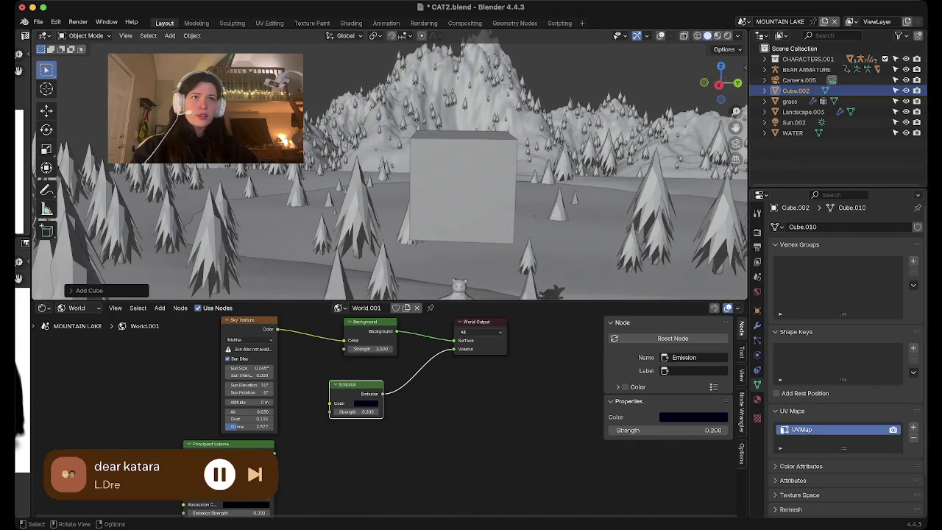
{"action": "key", "text": "a"}
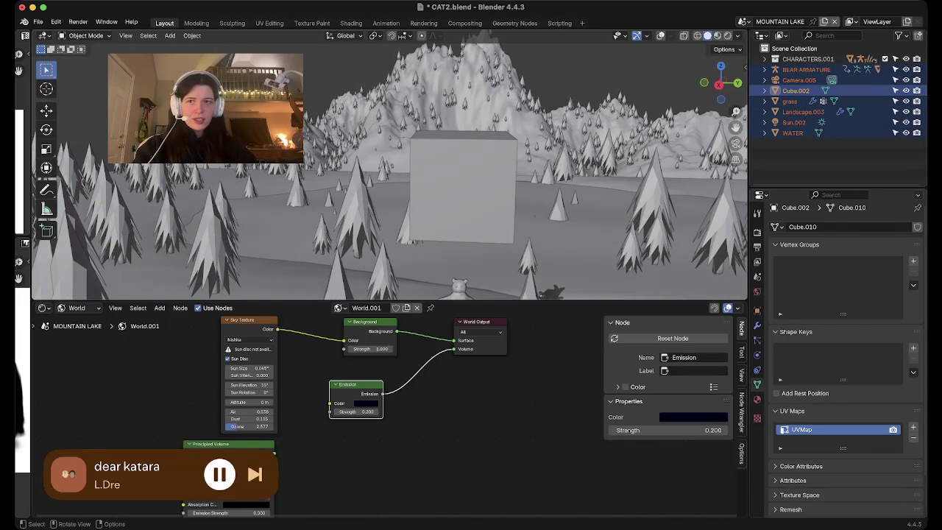
{"action": "left_click", "coordinate": [795, 91]}
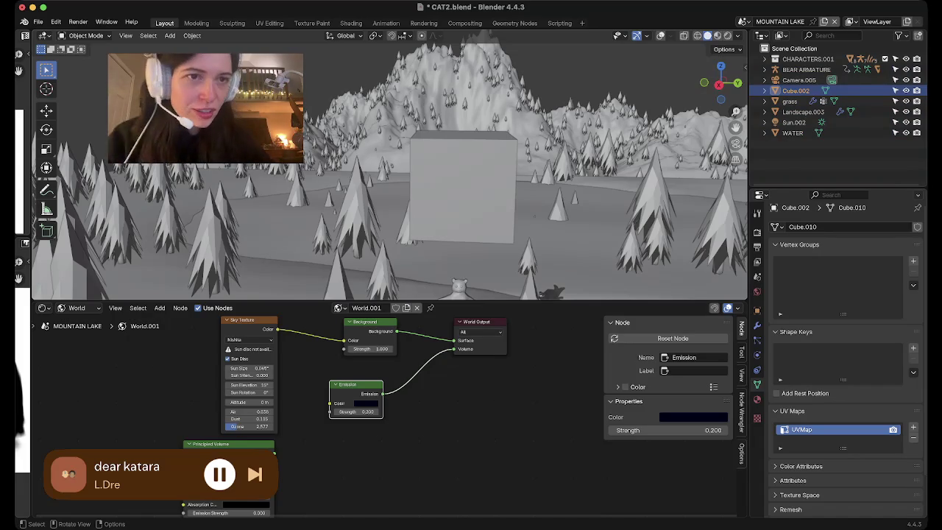
Zoom and orbit in closer to the new Cube.002.
{"action": "scroll", "coordinate": [389, 165], "scroll_direction": "down", "scroll_amount": 3}
{"action": "scroll", "coordinate": [389, 164], "scroll_direction": "down", "scroll_amount": 1}
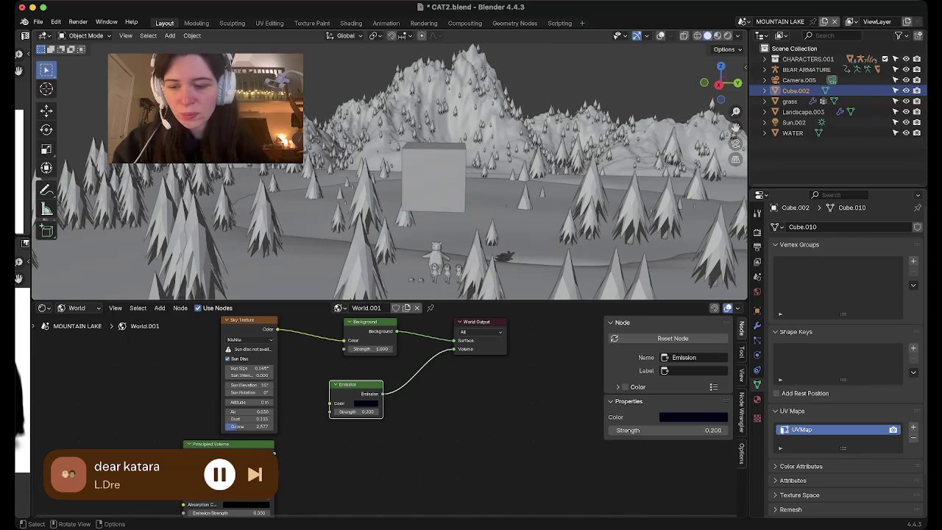
{"action": "middle_click_drag", "start_coordinate": [389, 165], "coordinate": [412, 191]}
{"action": "scroll", "coordinate": [389, 176], "scroll_direction": "up", "scroll_amount": 1}
{"action": "scroll", "coordinate": [389, 176], "scroll_direction": "up", "scroll_amount": 1}
{"action": "scroll", "coordinate": [389, 177], "scroll_direction": "up", "scroll_amount": 2}
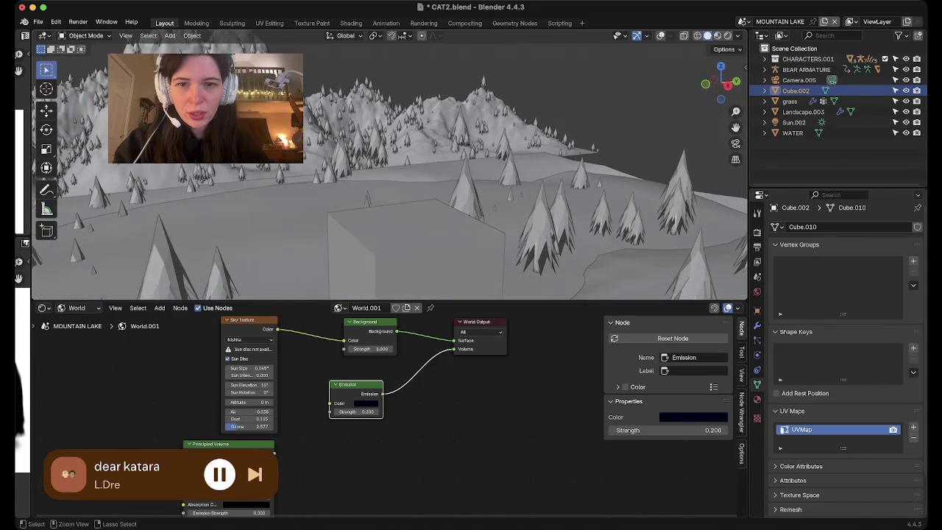
{"action": "scroll", "coordinate": [389, 177], "scroll_direction": "down", "scroll_amount": 3}
{"action": "scroll", "coordinate": [389, 177], "scroll_direction": "up", "scroll_amount": 4}
View the cube from the side and preview the scene in Rendered shading.
{"action": "middle_click_drag", "start_coordinate": [389, 176], "coordinate": [412, 191]}
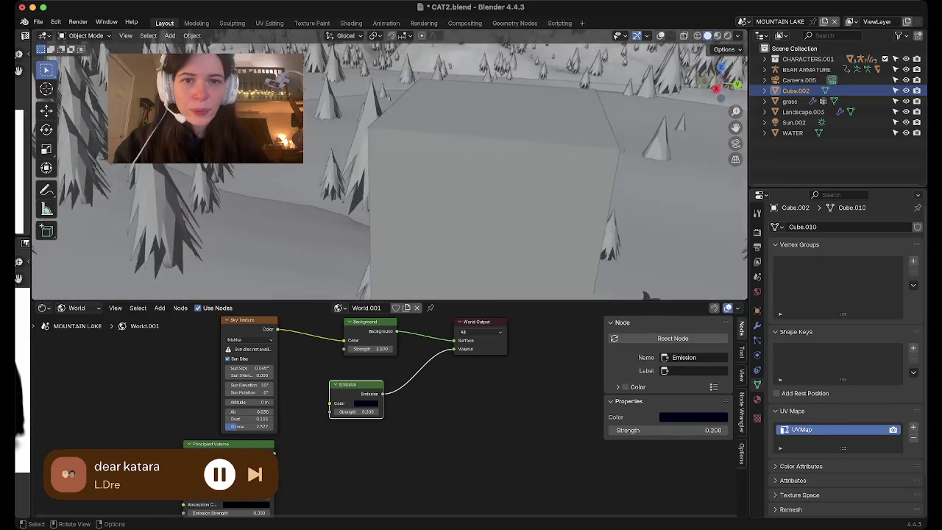
{"action": "scroll", "coordinate": [412, 191], "scroll_direction": "down", "scroll_amount": 2}
{"action": "middle_click_drag", "start_coordinate": [434, 243], "coordinate": [462, 297]}
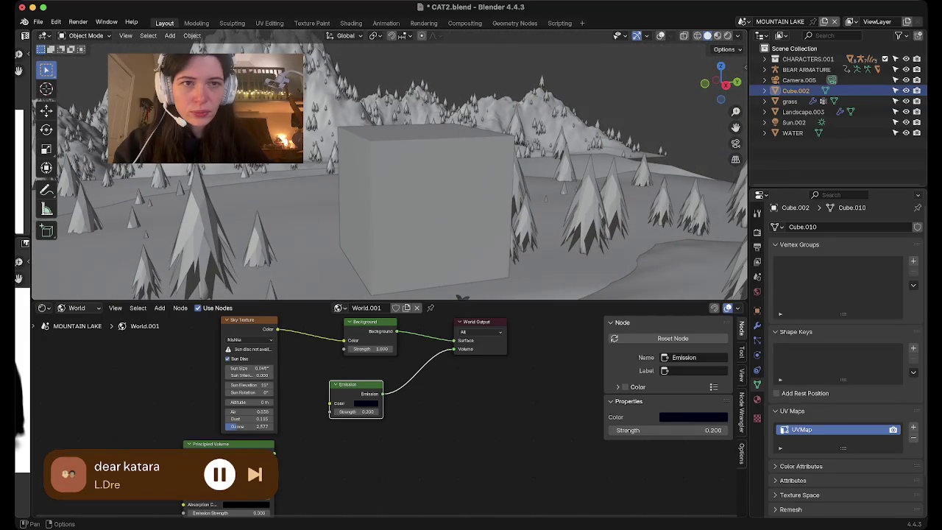
{"action": "key", "text": "z"}
{"action": "middle_click_drag", "start_coordinate": [441, 192], "coordinate": [478, 220]}
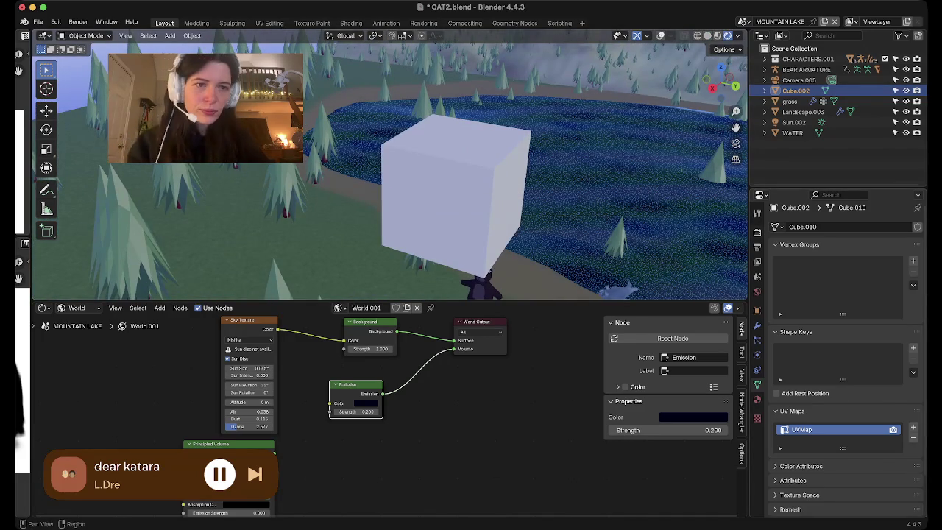
Try Cycles as the render engine, then set it back to EEVEE.
{"action": "left_click", "coordinate": [757, 231]}
{"action": "left_click", "coordinate": [875, 227]}
{"action": "left_click", "coordinate": [848, 263]}
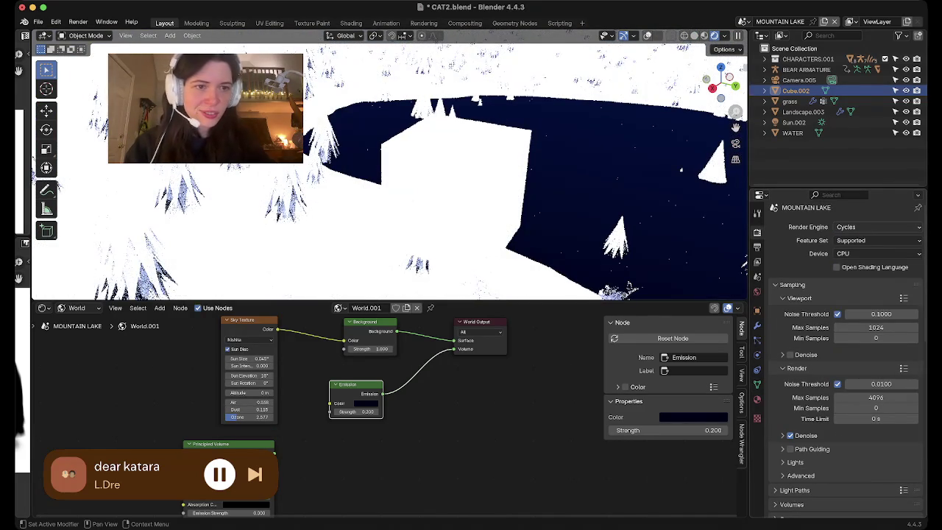
{"action": "left_click", "coordinate": [875, 227]}
{"action": "left_click", "coordinate": [847, 239]}
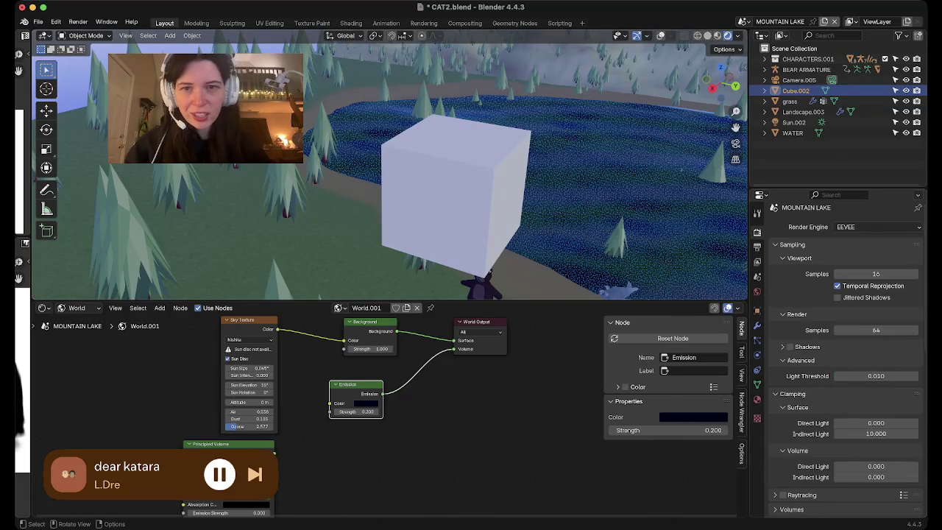
Save CAT2.blend and bring back the viewport overlays.
{"action": "key", "text": "ctrl+s"}
{"action": "middle_click_drag", "start_coordinate": [441, 184], "coordinate": [485, 177]}
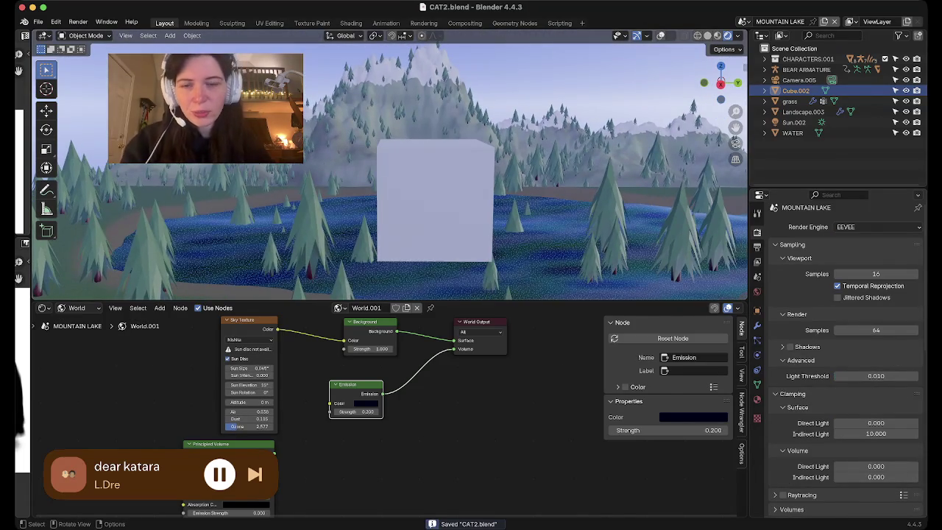
{"action": "key", "text": "shift+alt+z"}
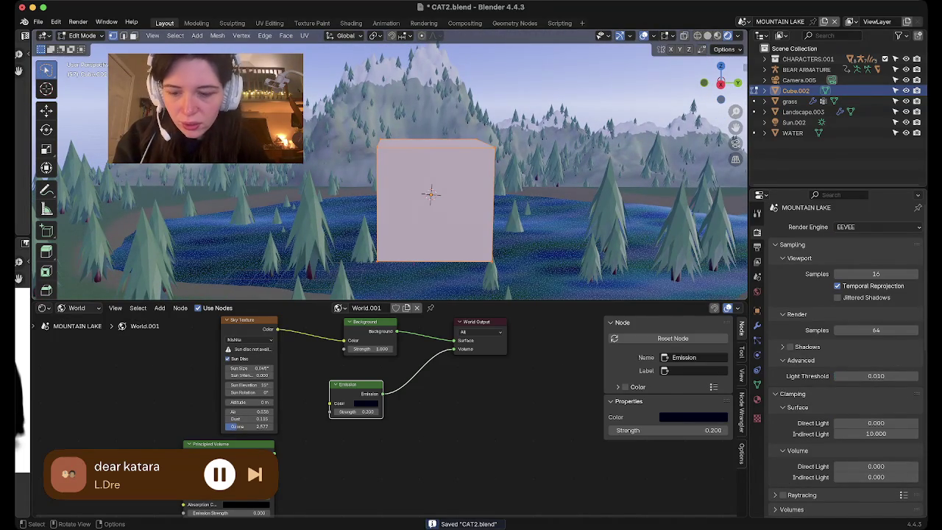
Try subdividing Cube.002, undo it, and scale the cube down.
{"action": "key", "text": "Tab"}
{"action": "right_click", "coordinate": [382, 163]}
{"action": "left_click", "coordinate": [383, 164]}
{"action": "key", "text": "ctrl+z"}
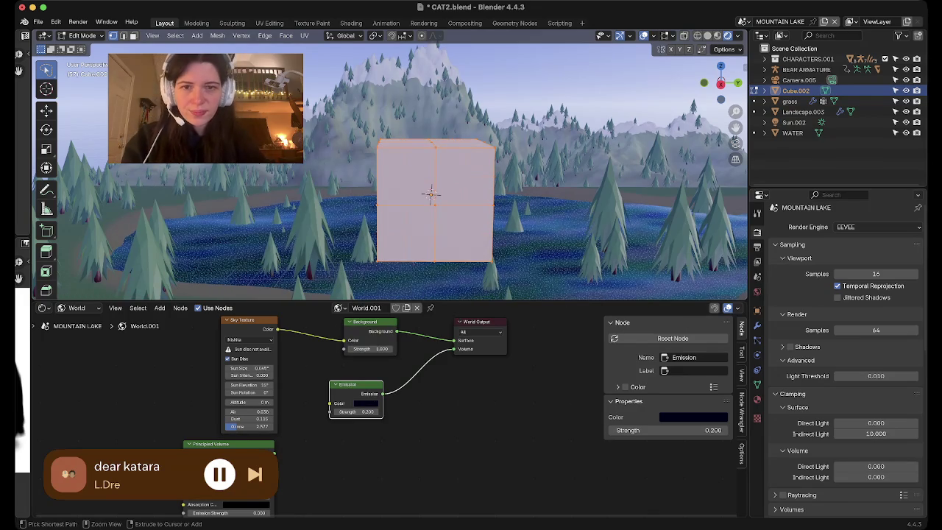
{"action": "key", "text": "Tab"}
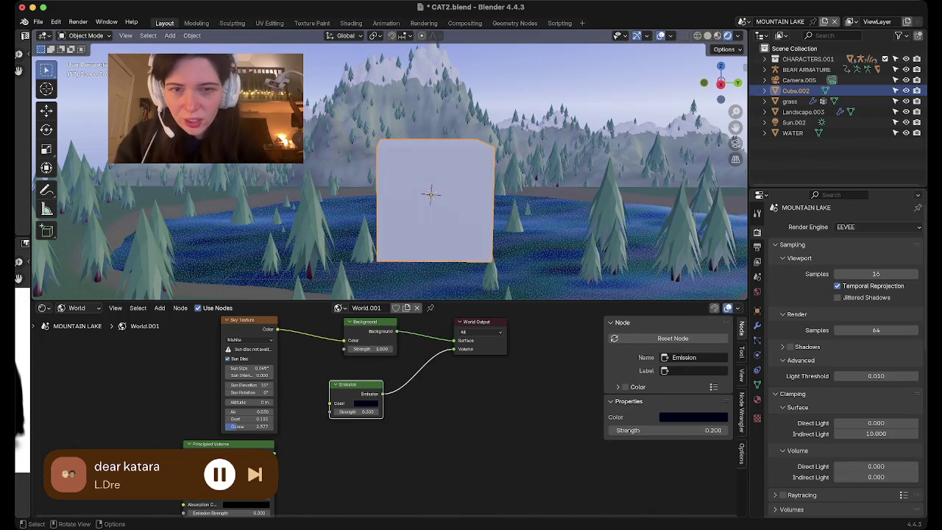
{"action": "key", "text": "s"}
{"action": "key", "text": "Return"}
{"action": "middle_click_drag", "start_coordinate": [416, 276], "coordinate": [403, 268]}
In face mode, extrude the cube's top face upward twice and select the lower front face.
{"action": "key", "text": "Tab"}
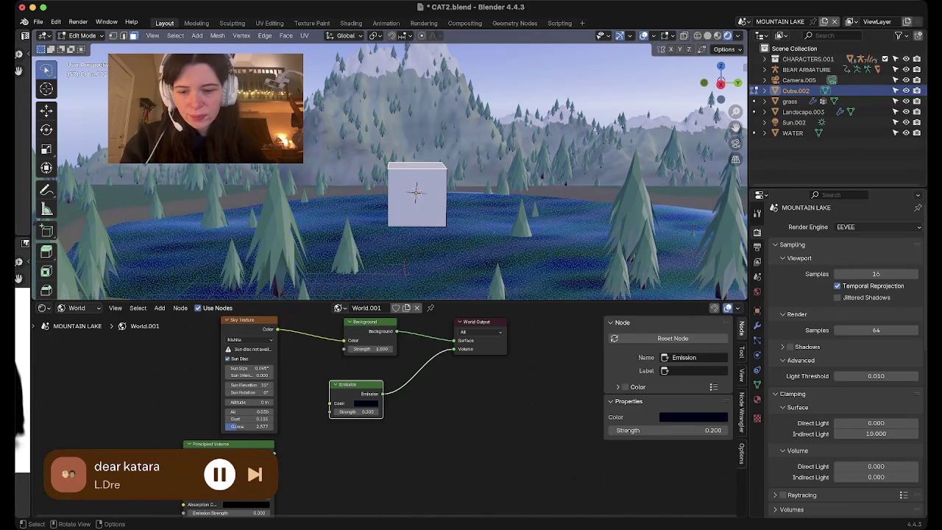
{"action": "key", "text": "3"}
{"action": "left_click", "coordinate": [416, 160]}
{"action": "key", "text": "e"}
{"action": "key", "text": "Return"}
{"action": "key", "text": "e"}
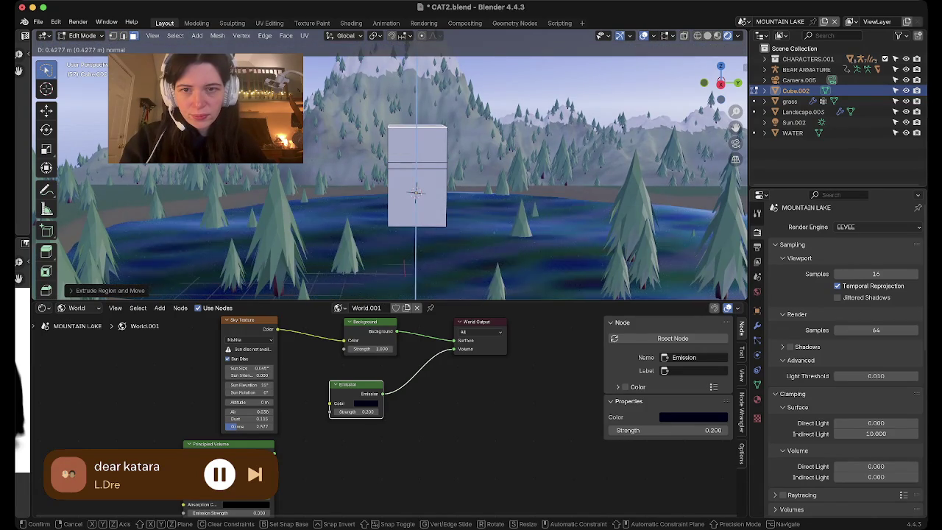
{"action": "left_click", "coordinate": [416, 193]}
{"action": "middle_click_drag", "start_coordinate": [416, 193], "coordinate": [315, 206]}
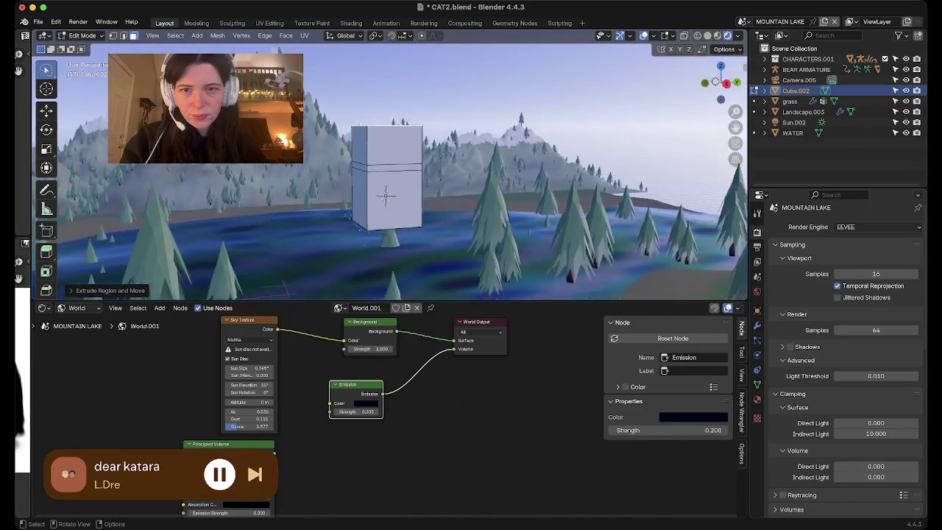
{"action": "left_click", "coordinate": [316, 206]}
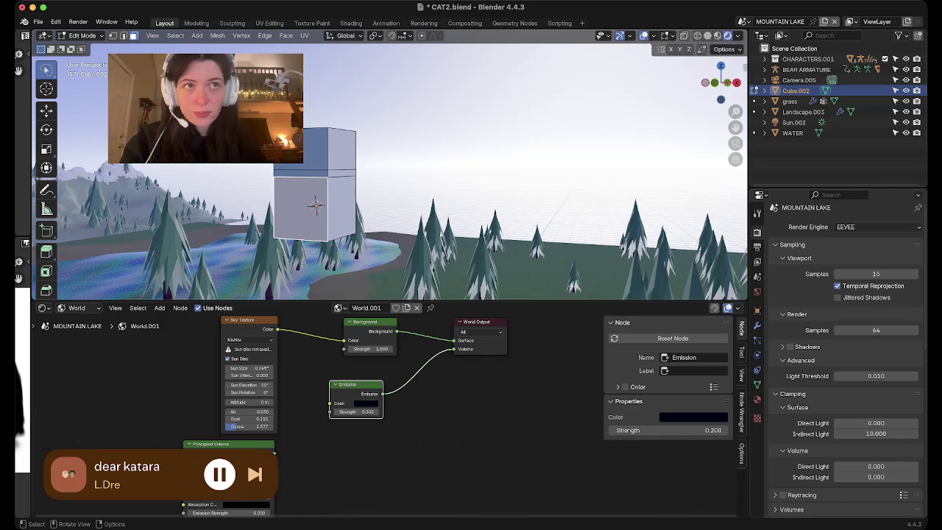
{"action": "middle_click_drag", "start_coordinate": [316, 205], "coordinate": [298, 207]}
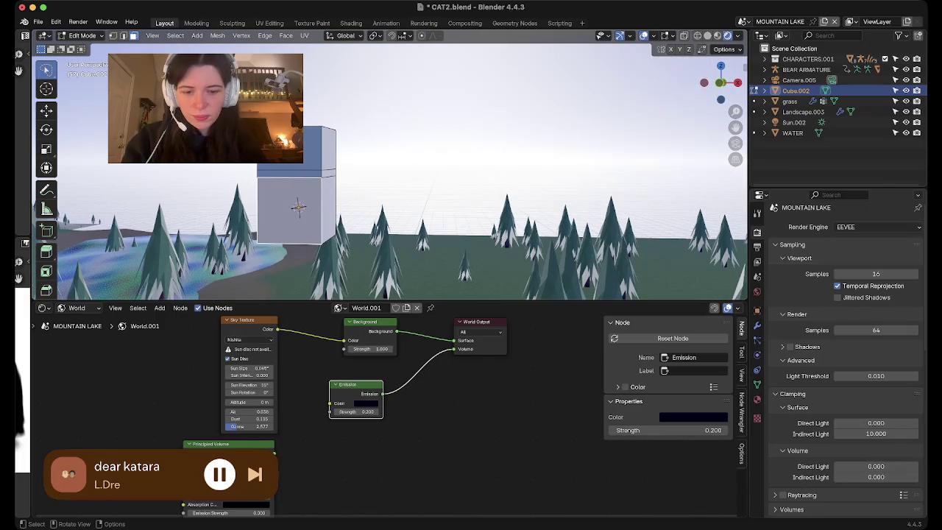
Inset the cube's lower front face into a door-like panel.
{"action": "key", "text": "i"}
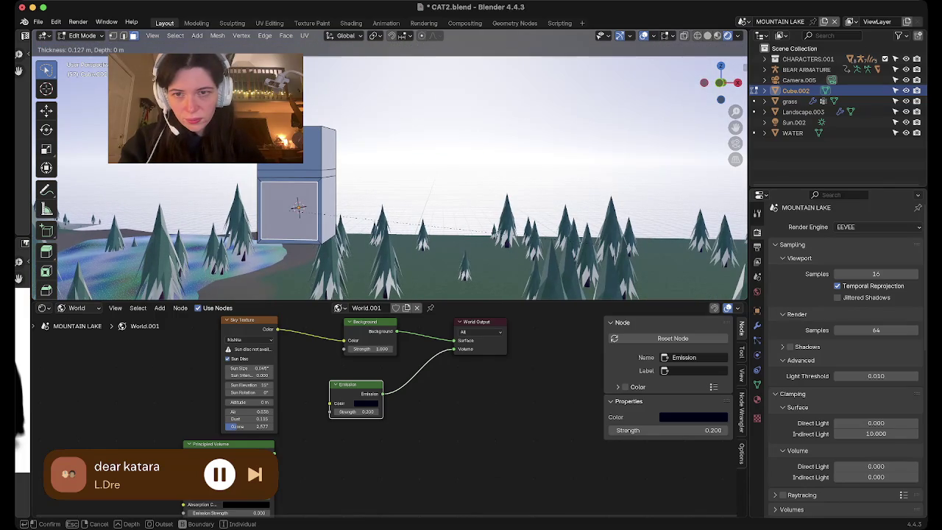
{"action": "left_click", "coordinate": [298, 207]}
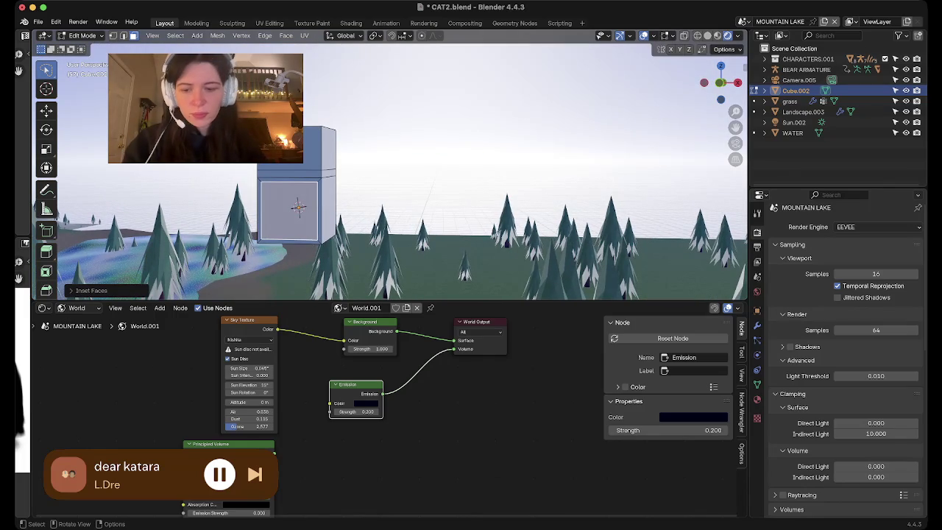
{"action": "mouse_move", "coordinate": [298, 207]}
{"action": "middle_mouse_down"}
{"action": "mouse_move", "coordinate": [434, 184]}
{"action": "mouse_move", "coordinate": [522, 220]}
{"action": "middle_mouse_up"}
{"action": "key", "text": "s"}
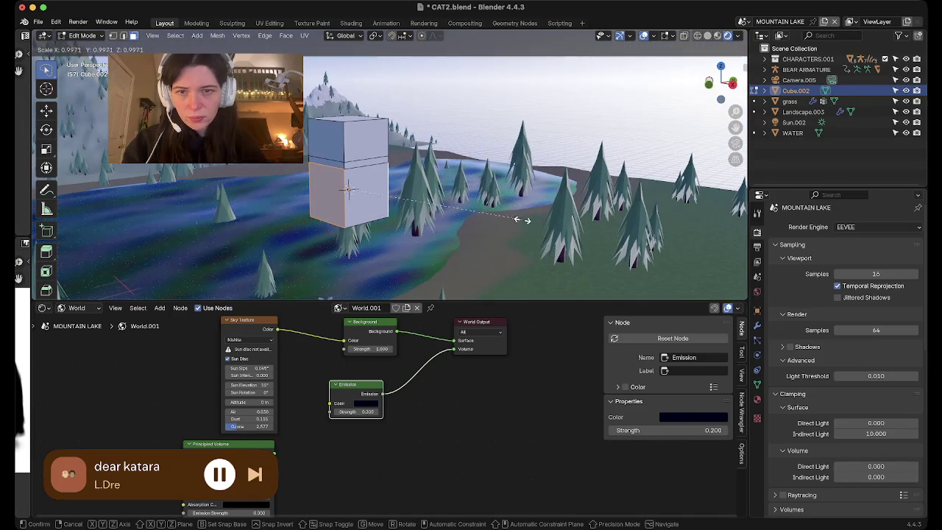
{"action": "key", "text": "Escape"}
{"action": "mouse_move", "coordinate": [309, 287]}
{"action": "middle_mouse_down"}
{"action": "mouse_move", "coordinate": [342, 292]}
{"action": "mouse_move", "coordinate": [442, 257]}
{"action": "middle_mouse_up"}
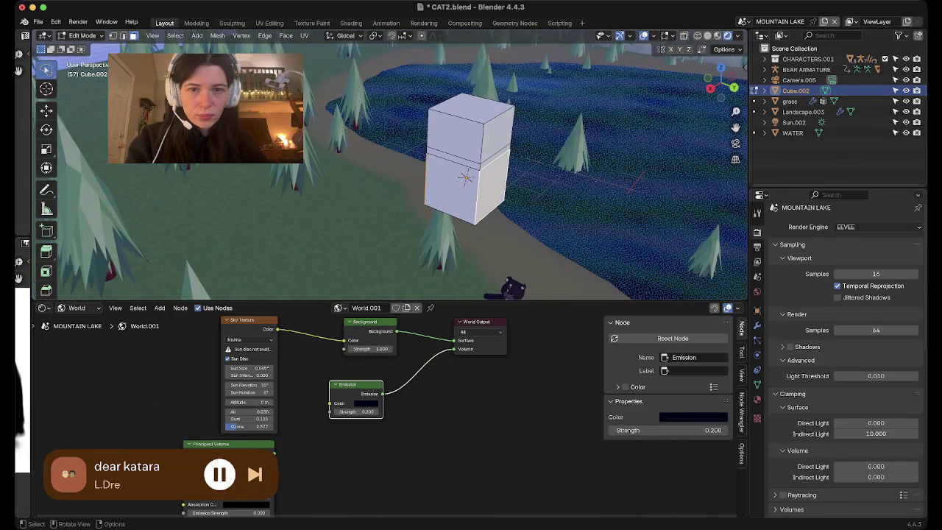
Inset the side face and move the loop slightly up along Z.
{"action": "key", "text": "i"}
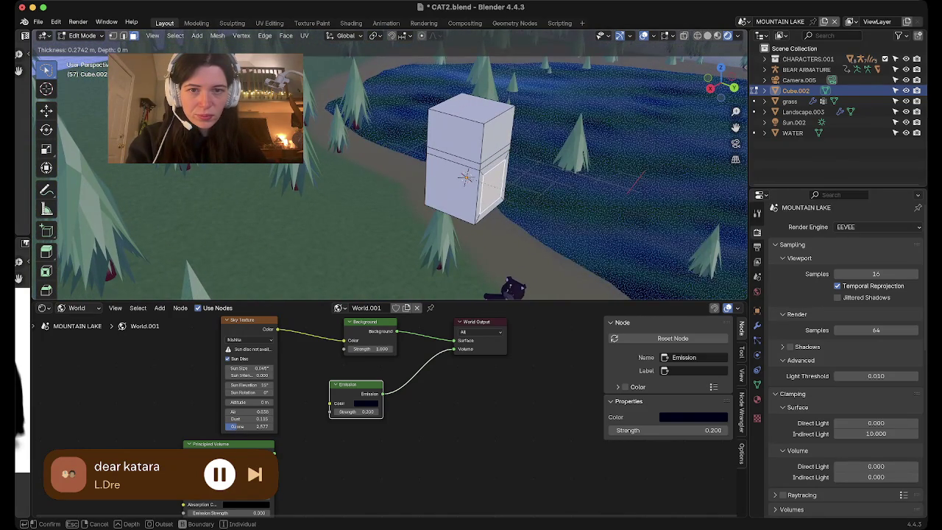
{"action": "key", "text": "Return"}
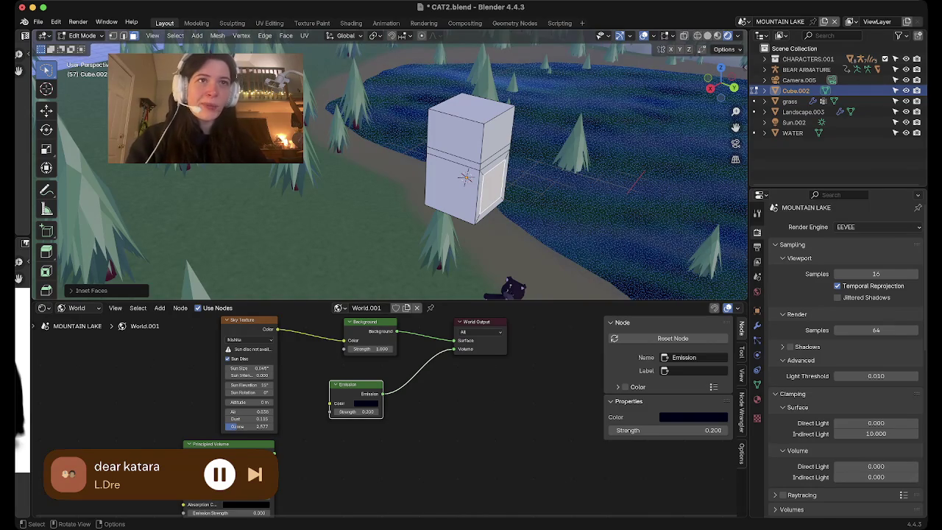
{"action": "key", "text": "g"}
{"action": "key", "text": "z"}
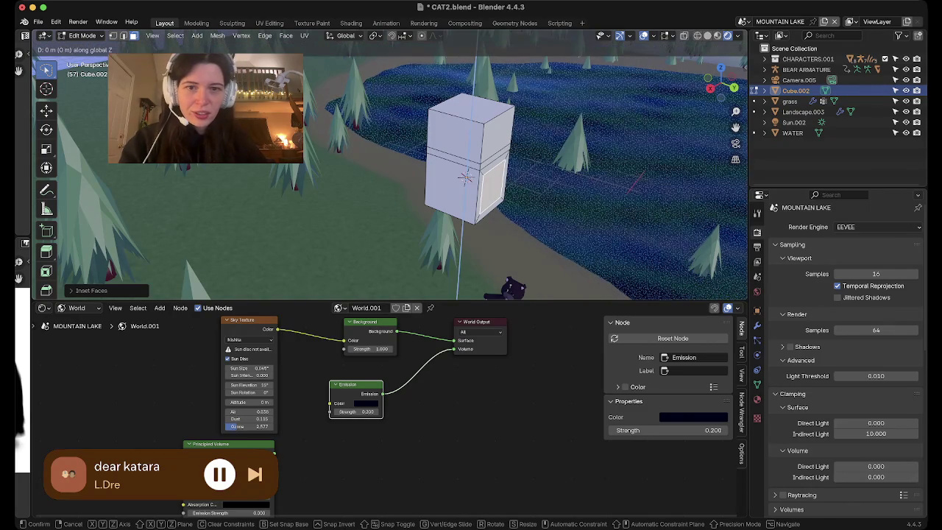
{"action": "left_click", "coordinate": [465, 177]}
{"action": "mouse_move", "coordinate": [465, 177]}
{"action": "middle_mouse_down"}
{"action": "mouse_move", "coordinate": [328, 198]}
{"action": "mouse_move", "coordinate": [463, 187]}
{"action": "mouse_move", "coordinate": [359, 171]}
{"action": "middle_mouse_up"}
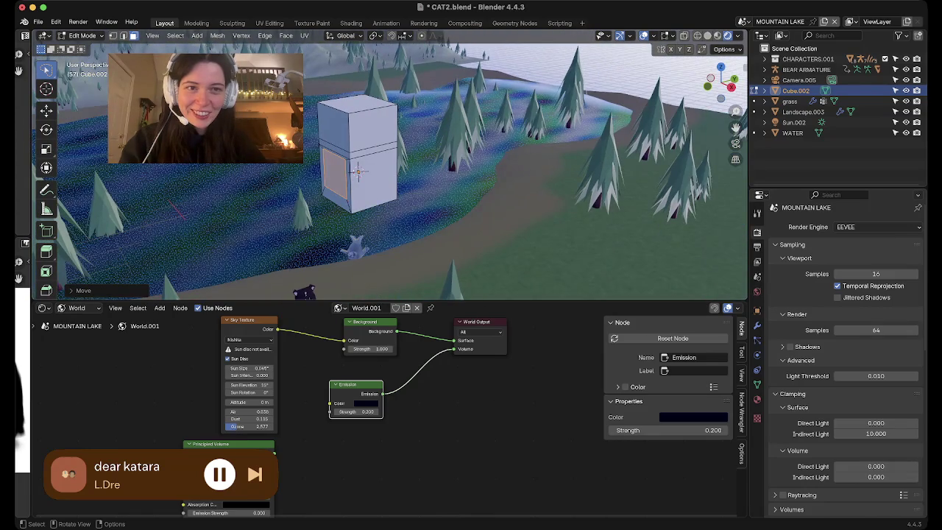
Select the right inset side panel, then add the left inset panel to the selection.
{"action": "mouse_move", "coordinate": [358, 171]}
{"action": "middle_mouse_down"}
{"action": "mouse_move", "coordinate": [411, 198]}
{"action": "mouse_move", "coordinate": [683, 216]}
{"action": "mouse_move", "coordinate": [625, 147]}
{"action": "mouse_move", "coordinate": [541, 91]}
{"action": "middle_mouse_up"}
{"action": "scroll", "coordinate": [412, 184], "scroll_direction": "up", "scroll_amount": 2}
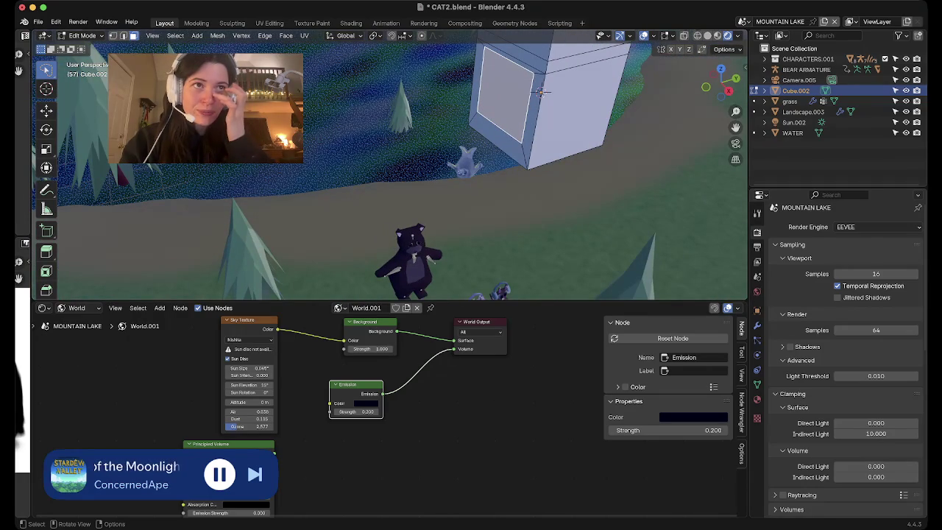
{"action": "mouse_move", "coordinate": [541, 91]}
{"action": "middle_mouse_down"}
{"action": "mouse_move", "coordinate": [635, 227]}
{"action": "mouse_move", "coordinate": [238, 225]}
{"action": "mouse_move", "coordinate": [648, 169]}
{"action": "mouse_move", "coordinate": [267, 222]}
{"action": "middle_mouse_up"}
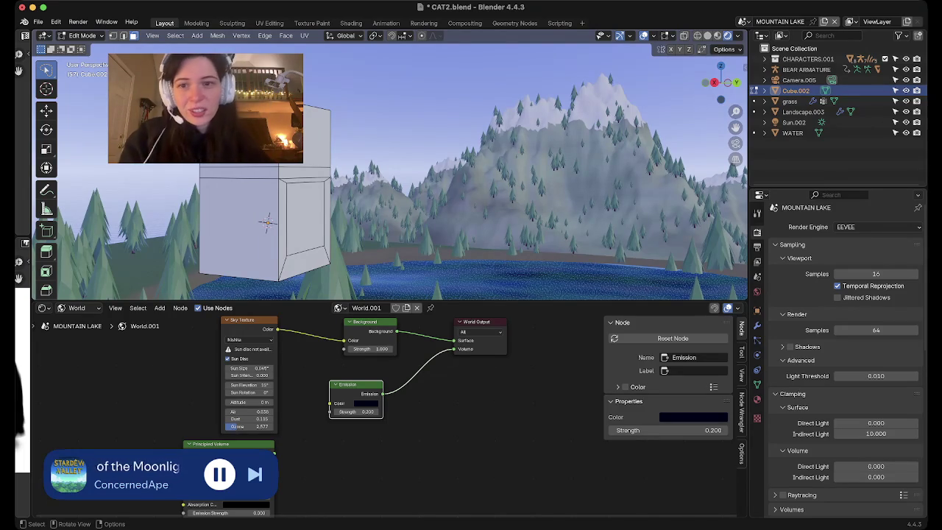
{"action": "left_click", "coordinate": [305, 217]}
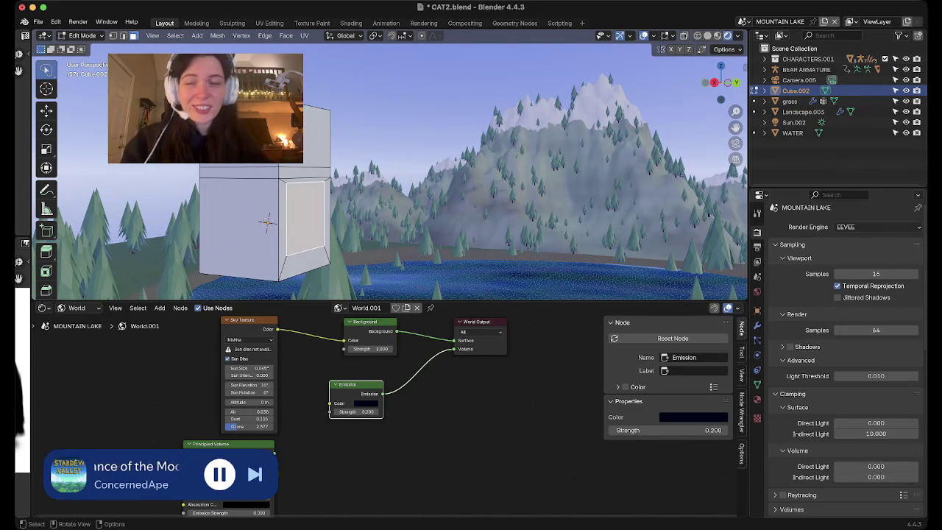
{"action": "middle_click_drag", "start_coordinate": [390, 169], "coordinate": [390, 221], "text": "shift"}
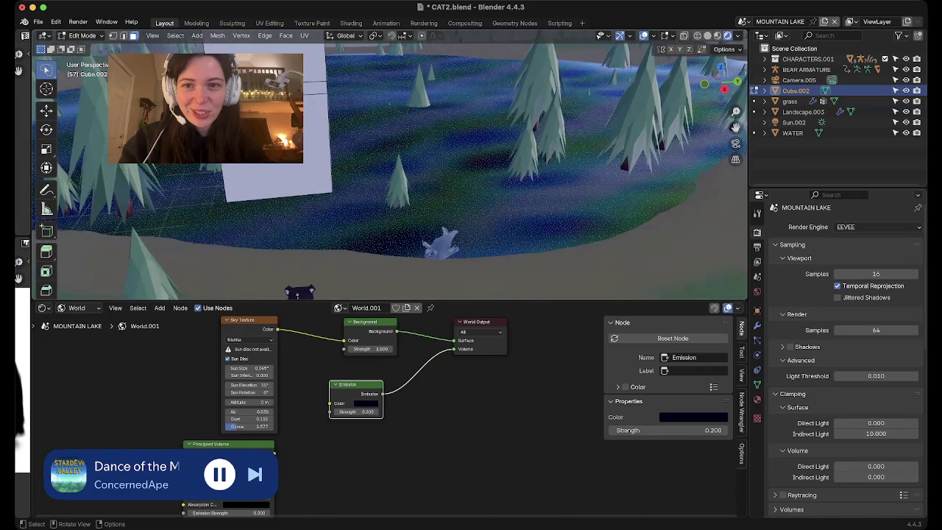
{"action": "mouse_move", "coordinate": [312, 129]}
{"action": "middle_mouse_down"}
{"action": "mouse_move", "coordinate": [447, 126]}
{"action": "mouse_move", "coordinate": [315, 186]}
{"action": "mouse_move", "coordinate": [493, 140]}
{"action": "mouse_move", "coordinate": [412, 147]}
{"action": "mouse_move", "coordinate": [367, 169]}
{"action": "mouse_move", "coordinate": [353, 206]}
{"action": "middle_mouse_up"}
{"action": "left_click", "coordinate": [315, 186]}
{"action": "middle_click_drag", "start_coordinate": [463, 296], "coordinate": [720, 284]}
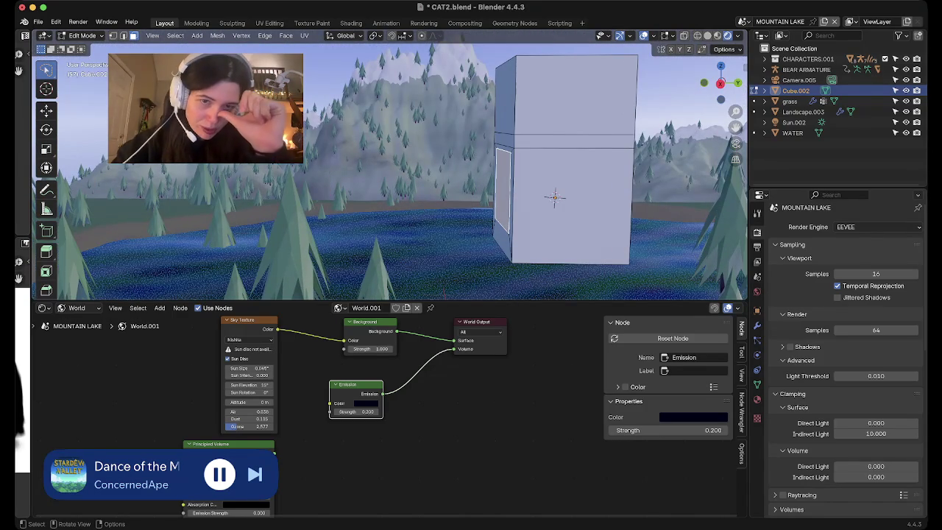
Flatten the side faces into thin strips and extrude the left arm slab outward.
{"action": "key", "text": "ctrl+z"}
{"action": "middle_click_drag", "start_coordinate": [720, 284], "coordinate": [691, 243]}
{"action": "middle_click_drag", "start_coordinate": [441, 184], "coordinate": [486, 170]}
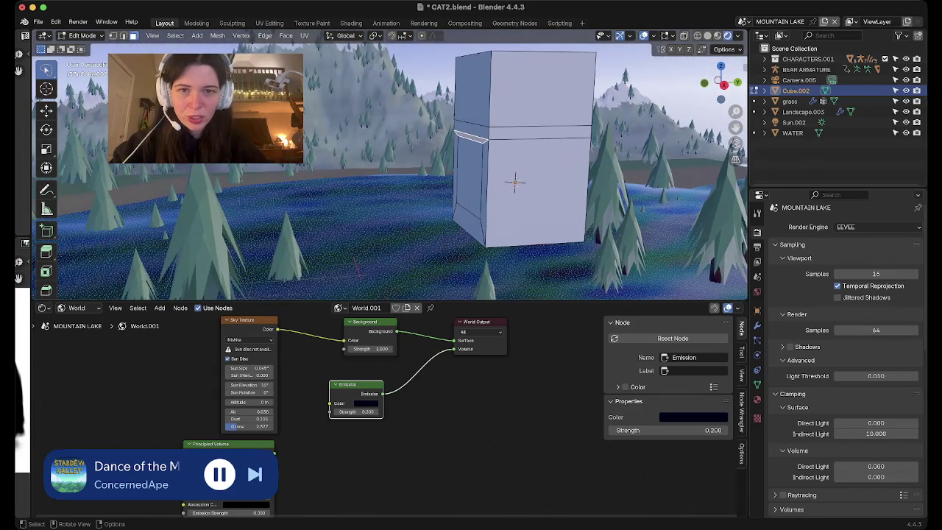
{"action": "key", "text": "e"}
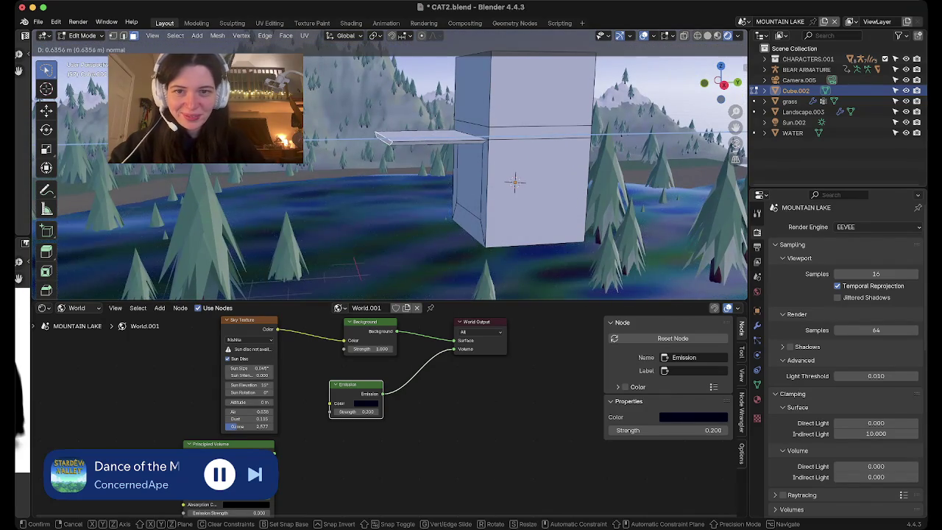
{"action": "left_click", "coordinate": [357, 268]}
Extrude the right arm slab outward and view the box in Right view (Numpad 3).
{"action": "middle_click_drag", "start_coordinate": [357, 268], "coordinate": [412, 243]}
{"action": "scroll", "coordinate": [390, 169], "scroll_direction": "down", "scroll_amount": 5}
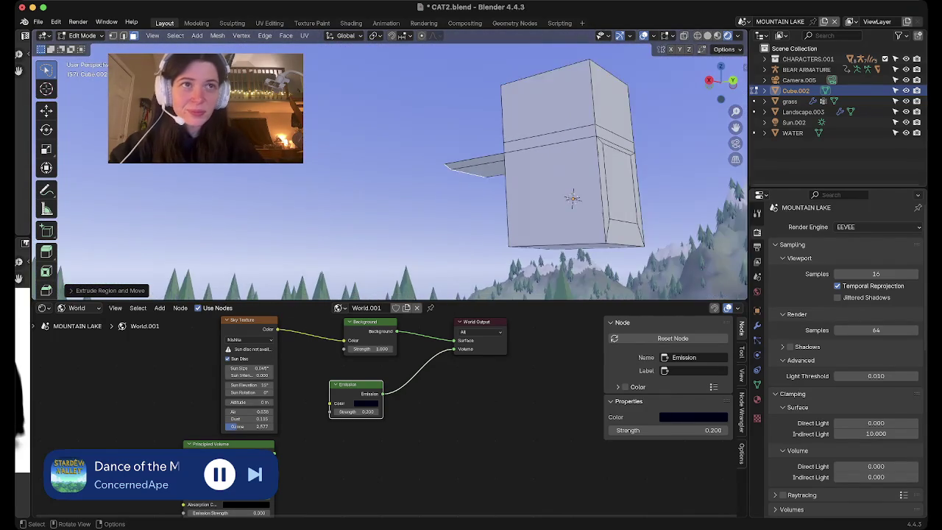
{"action": "middle_click_drag", "start_coordinate": [389, 169], "coordinate": [486, 191]}
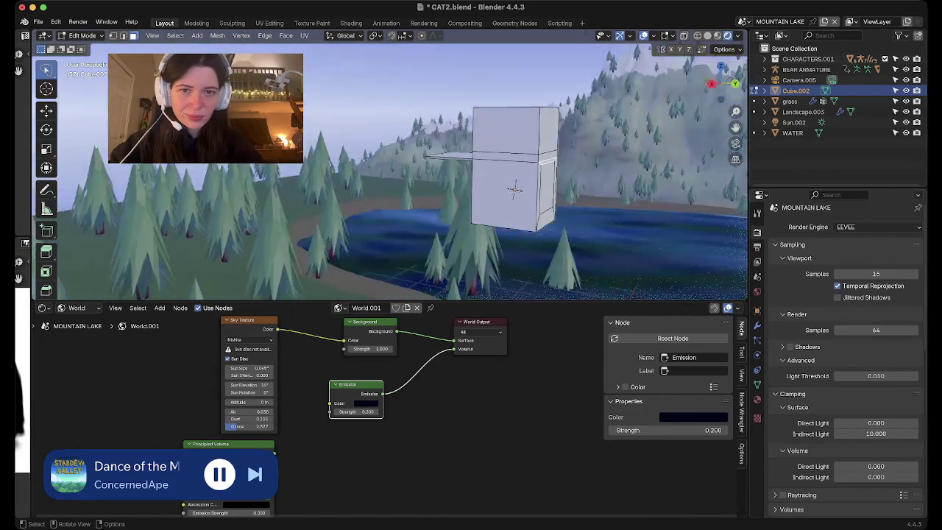
{"action": "key", "text": "e"}
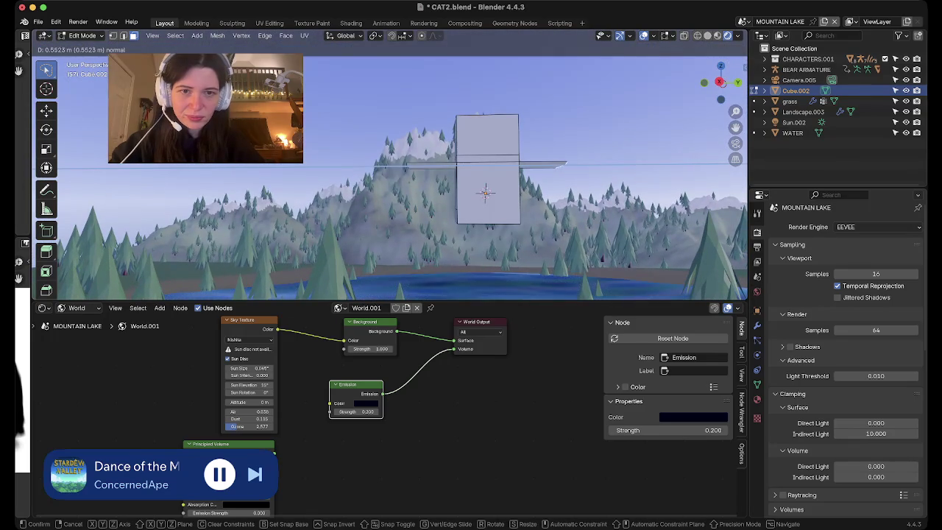
{"action": "key", "text": "Return"}
{"action": "key", "text": "KP_3"}
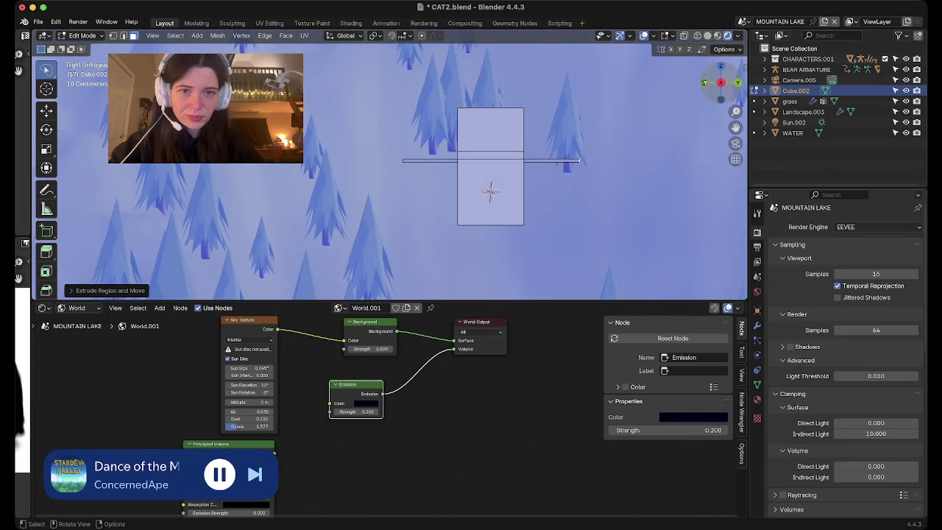
{"action": "mouse_move", "coordinate": [490, 192]}
{"action": "middle_mouse_down", "text": "shift"}
{"action": "mouse_move", "coordinate": [414, 174]}
{"action": "mouse_move", "coordinate": [345, 176]}
{"action": "mouse_move", "coordinate": [376, 212]}
{"action": "mouse_move", "coordinate": [363, 260]}
{"action": "mouse_move", "coordinate": [399, 172]}
{"action": "mouse_move", "coordinate": [367, 175]}
{"action": "mouse_move", "coordinate": [514, 178]}
{"action": "mouse_move", "coordinate": [431, 164]}
{"action": "middle_mouse_up", "text": "shift"}
Lower the arm ends along Z and narrow them to about 0.72 along Y.
{"action": "key", "text": "g"}
{"action": "key", "text": "z"}
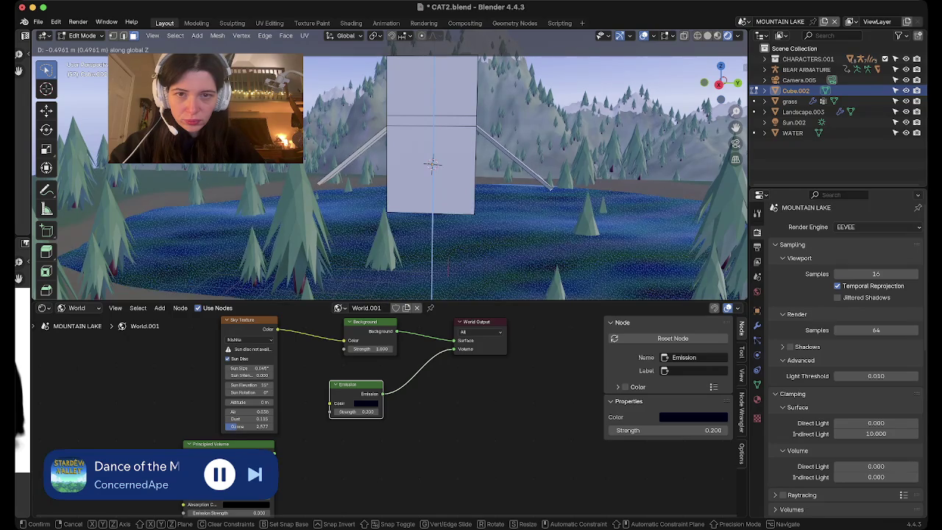
{"action": "key", "text": "Return"}
{"action": "mouse_move", "coordinate": [431, 164]}
{"action": "middle_mouse_down"}
{"action": "mouse_move", "coordinate": [412, 125]}
{"action": "mouse_move", "coordinate": [426, 180]}
{"action": "mouse_move", "coordinate": [548, 153]}
{"action": "middle_mouse_up"}
{"action": "key", "text": "s"}
{"action": "key", "text": "y"}
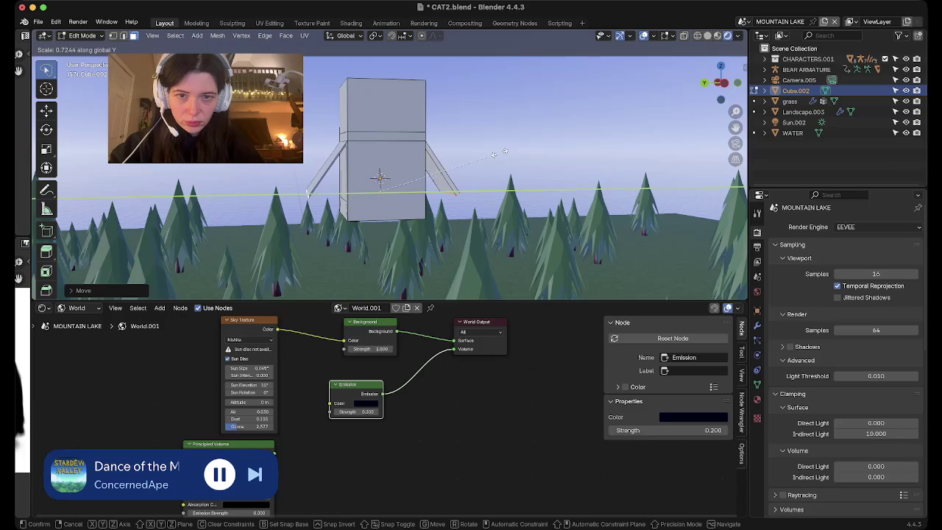
{"action": "left_click", "coordinate": [487, 150]}
{"action": "mouse_move", "coordinate": [487, 150]}
{"action": "middle_mouse_down"}
{"action": "mouse_move", "coordinate": [445, 177]}
{"action": "mouse_move", "coordinate": [423, 158]}
{"action": "middle_mouse_up"}
{"action": "left_click", "coordinate": [450, 209]}
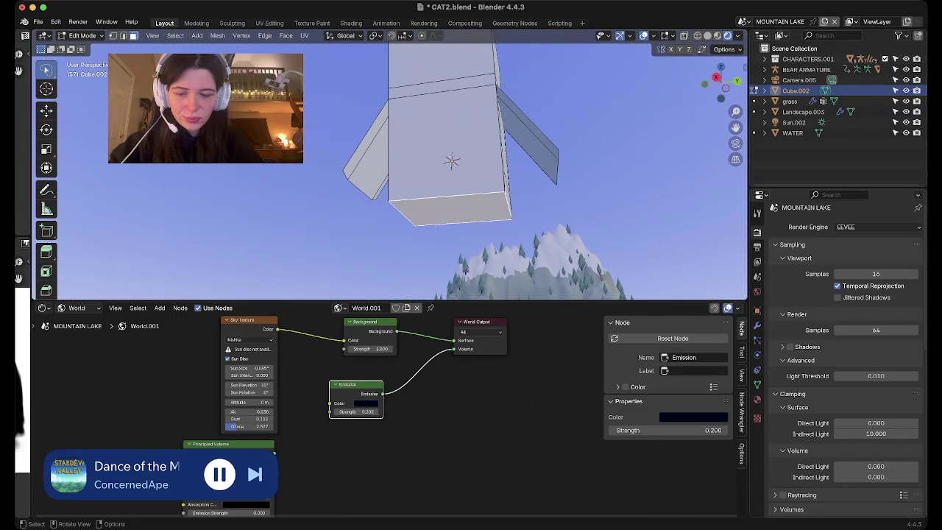
Split the body with a loop cut down the middle instead of subdividing the bottom.
{"action": "right_click", "coordinate": [445, 210]}
{"action": "left_click", "coordinate": [445, 219]}
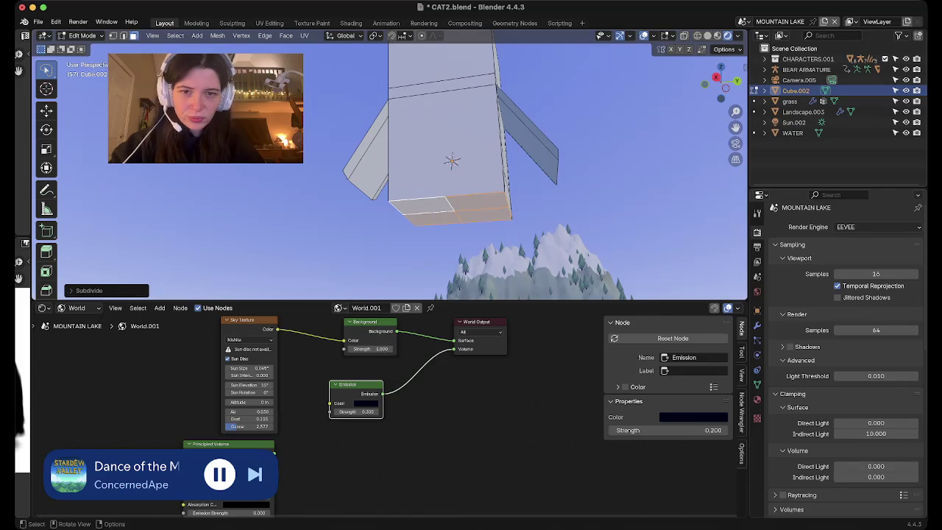
{"action": "key", "text": "ctrl+z"}
{"action": "key", "text": "ctrl+z"}
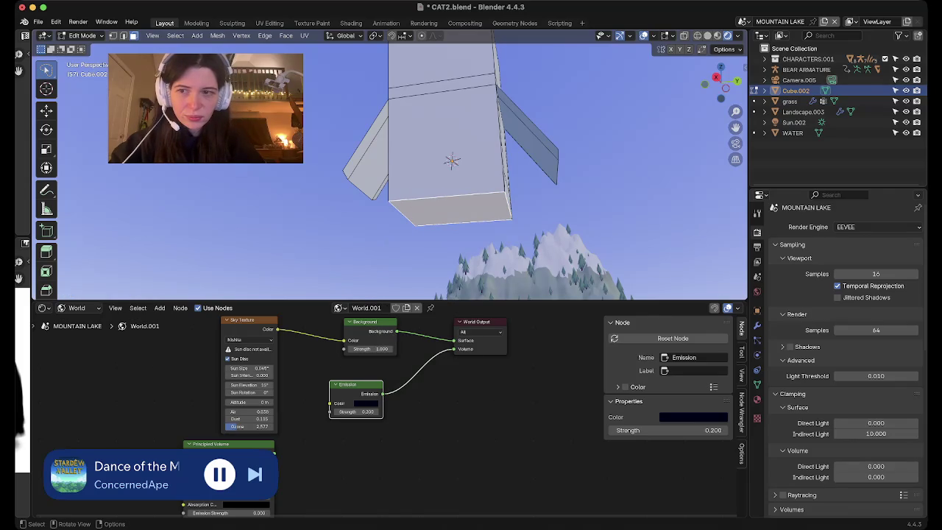
{"action": "scroll", "coordinate": [46, 177], "scroll_direction": "down", "scroll_amount": 2}
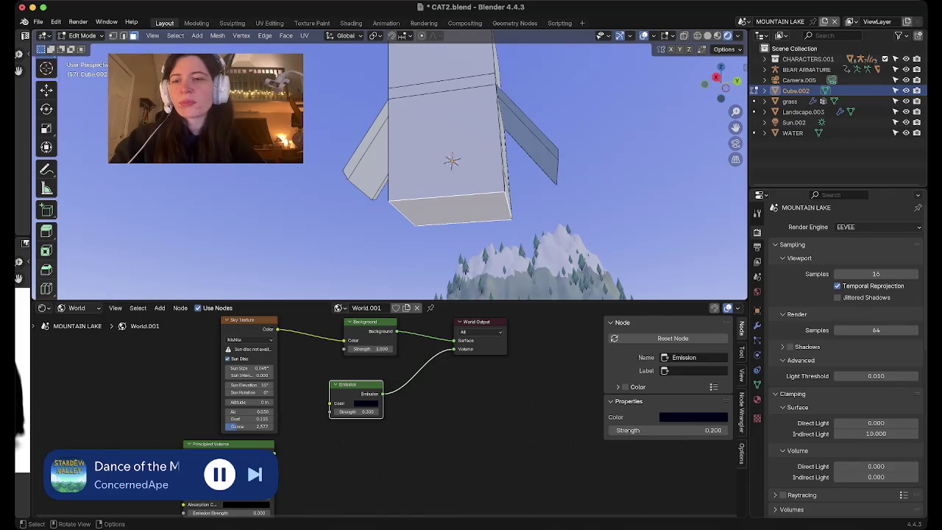
{"action": "left_click", "coordinate": [46, 287]}
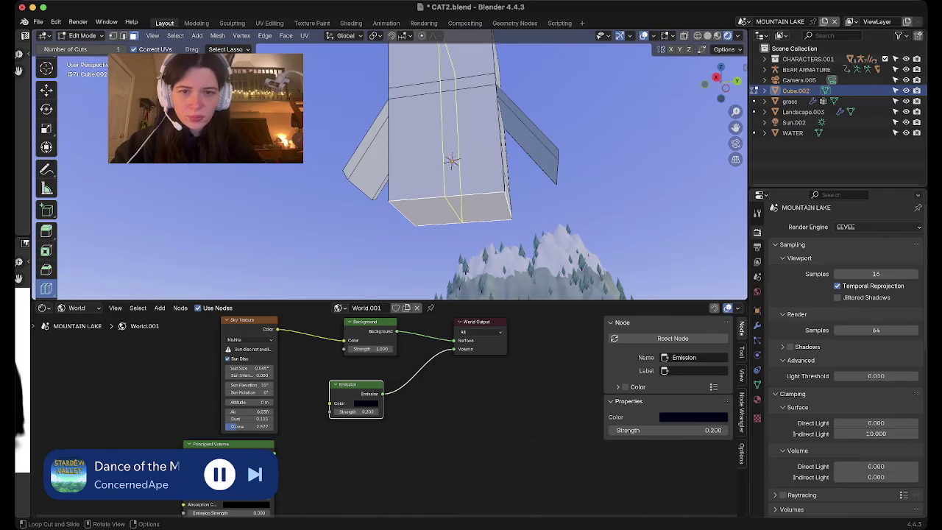
{"action": "left_click", "coordinate": [440, 92]}
{"action": "scroll", "coordinate": [45, 177], "scroll_direction": "up", "scroll_amount": 2}
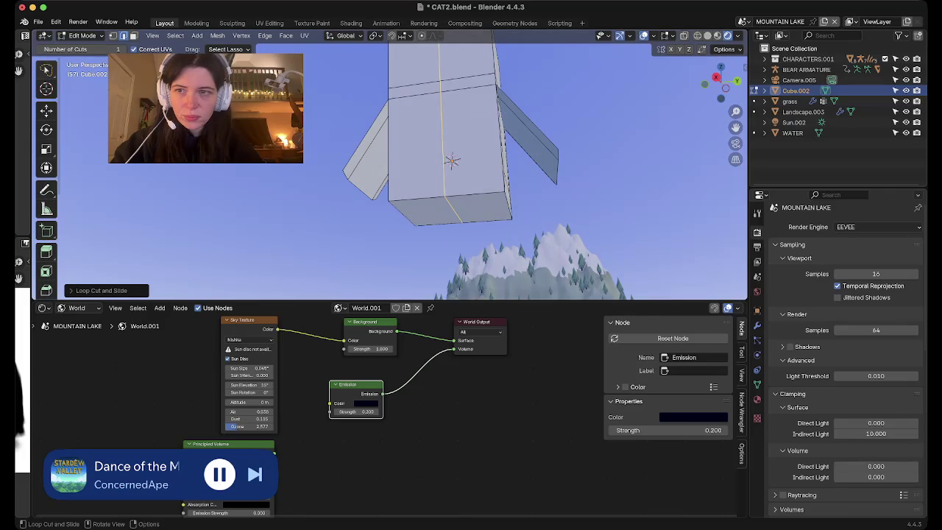
{"action": "left_click", "coordinate": [45, 69]}
{"action": "mouse_move", "coordinate": [46, 69]}
{"action": "left_mouse_down"}
{"action": "mouse_move", "coordinate": [69, 73]}
{"action": "mouse_move", "coordinate": [90, 94]}
{"action": "left_mouse_up"}
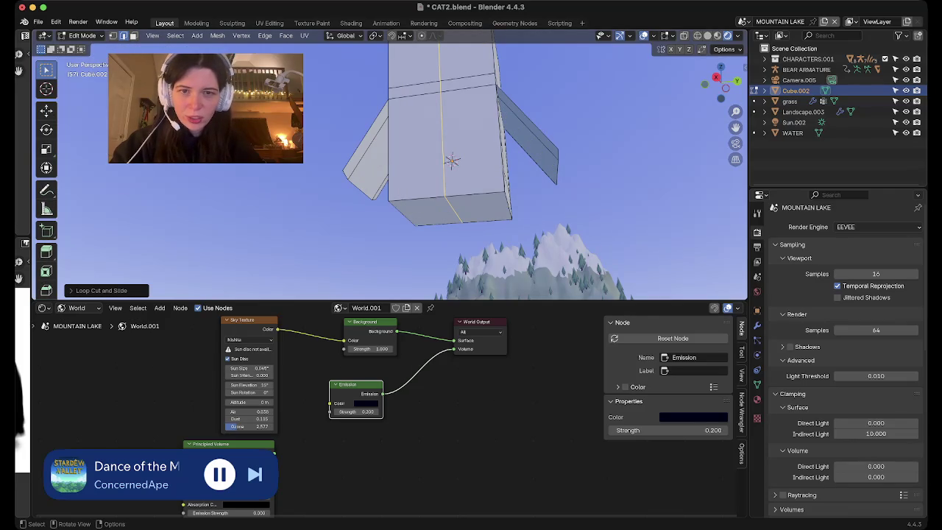
Select both halves of the bottom face and inset them.
{"action": "middle_click_drag", "start_coordinate": [515, 191], "coordinate": [507, 162]}
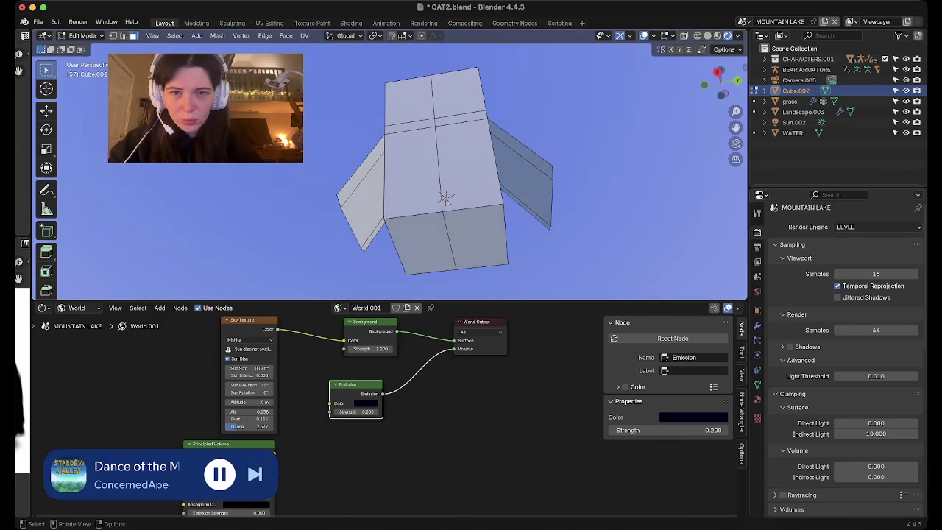
{"action": "left_click", "coordinate": [419, 243]}
{"action": "left_click", "coordinate": [474, 235], "text": "shift"}
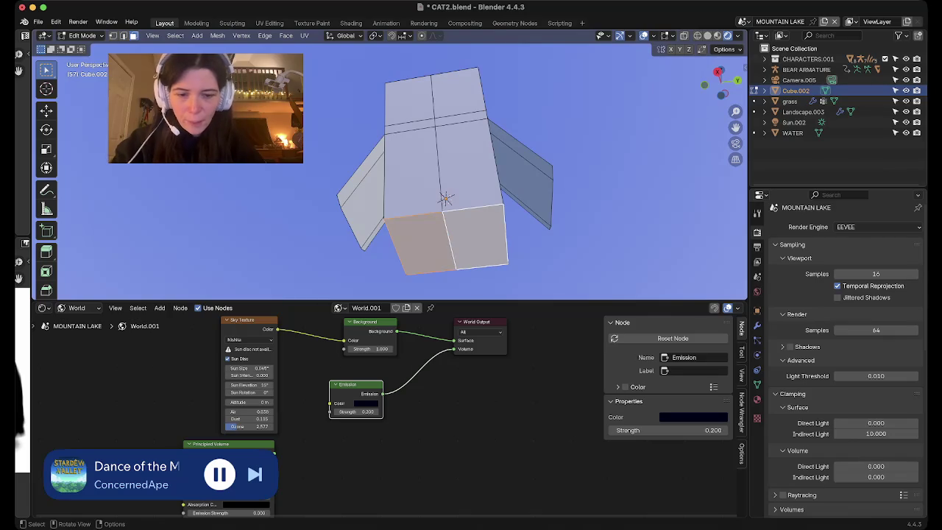
{"action": "key", "text": "i"}
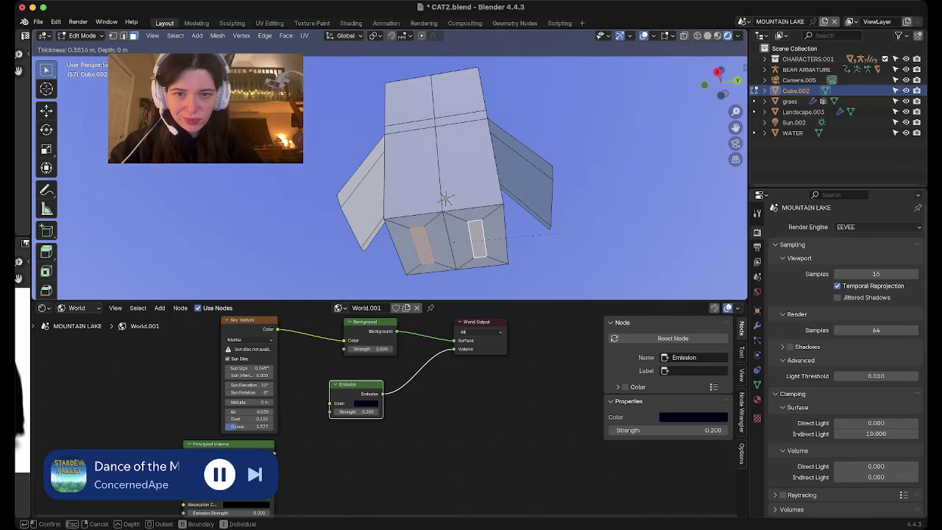
{"action": "left_click", "coordinate": [558, 234]}
Narrow the inset leg faces along X to about 0.51.
{"action": "middle_click_drag", "start_coordinate": [557, 234], "coordinate": [442, 184]}
{"action": "key", "text": "s"}
{"action": "key", "text": "x"}
{"action": "left_click", "coordinate": [542, 242]}
{"action": "scroll", "coordinate": [378, 177], "scroll_direction": "up", "scroll_amount": 1}
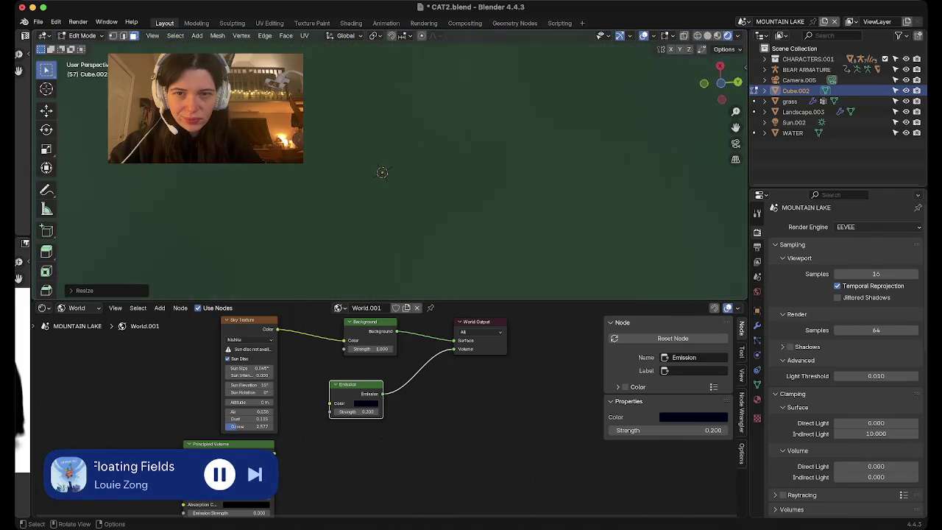
{"action": "key", "text": "s"}
{"action": "key", "text": "x"}
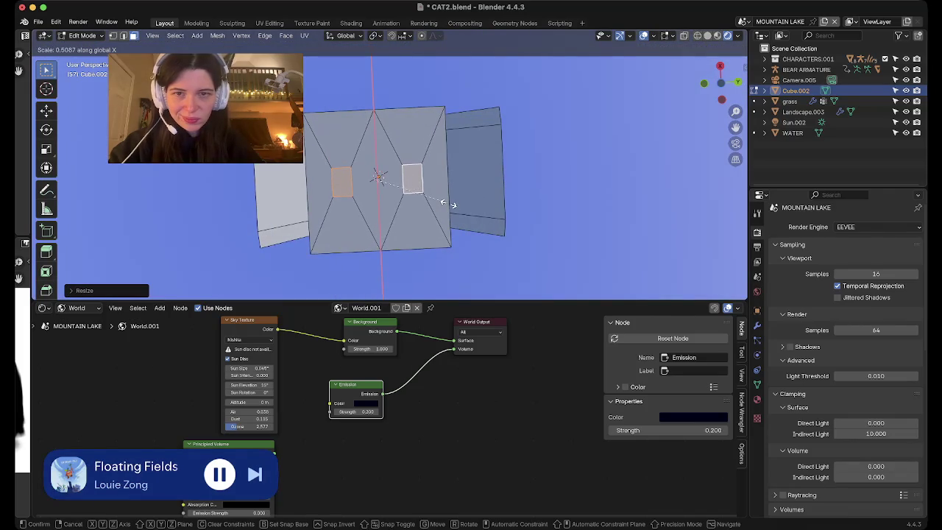
{"action": "left_click", "coordinate": [452, 205]}
{"action": "scroll", "coordinate": [452, 204], "scroll_direction": "up", "scroll_amount": 2}
{"action": "scroll", "coordinate": [388, 165], "scroll_direction": "down", "scroll_amount": 3}
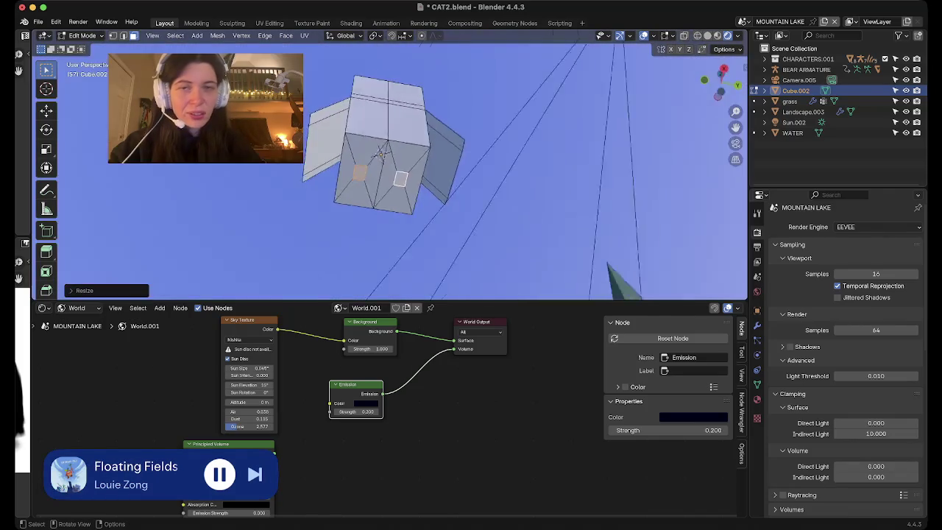
{"action": "mouse_move", "coordinate": [388, 164]}
{"action": "middle_mouse_down"}
{"action": "mouse_move", "coordinate": [395, 136]}
{"action": "mouse_move", "coordinate": [382, 135]}
{"action": "middle_mouse_up"}
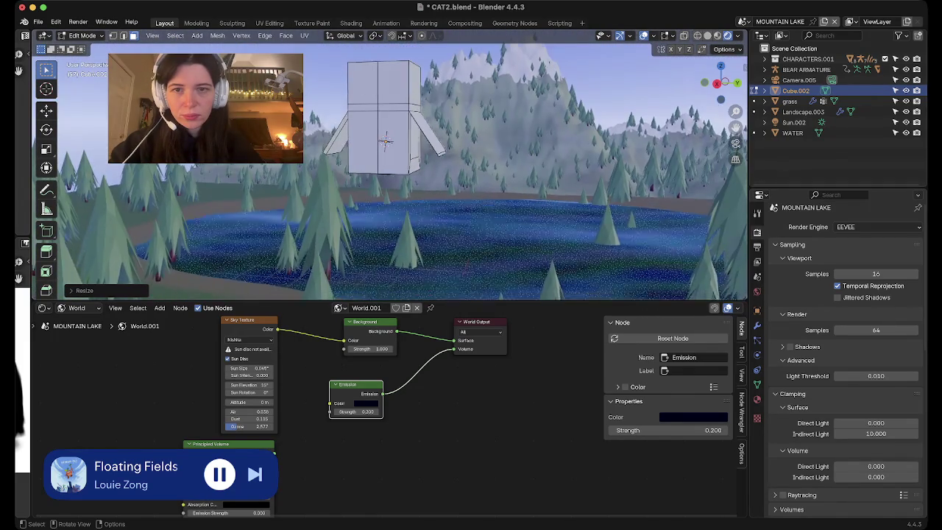
Extrude the leg faces downward into two legs, then extend the leg bottom slightly further.
{"action": "key", "text": "e"}
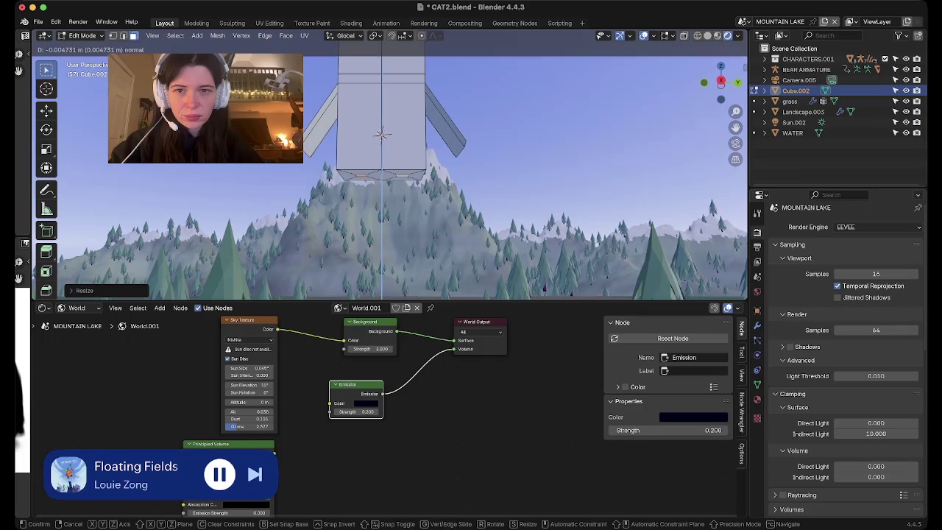
{"action": "key", "text": "Return"}
{"action": "middle_click_drag", "start_coordinate": [381, 134], "coordinate": [381, 140]}
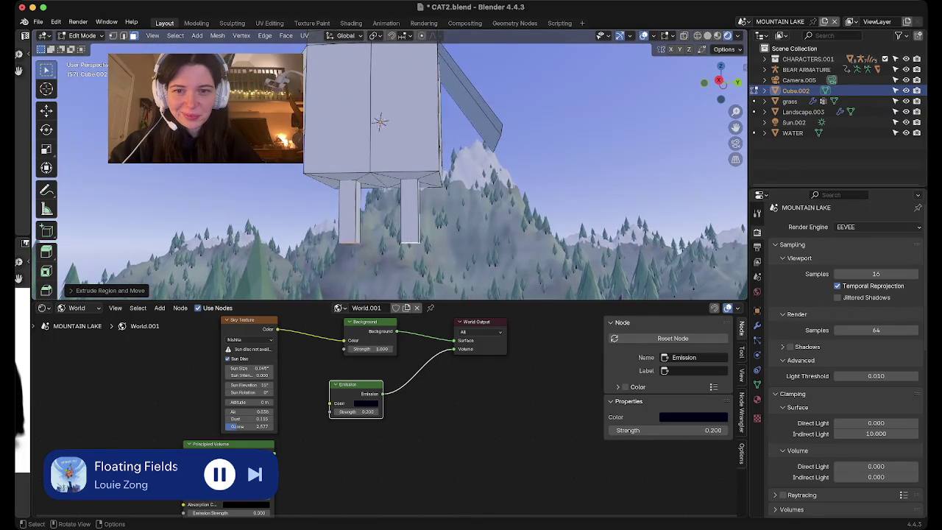
{"action": "key", "text": "e"}
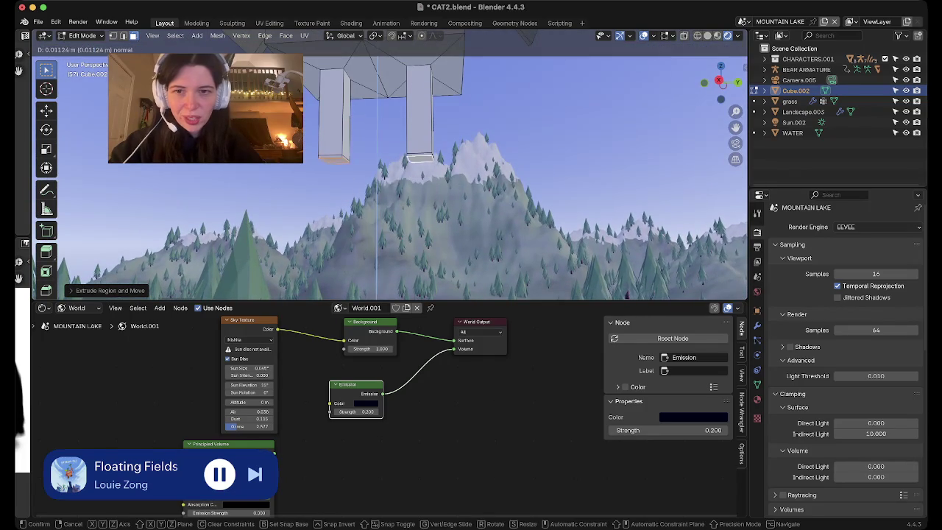
{"action": "key", "text": "Return"}
{"action": "left_click", "coordinate": [334, 162]}
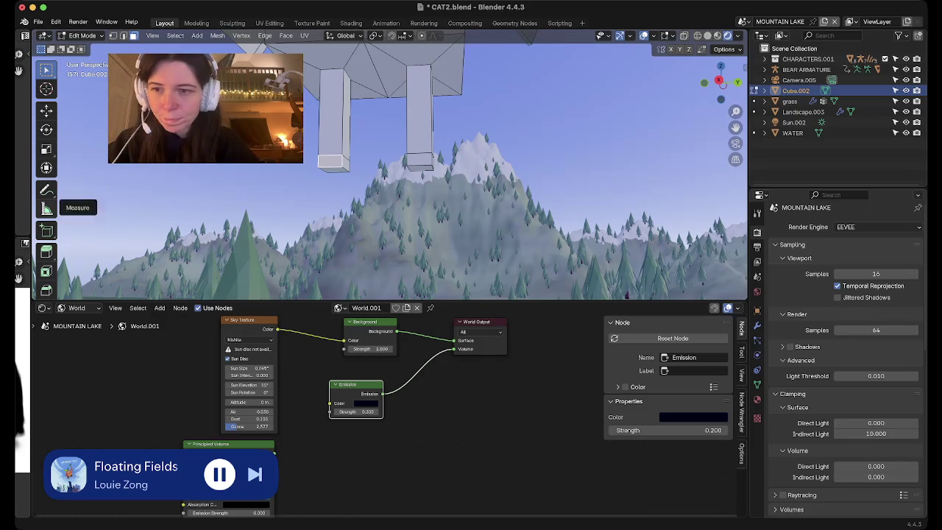
Subdivide the left leg's bottom face twice.
{"action": "right_click", "coordinate": [334, 162]}
{"action": "left_click", "coordinate": [294, 243]}
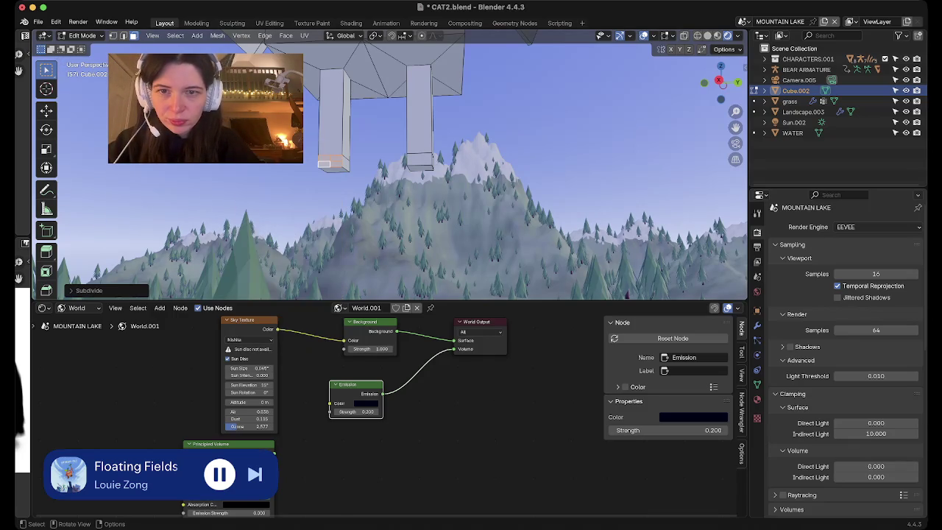
{"action": "right_click", "coordinate": [324, 163]}
{"action": "left_click", "coordinate": [321, 165]}
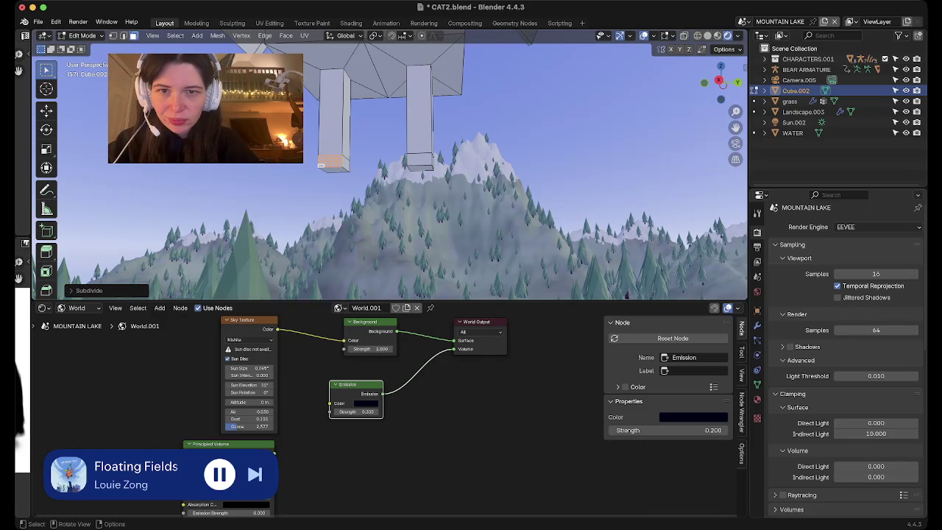
{"action": "right_click", "coordinate": [321, 163]}
{"action": "key", "text": "Escape"}
{"action": "middle_click_drag", "start_coordinate": [323, 165], "coordinate": [437, 171]}
Box-select the leg-bottom faces and subdivide them again.
{"action": "left_click_drag", "start_coordinate": [244, 160], "coordinate": [305, 177]}
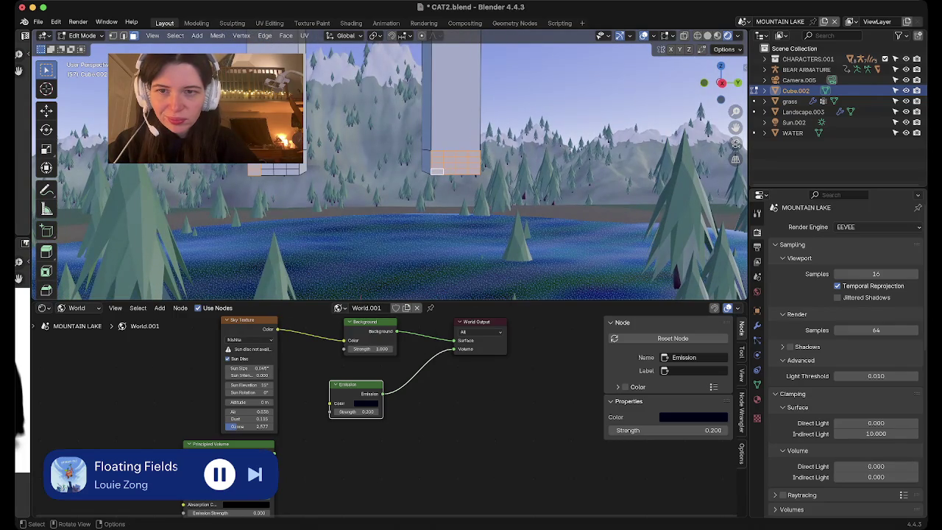
{"action": "left_click_drag", "start_coordinate": [246, 161], "coordinate": [305, 176]}
{"action": "middle_click_drag", "start_coordinate": [437, 171], "coordinate": [471, 279]}
{"action": "right_click", "coordinate": [246, 140]}
{"action": "left_click", "coordinate": [247, 140]}
{"action": "right_click", "coordinate": [294, 155]}
{"action": "key", "text": "Escape"}
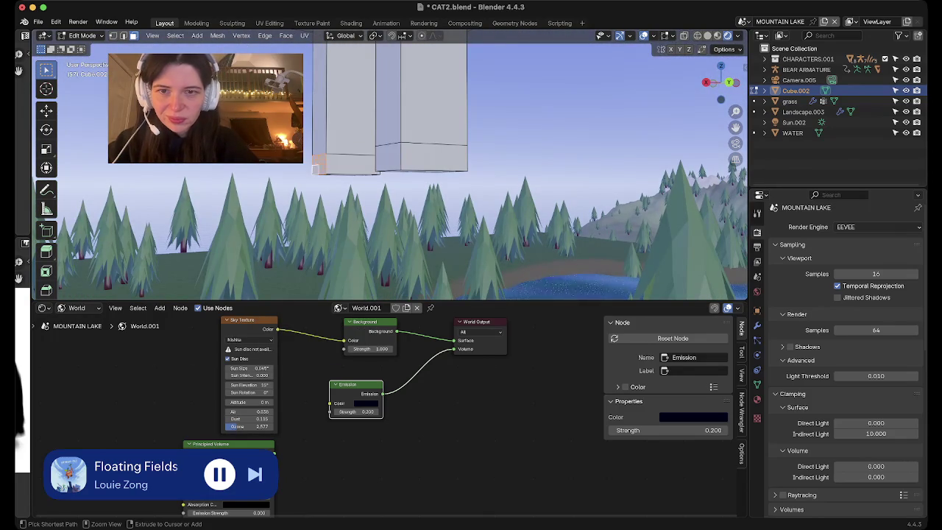
Subdivide the other leg's lower face, then select a strip of leg-bottom faces and frame it.
{"action": "left_click", "coordinate": [345, 163]}
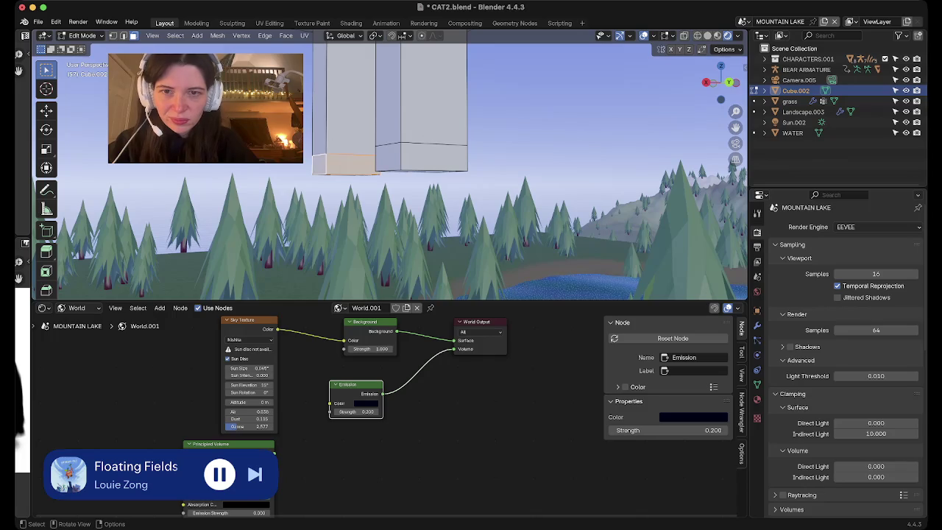
{"action": "middle_click_drag", "start_coordinate": [382, 176], "coordinate": [415, 139]}
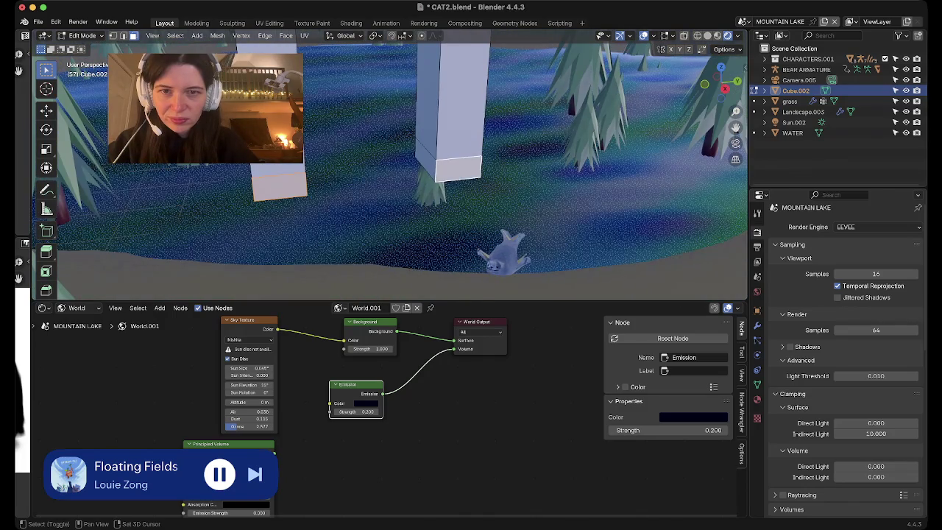
{"action": "right_click", "coordinate": [416, 140]}
{"action": "left_click", "coordinate": [378, 166]}
{"action": "middle_click_drag", "start_coordinate": [378, 166], "coordinate": [382, 221]}
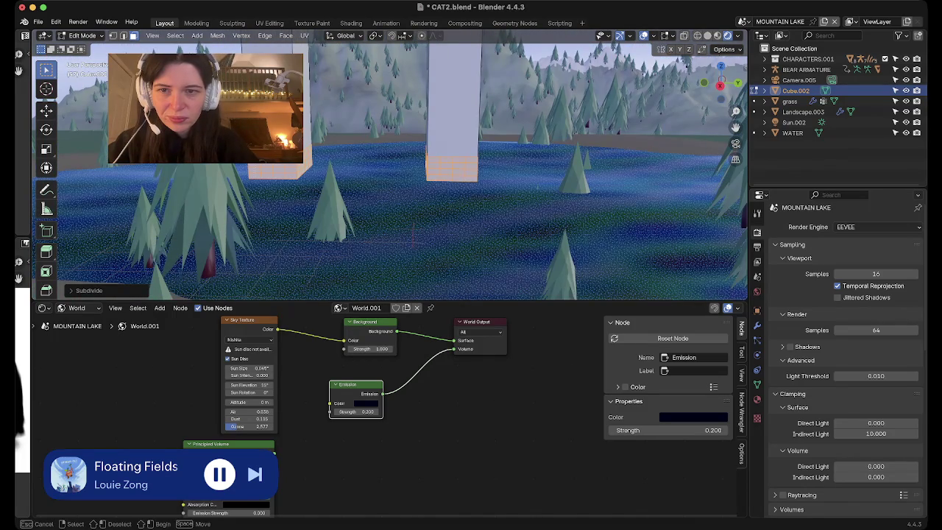
{"action": "key", "text": "alt+a"}
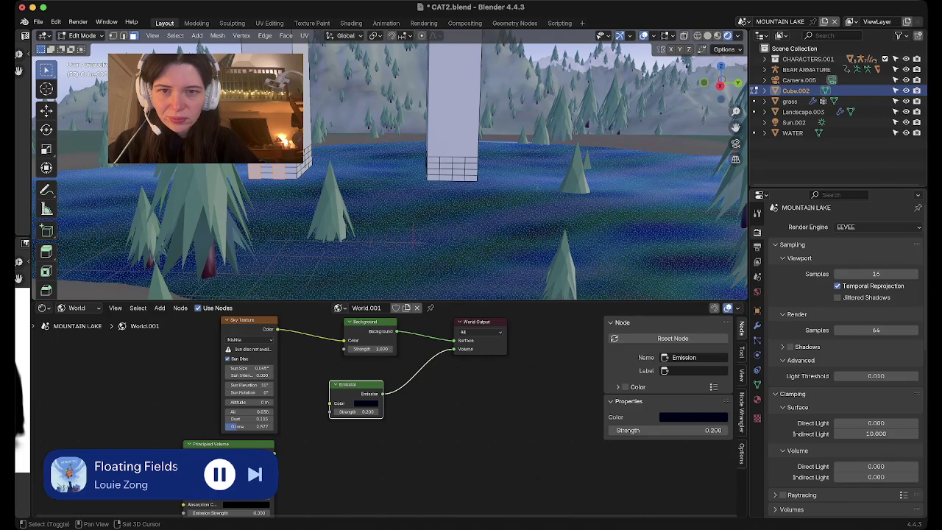
{"action": "left_click", "coordinate": [445, 168], "text": "alt+shift"}
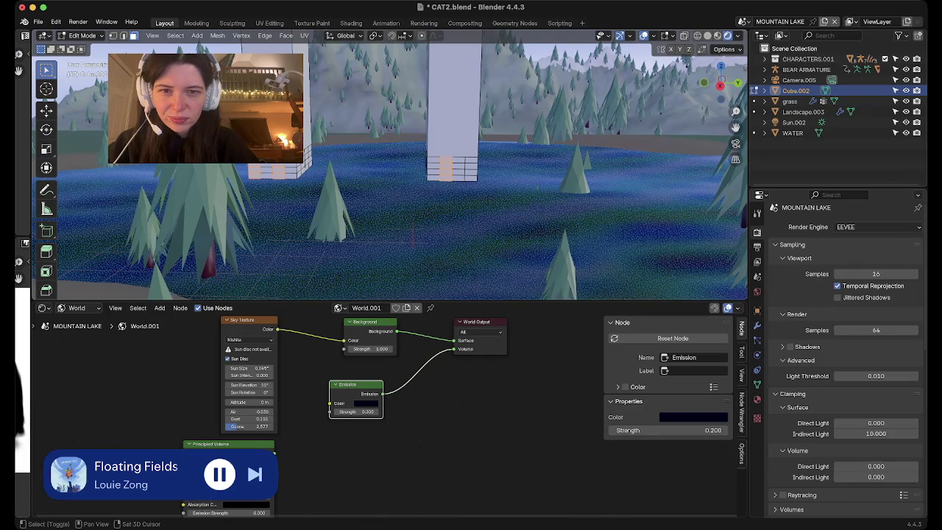
{"action": "key", "text": "KP_Decimal"}
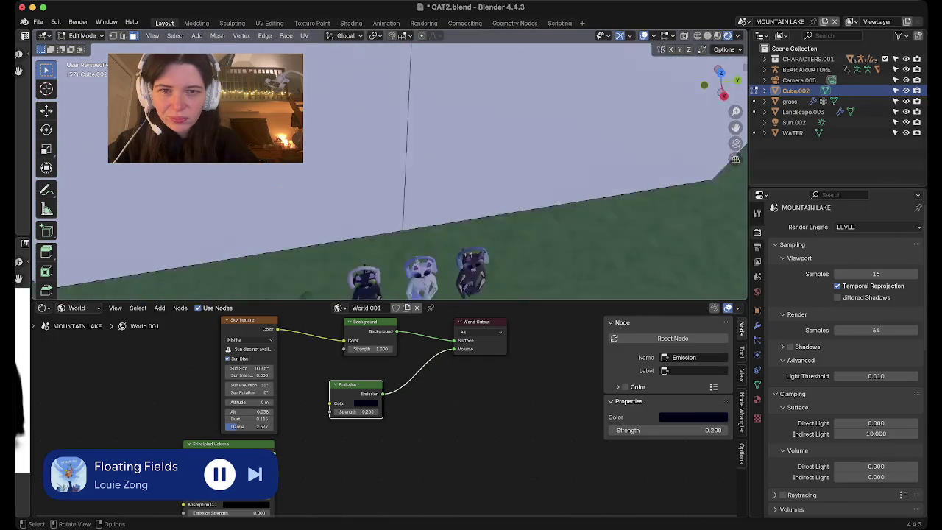
Extrude the selected leg-bottom strip forward as the first toes.
{"action": "scroll", "coordinate": [390, 170], "scroll_direction": "down", "scroll_amount": 5}
{"action": "scroll", "coordinate": [390, 169], "scroll_direction": "down", "scroll_amount": 2}
{"action": "scroll", "coordinate": [390, 169], "scroll_direction": "up", "scroll_amount": 2}
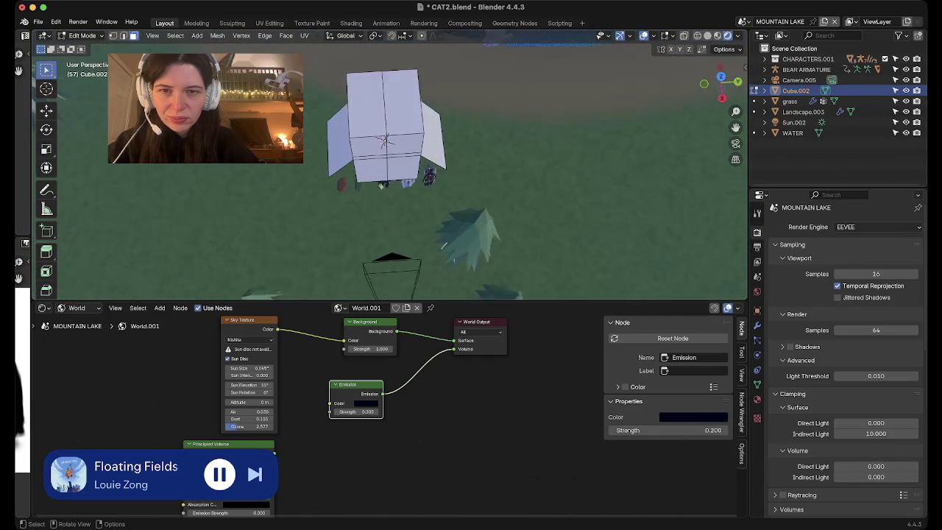
{"action": "scroll", "coordinate": [390, 169], "scroll_direction": "up", "scroll_amount": 2}
{"action": "middle_click_drag", "start_coordinate": [390, 169], "coordinate": [397, 133]}
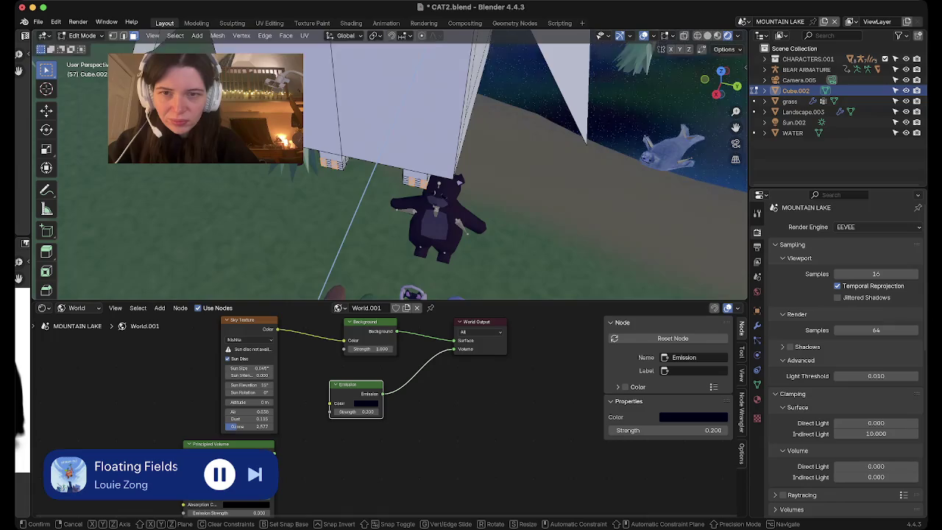
{"action": "key", "text": "e"}
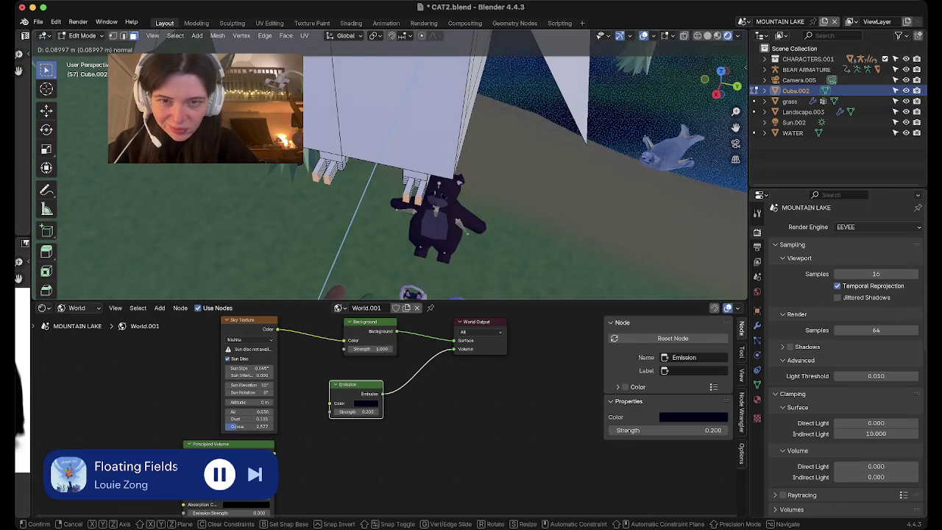
{"action": "key", "text": "Return"}
{"action": "mouse_move", "coordinate": [390, 169]}
{"action": "middle_mouse_down"}
{"action": "mouse_move", "coordinate": [412, 147]}
{"action": "mouse_move", "coordinate": [456, 147]}
{"action": "mouse_move", "coordinate": [426, 143]}
{"action": "middle_mouse_up"}
Extrude further selected faces forward as toes on the left leg block.
{"action": "left_click", "coordinate": [417, 78]}
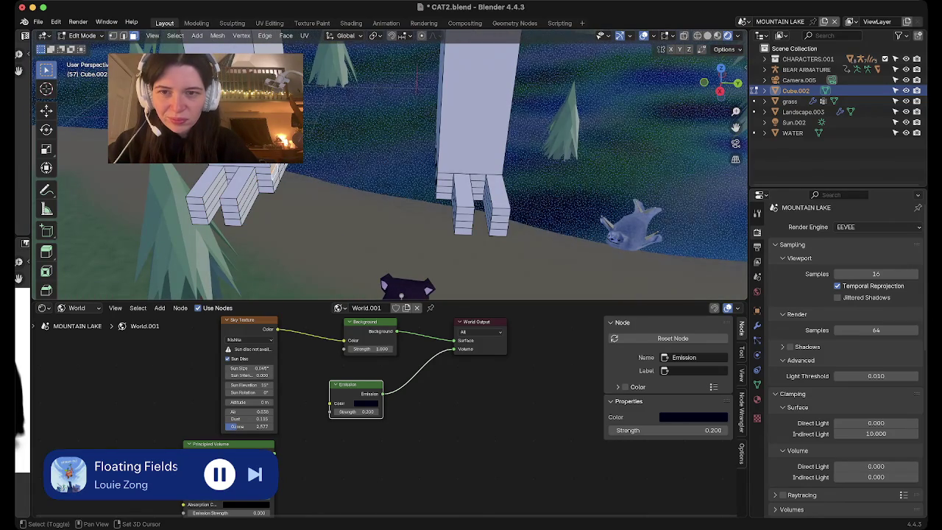
{"action": "left_click", "coordinate": [302, 177]}
{"action": "key", "text": "e"}
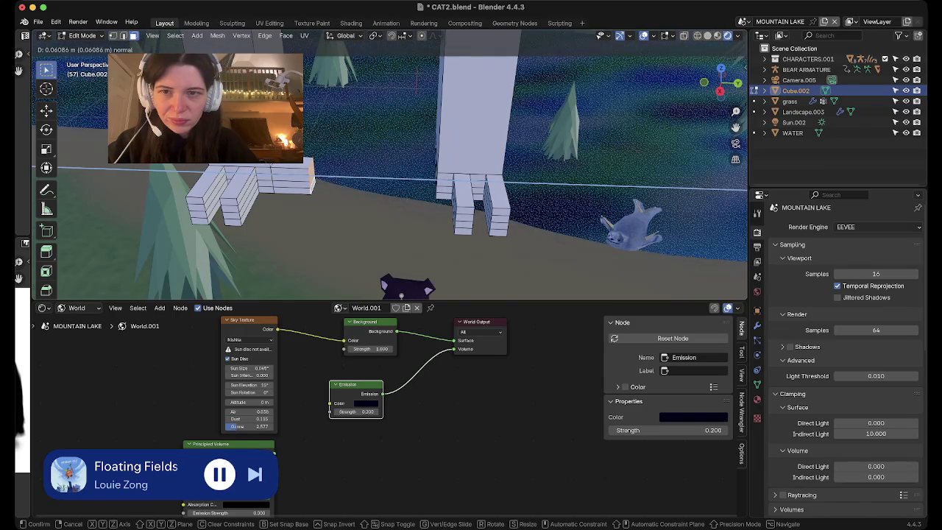
{"action": "key", "text": "Return"}
{"action": "middle_click_drag", "start_coordinate": [390, 169], "coordinate": [441, 177]}
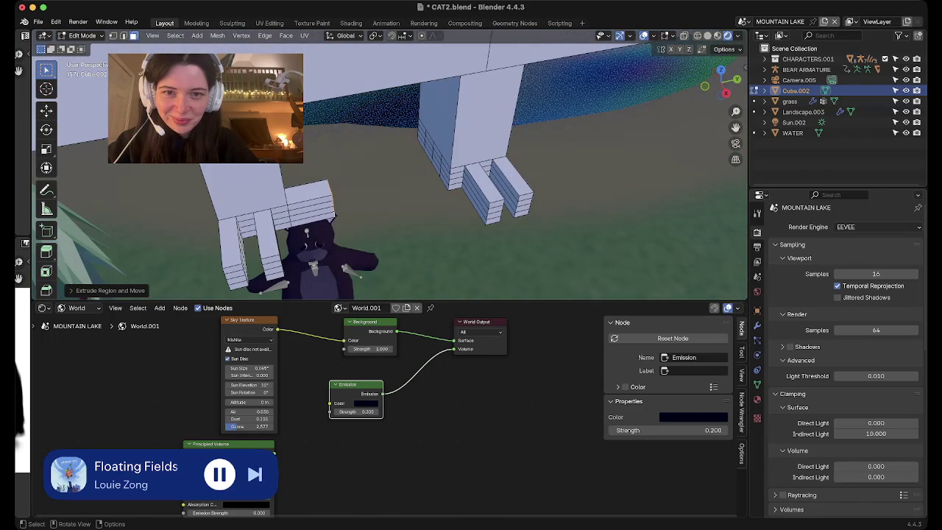
{"action": "left_click_drag", "start_coordinate": [441, 158], "coordinate": [449, 181]}
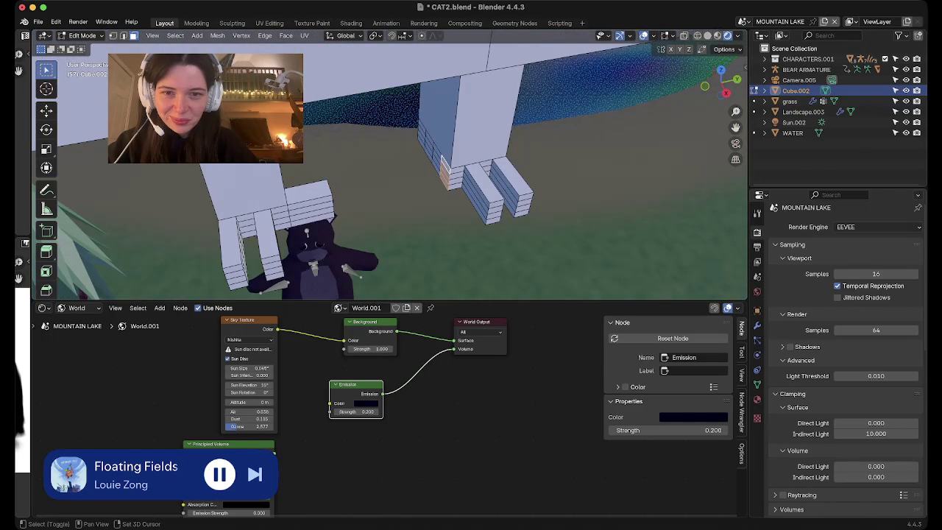
{"action": "middle_click_drag", "start_coordinate": [445, 173], "coordinate": [412, 147]}
{"action": "key", "text": "e"}
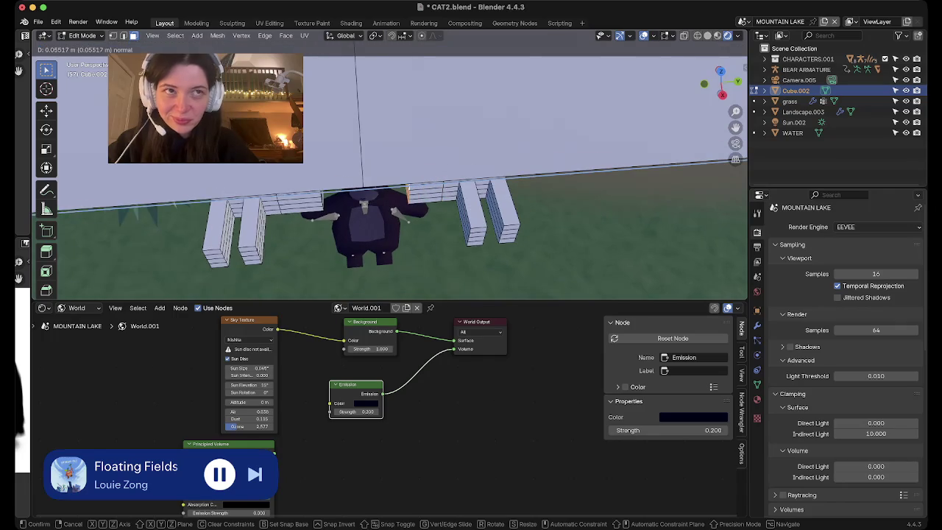
{"action": "key", "text": "Return"}
{"action": "middle_click_drag", "start_coordinate": [368, 221], "coordinate": [379, 256]}
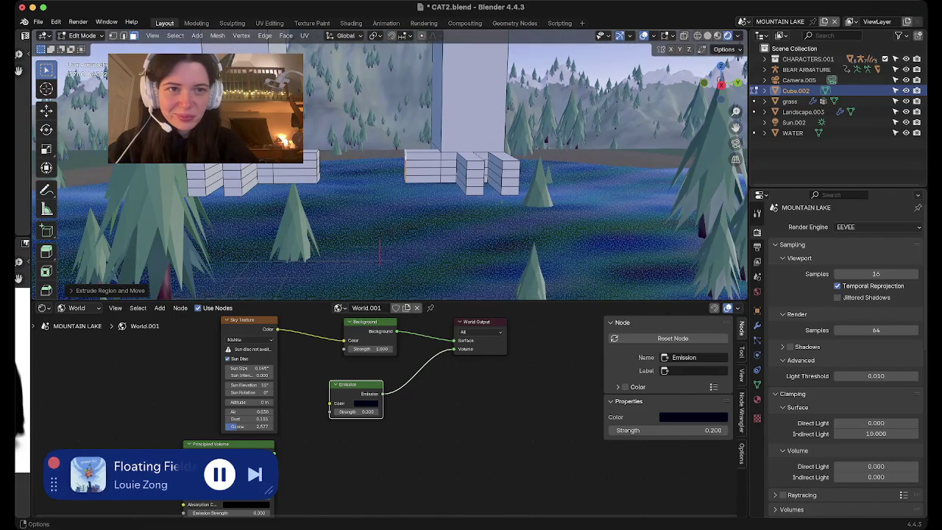
Switch to Right view and add the left toe block to the selection.
{"action": "key", "text": "KP_3"}
{"action": "mouse_move", "coordinate": [412, 184]}
{"action": "middle_mouse_down"}
{"action": "mouse_move", "coordinate": [449, 173]}
{"action": "mouse_move", "coordinate": [426, 191]}
{"action": "mouse_move", "coordinate": [441, 176]}
{"action": "middle_mouse_up"}
{"action": "scroll", "coordinate": [412, 183], "scroll_direction": "up", "scroll_amount": 3}
{"action": "left_click", "coordinate": [272, 246], "text": "shift"}
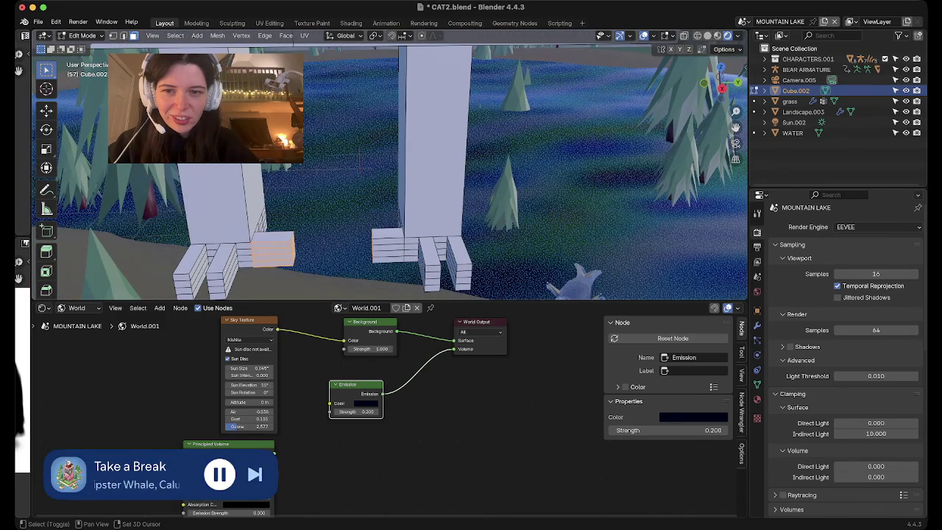
{"action": "mouse_move", "coordinate": [360, 168]}
{"action": "middle_mouse_down"}
{"action": "mouse_move", "coordinate": [382, 191]}
{"action": "mouse_move", "coordinate": [397, 177]}
{"action": "middle_mouse_up"}
{"action": "scroll", "coordinate": [389, 169], "scroll_direction": "down", "scroll_amount": 5}
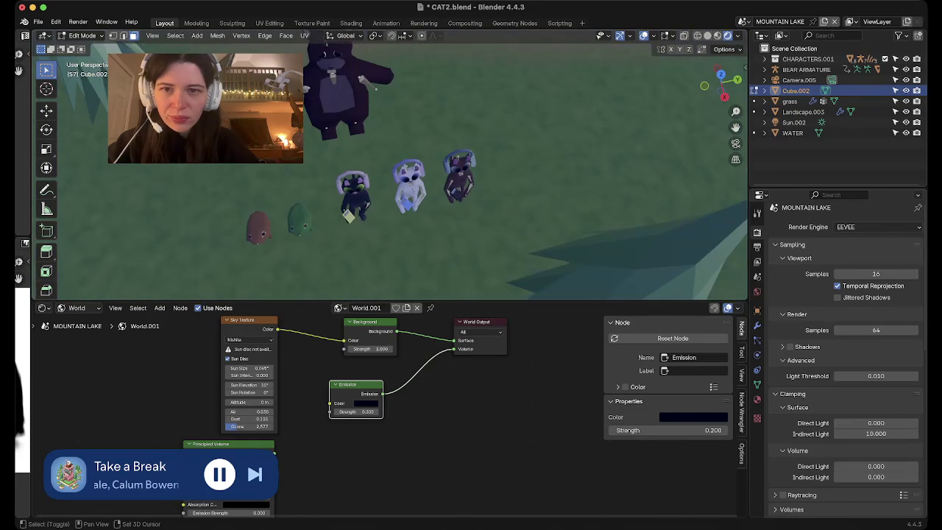
{"action": "scroll", "coordinate": [401, 206], "scroll_direction": "up", "scroll_amount": 3}
{"action": "middle_click_drag", "start_coordinate": [398, 169], "coordinate": [398, 199]}
Shift the toes along X, scale them about 1.3355 along Y, shift again, and exit to Object Mode.
{"action": "key", "text": "g"}
{"action": "key", "text": "x"}
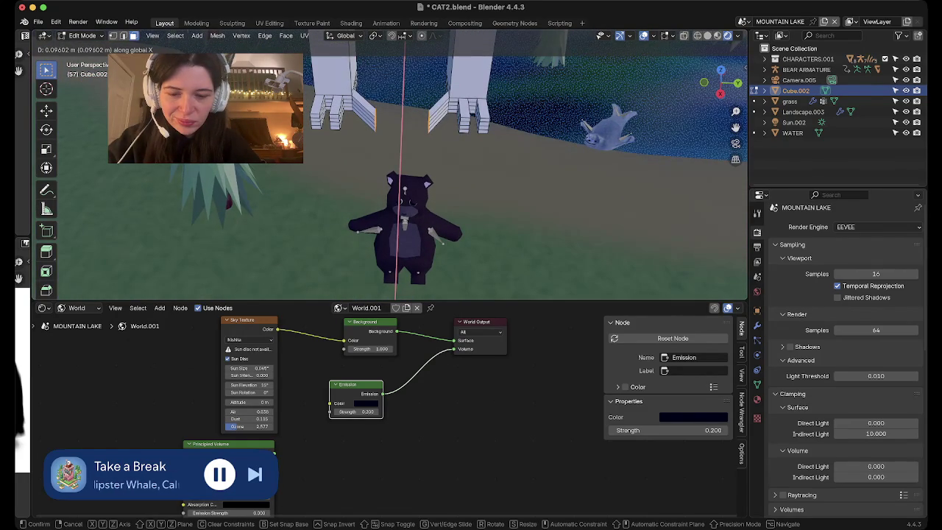
{"action": "key", "text": "Return"}
{"action": "key", "text": "s"}
{"action": "key", "text": "y"}
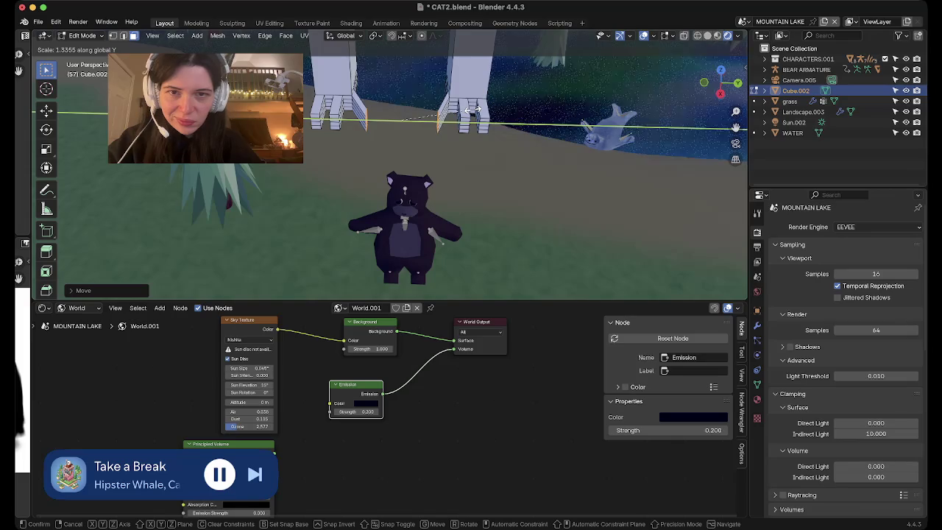
{"action": "key", "text": "Return"}
{"action": "key", "text": "g"}
{"action": "key", "text": "x"}
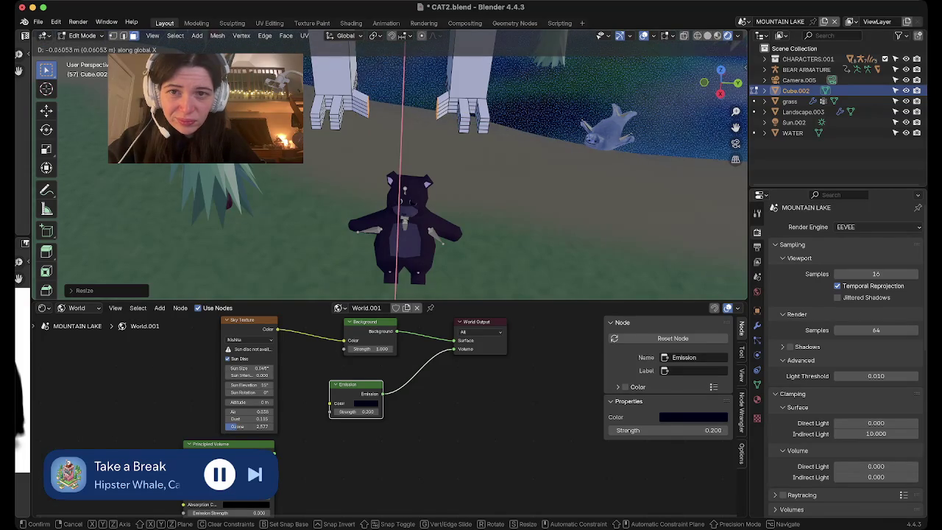
{"action": "key", "text": "Return"}
{"action": "key", "text": "Tab"}
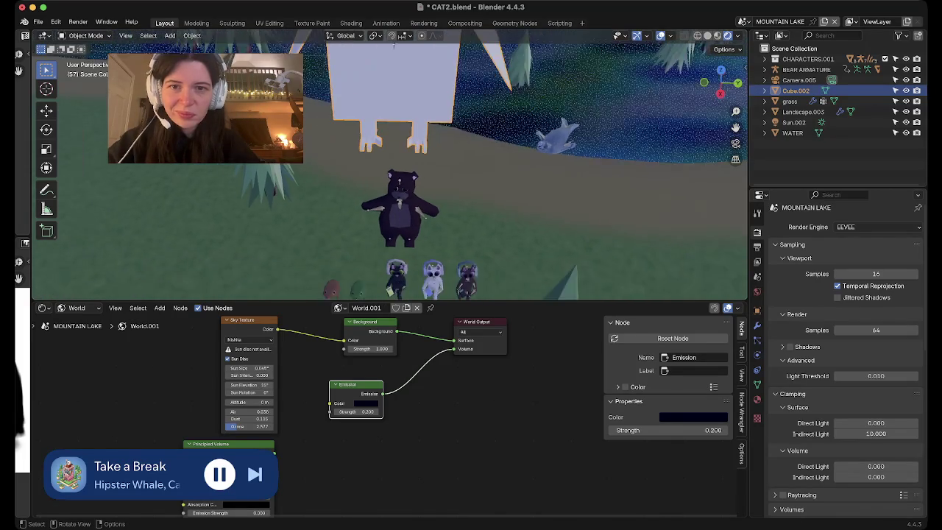
Re-enter Edit Mode on Cube.002 and add Landscape.003 from the Outliner.
{"action": "scroll", "coordinate": [389, 164], "scroll_direction": "down", "scroll_amount": 10}
{"action": "middle_click_drag", "start_coordinate": [389, 165], "coordinate": [419, 193]}
{"action": "key", "text": "Tab"}
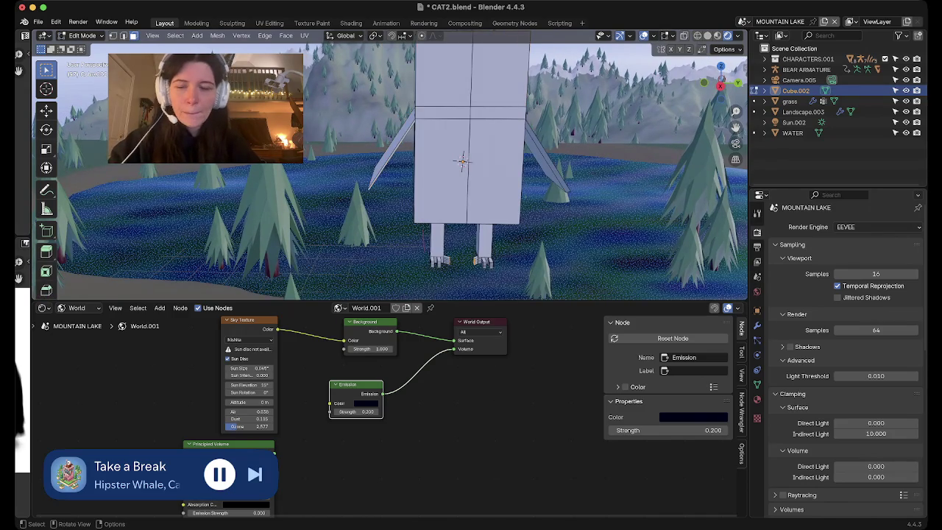
{"action": "left_click", "coordinate": [423, 243], "text": "ctrl"}
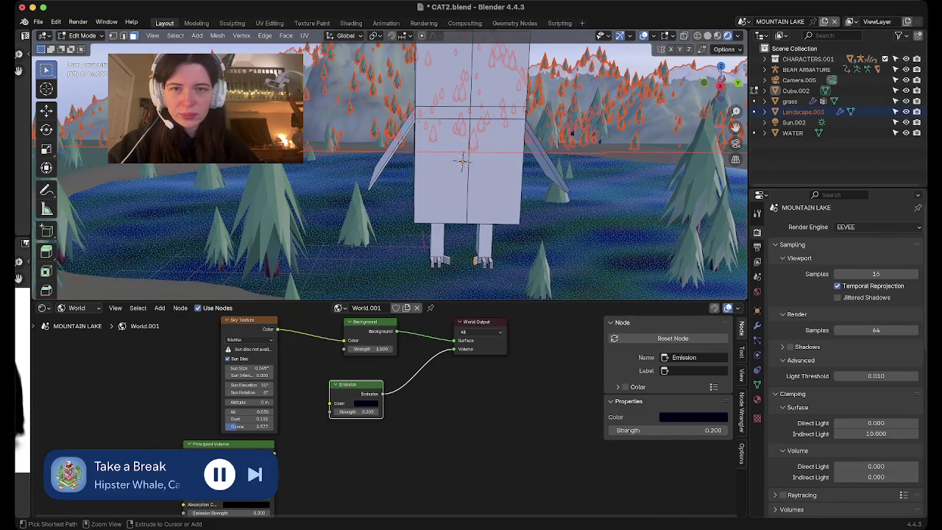